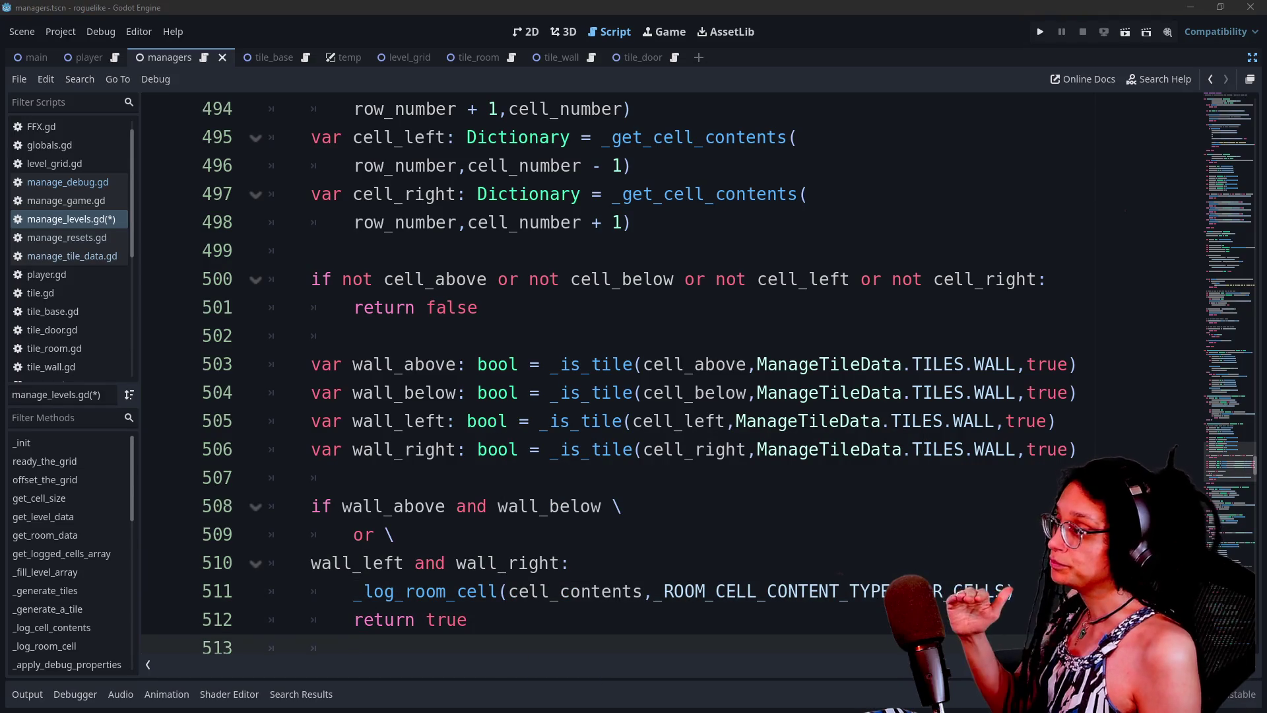
- Review the _wall_can_have_door wall conditions on lines 507–512, then run the game to test door spawning
{"action": "left_click", "coordinate": [426, 563]}
{"action": "key", "text": "Down"}
{"action": "key", "text": "Down"}
{"action": "key", "text": "Down"}
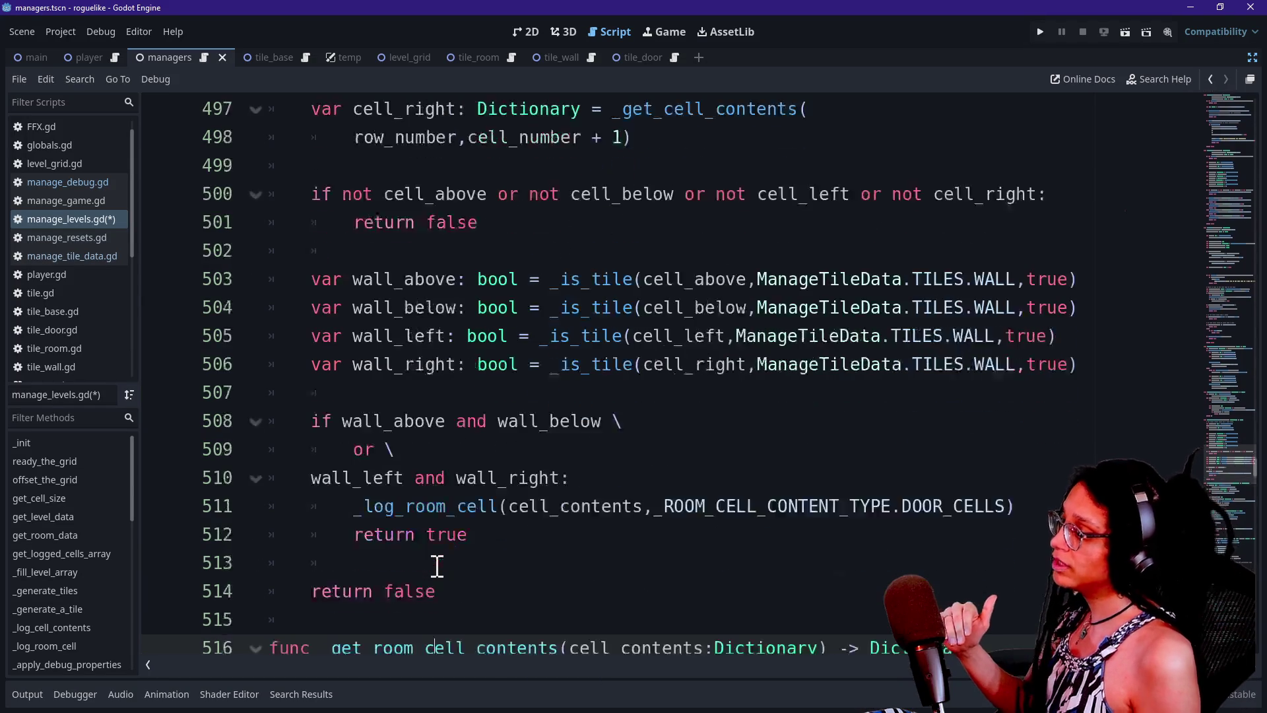
{"action": "left_click_drag", "start_coordinate": [501, 475], "coordinate": [235, 364]}
{"action": "left_click", "coordinate": [318, 390]}
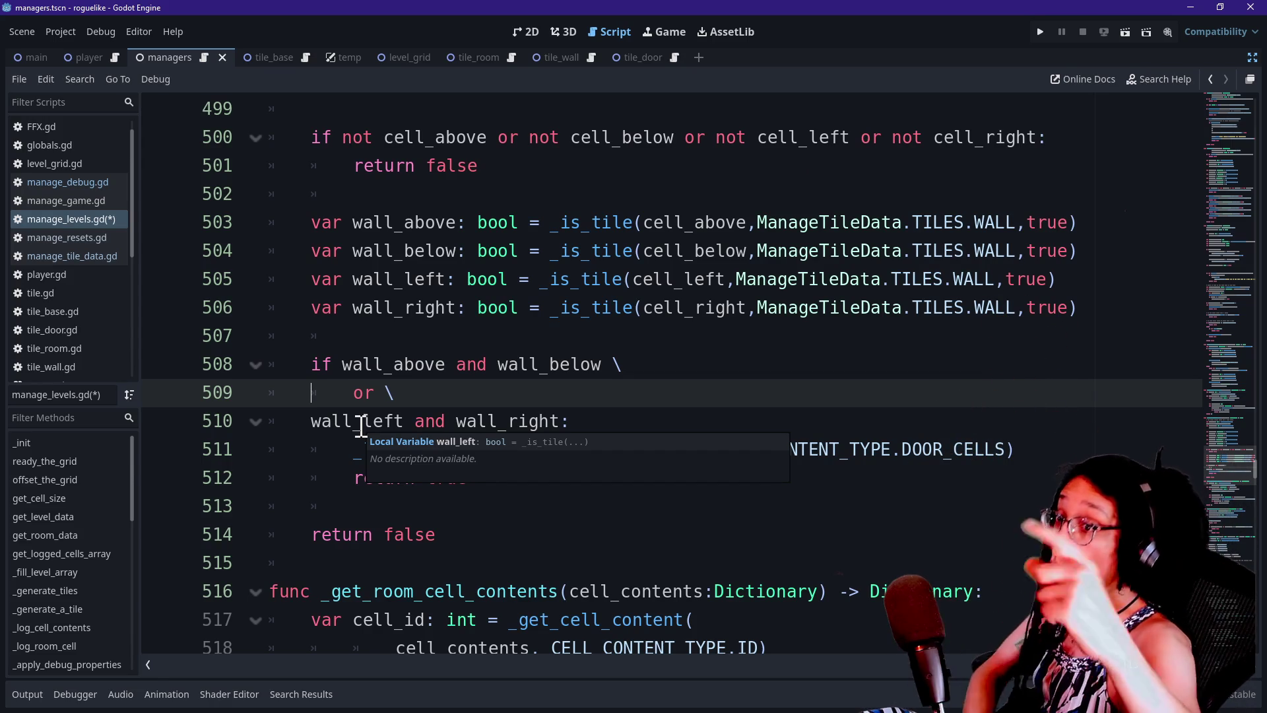
{"action": "left_click", "coordinate": [313, 486]}
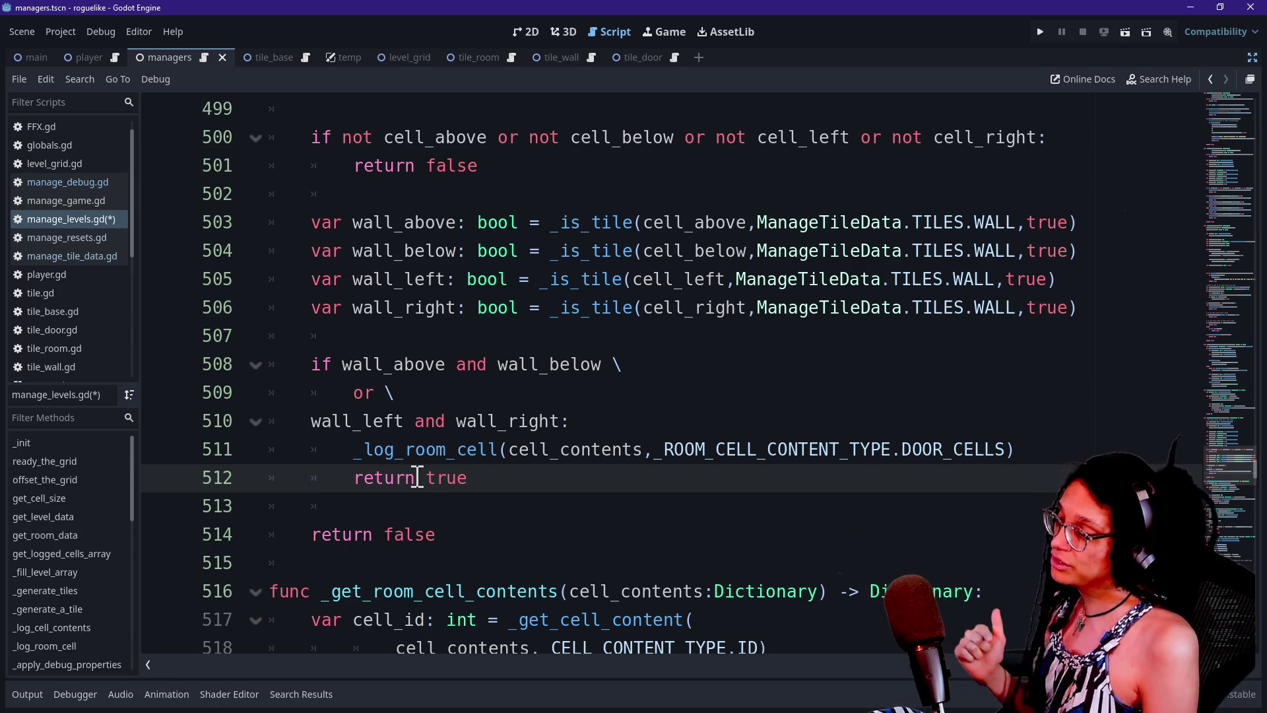
{"action": "left_click_drag", "start_coordinate": [461, 404], "coordinate": [466, 413]}
{"action": "left_click", "coordinate": [466, 413]}
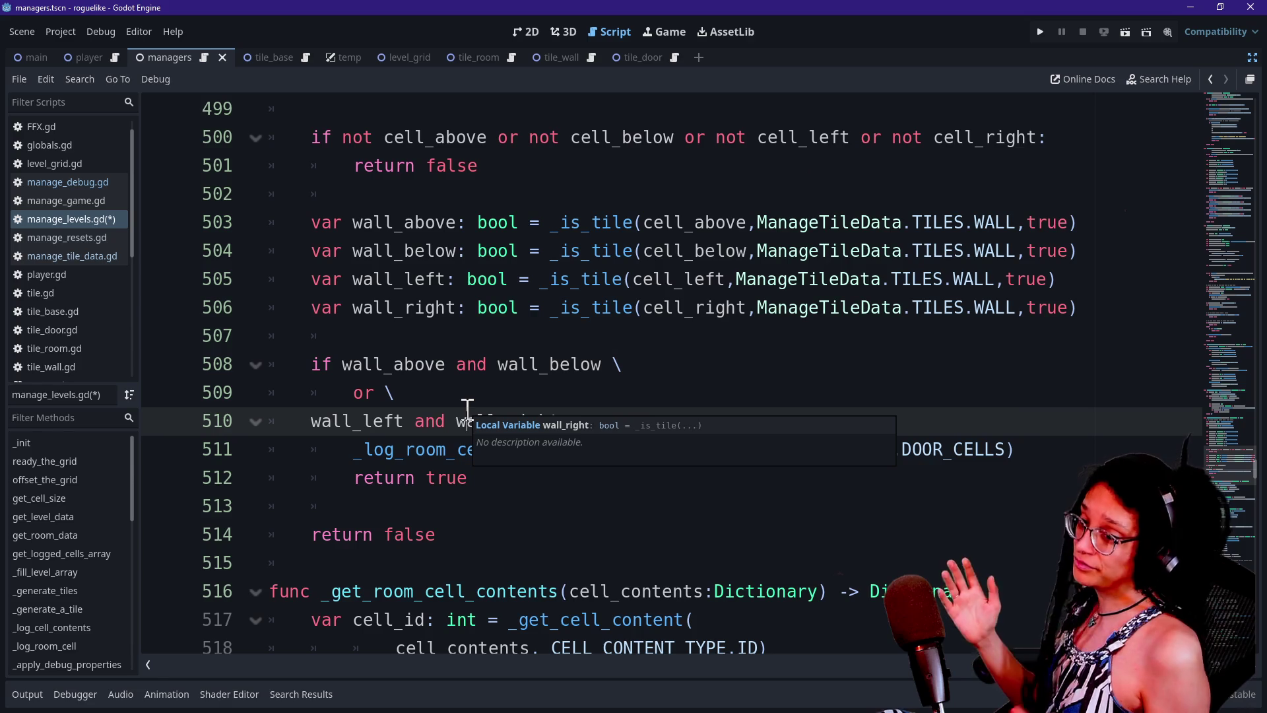
{"action": "left_click", "coordinate": [499, 343]}
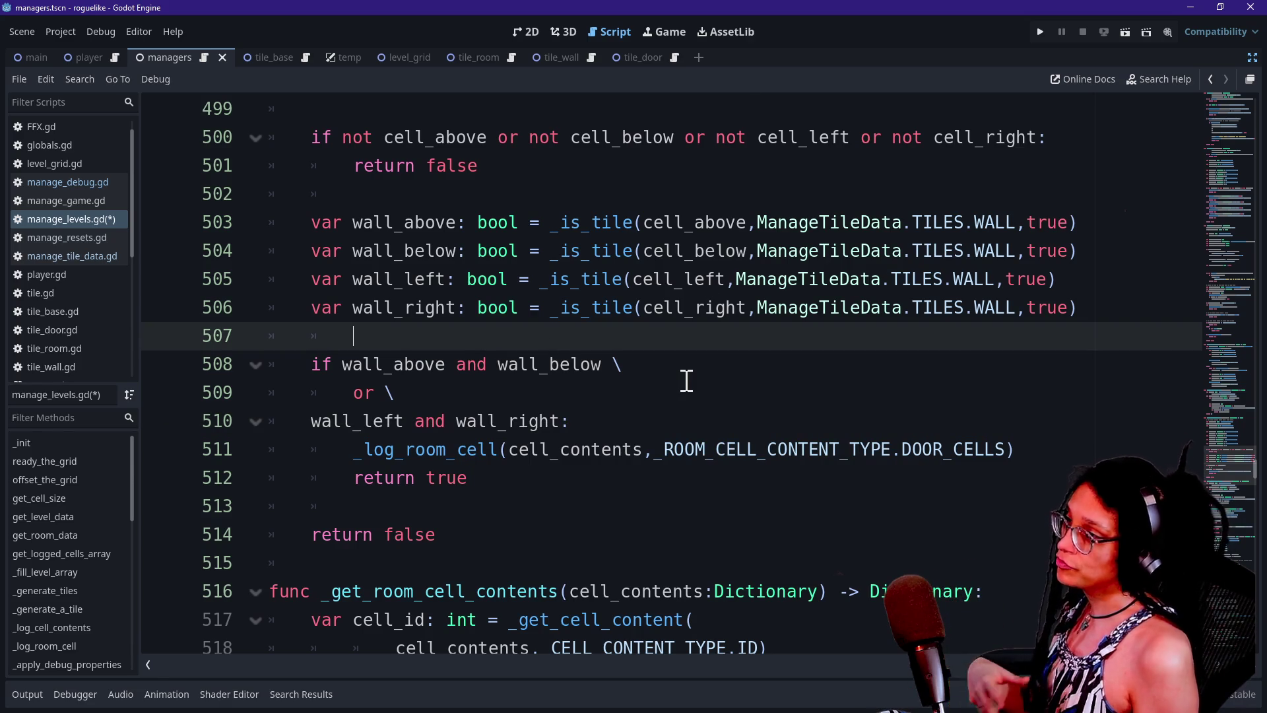
{"action": "left_click", "coordinate": [1041, 32]}
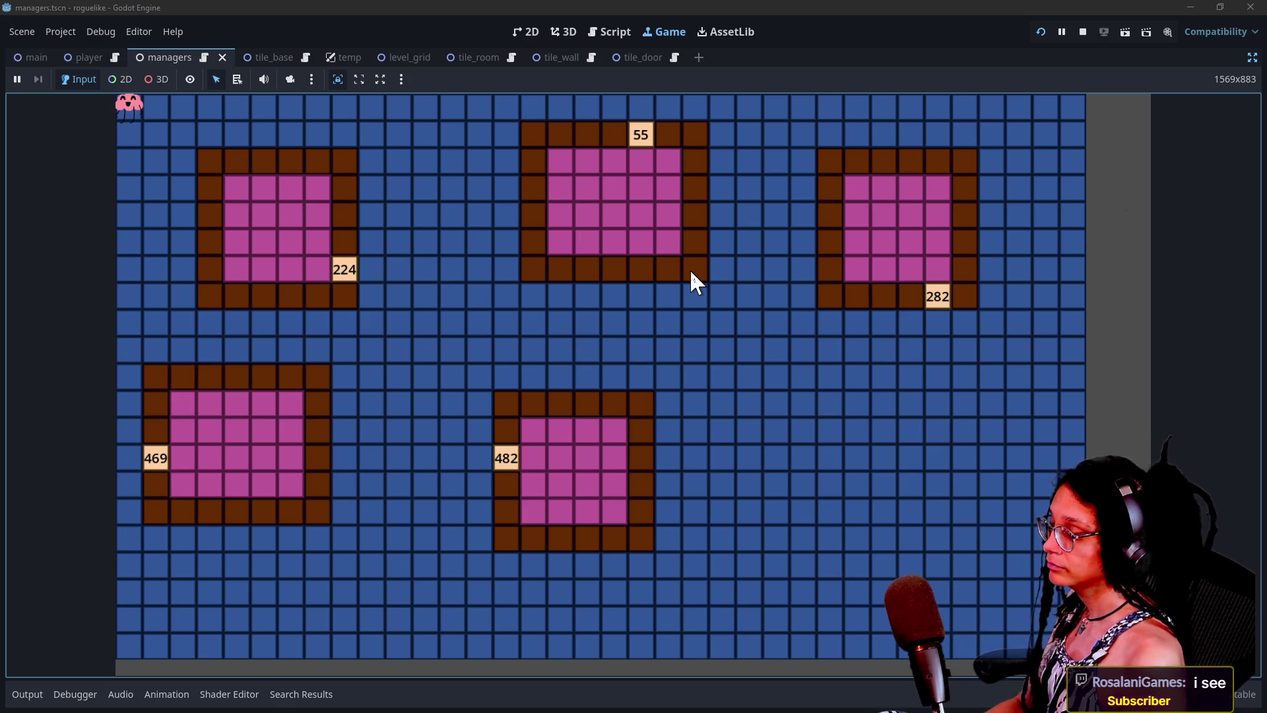
- Stop the running game and relaunch it to generate a fresh room layout
{"action": "left_click", "coordinate": [1090, 29]}
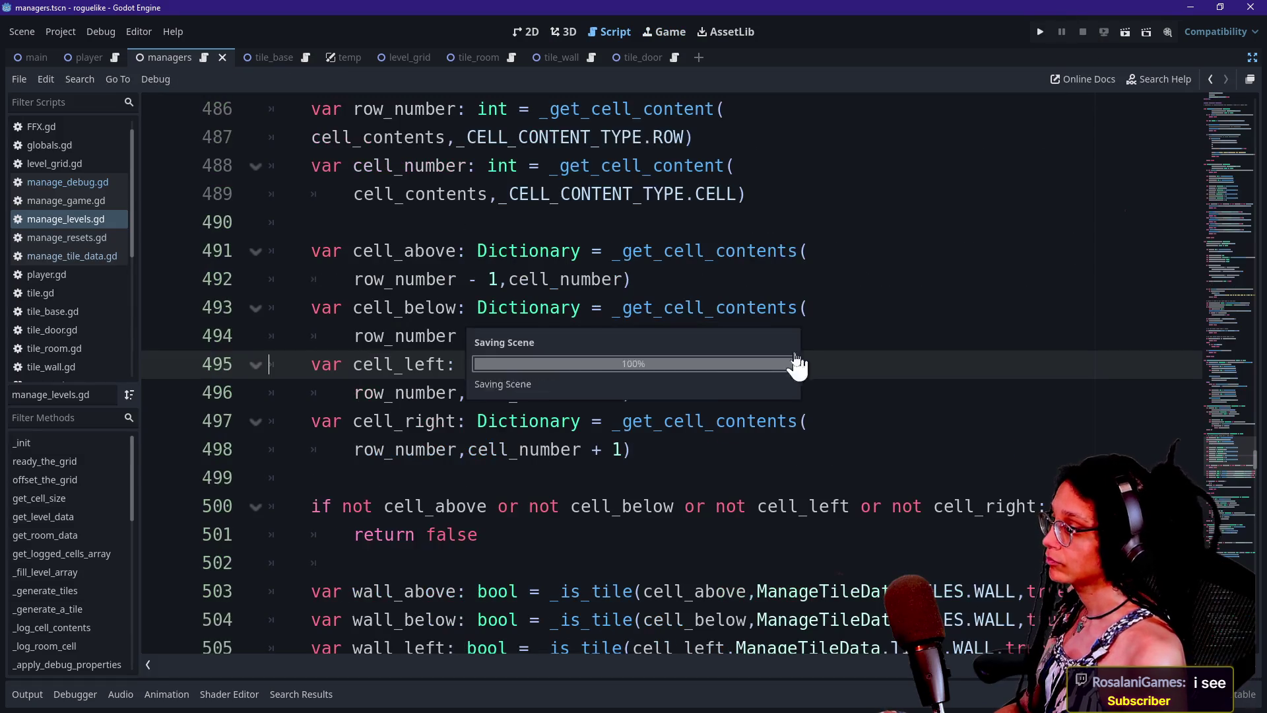
{"action": "mouse_move", "coordinate": [1218, 500]}
{"action": "left_mouse_down"}
{"action": "mouse_move", "coordinate": [1217, 458]}
{"action": "mouse_move", "coordinate": [1217, 470]}
{"action": "left_mouse_up"}
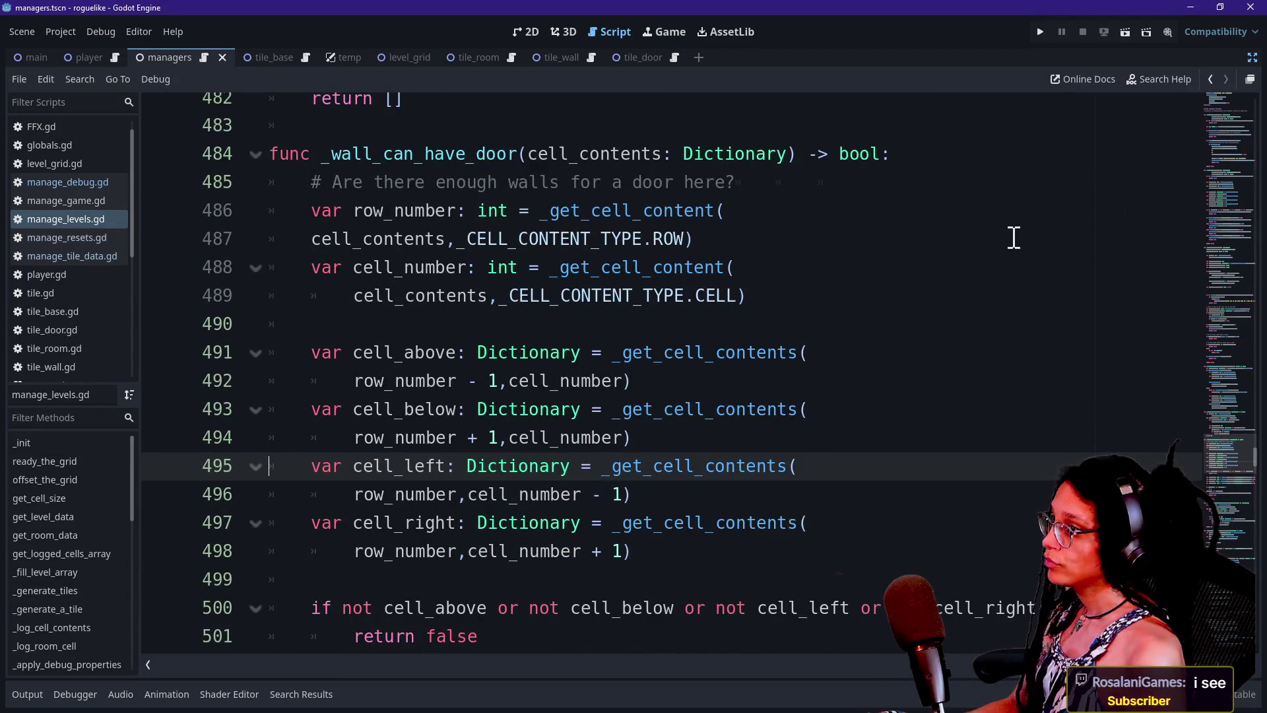
{"action": "scroll", "coordinate": [924, 204], "scroll_direction": "up", "scroll_amount": 15}
{"action": "scroll", "coordinate": [926, 203], "scroll_direction": "up", "scroll_amount": 20}
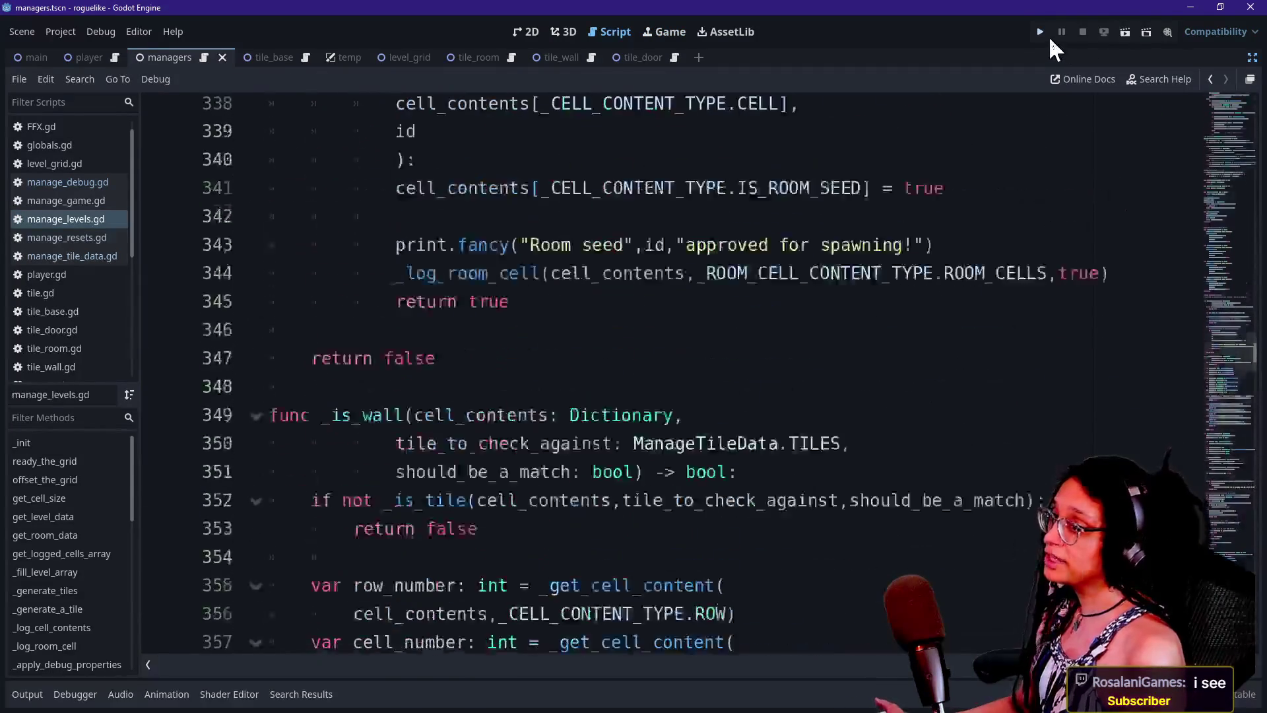
{"action": "left_click", "coordinate": [1042, 33]}
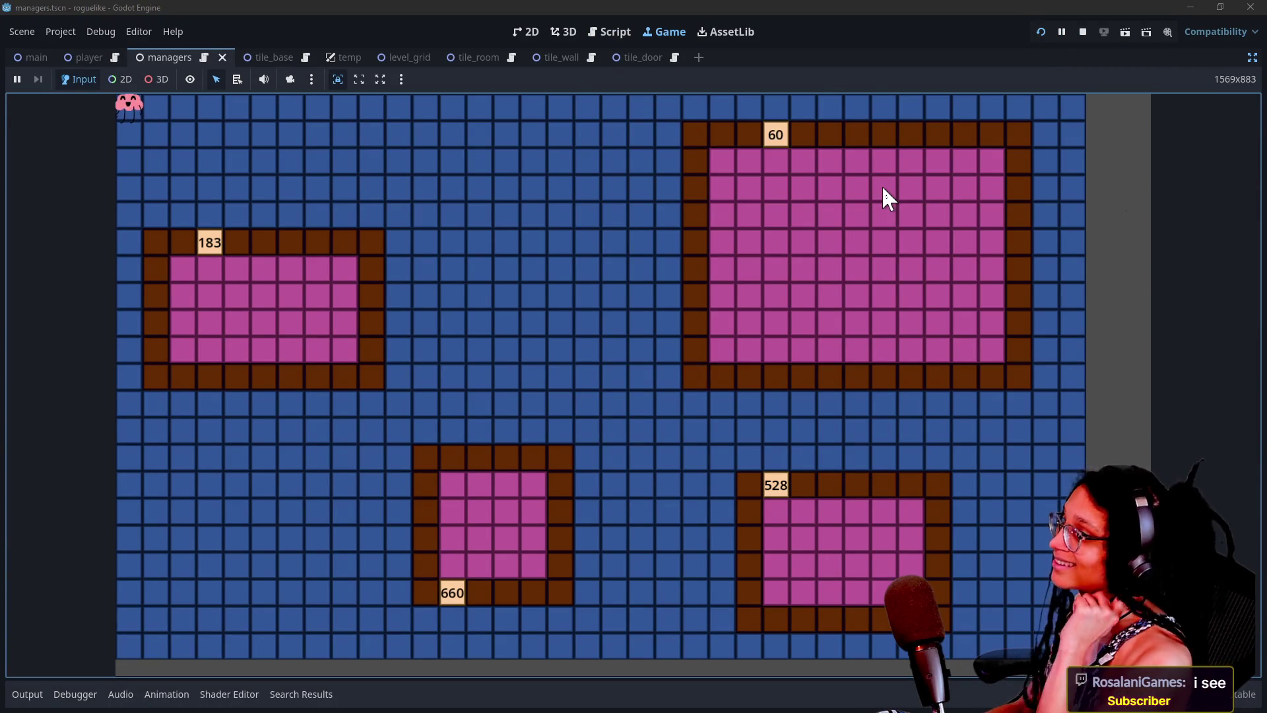
{"action": "key", "text": "alt+Tab"}
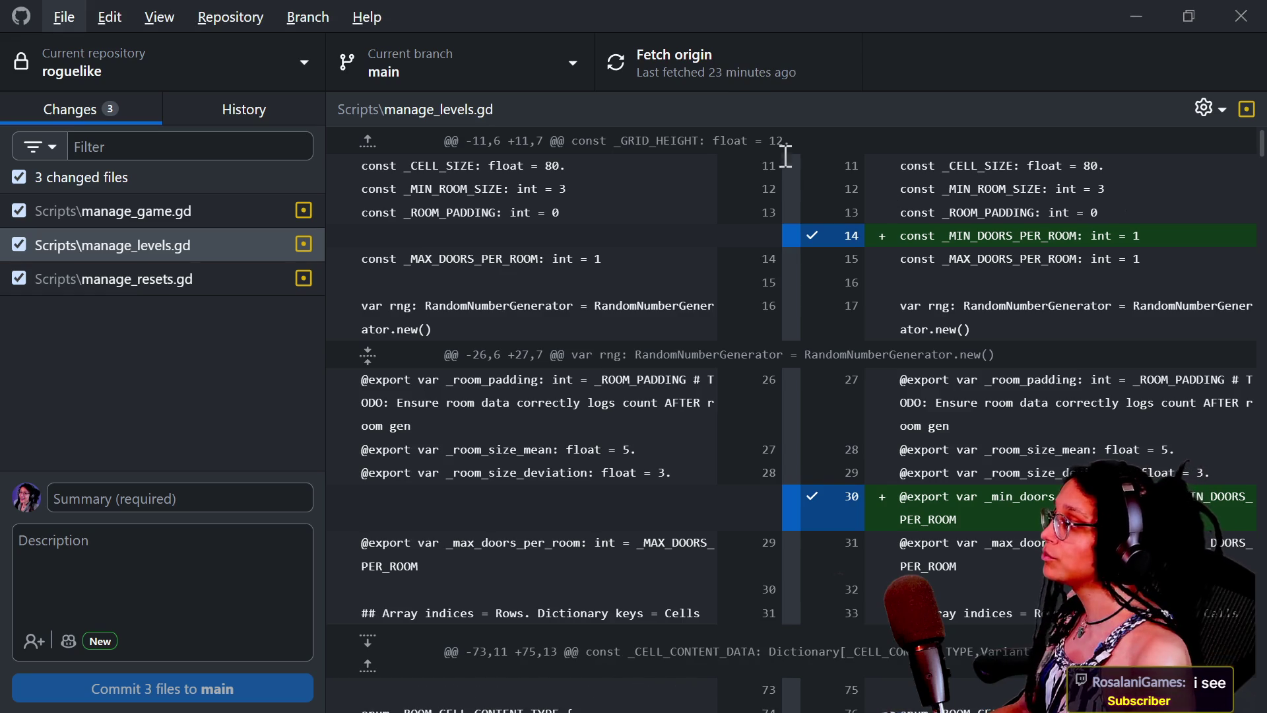
- Commit the 3 changed files to main with the summary 'one door for every room!!!!'
{"action": "left_click", "coordinate": [104, 497]}
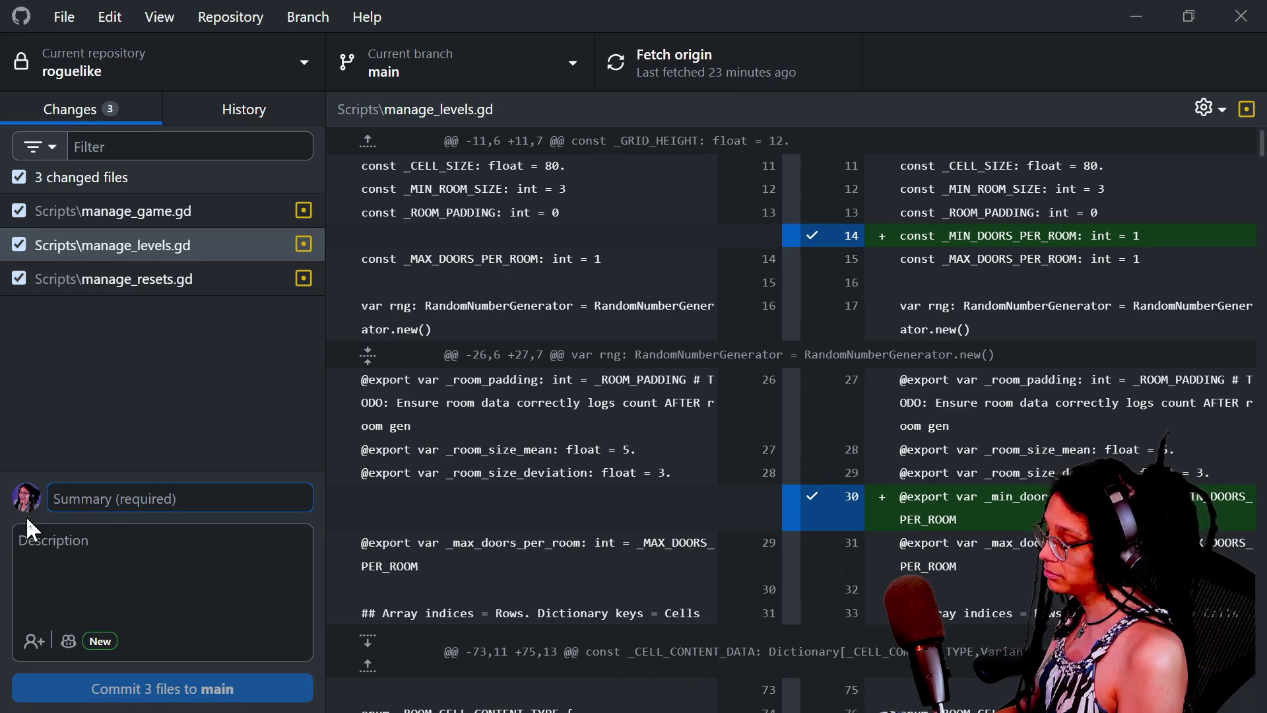
{"action": "type", "text": "on"}
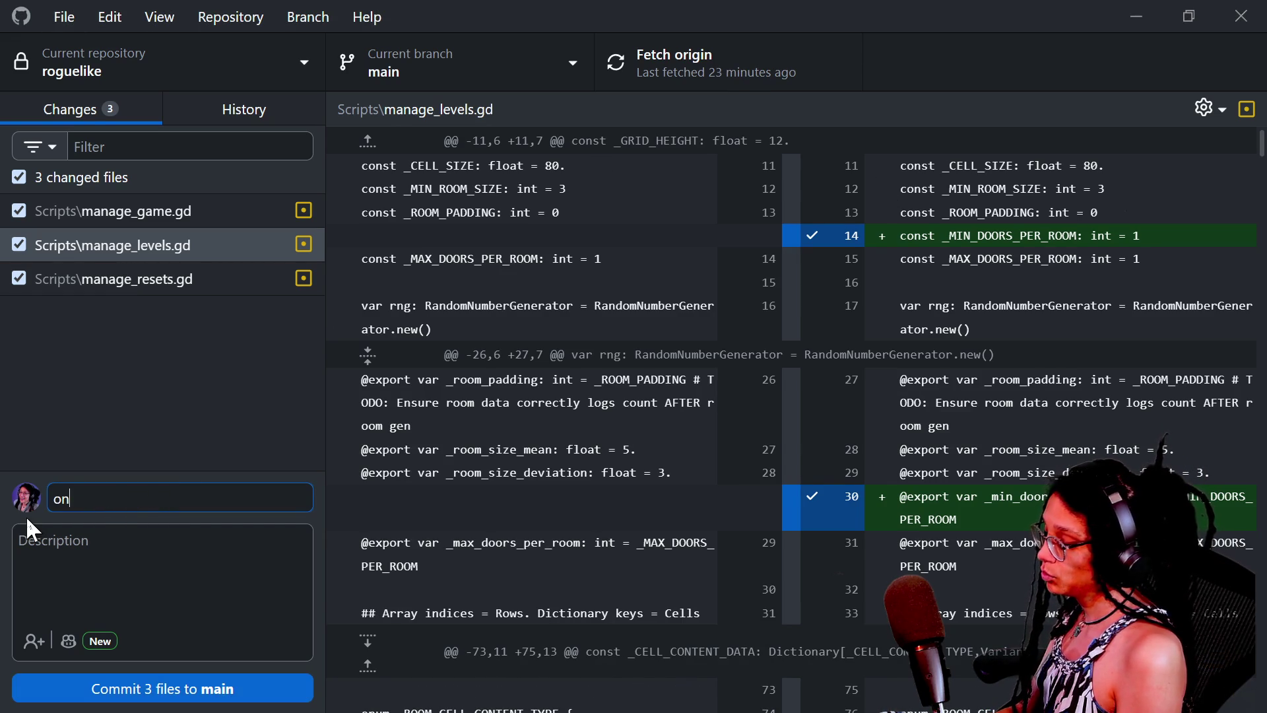
{"action": "type", "text": "e door for every roo"}
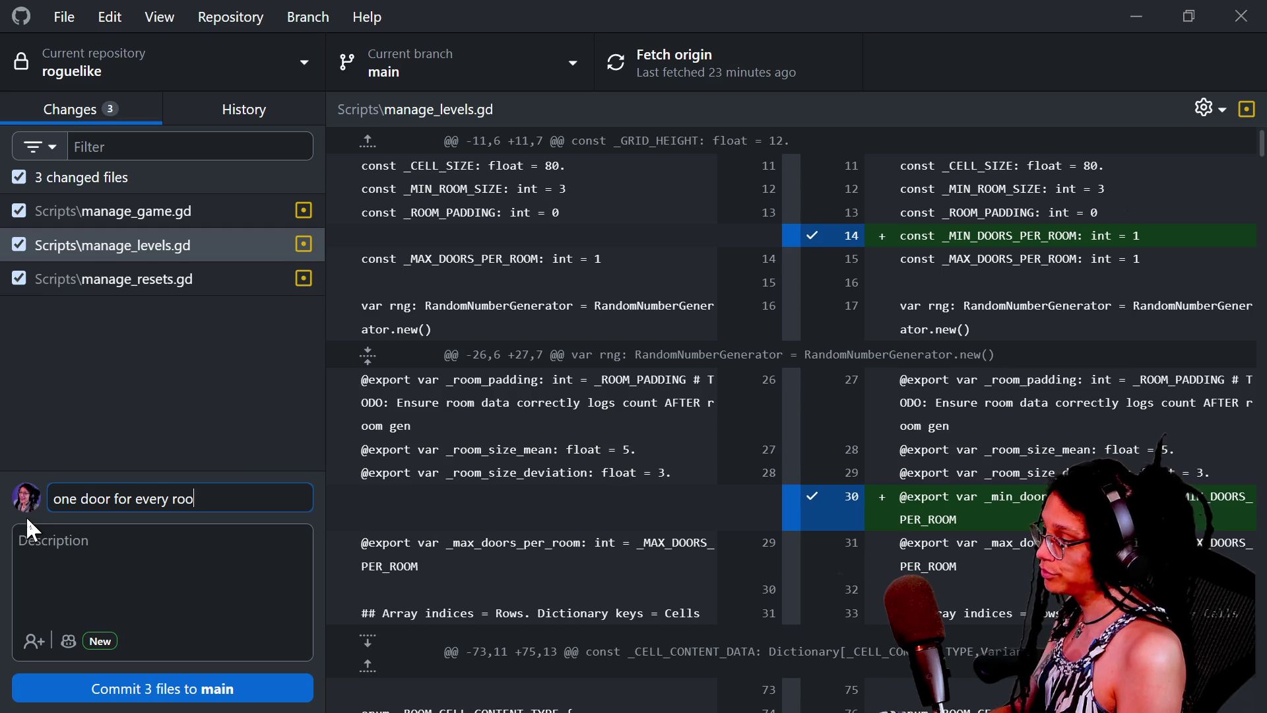
{"action": "type", "text": "m!!!!"}
{"action": "left_click", "coordinate": [69, 690]}
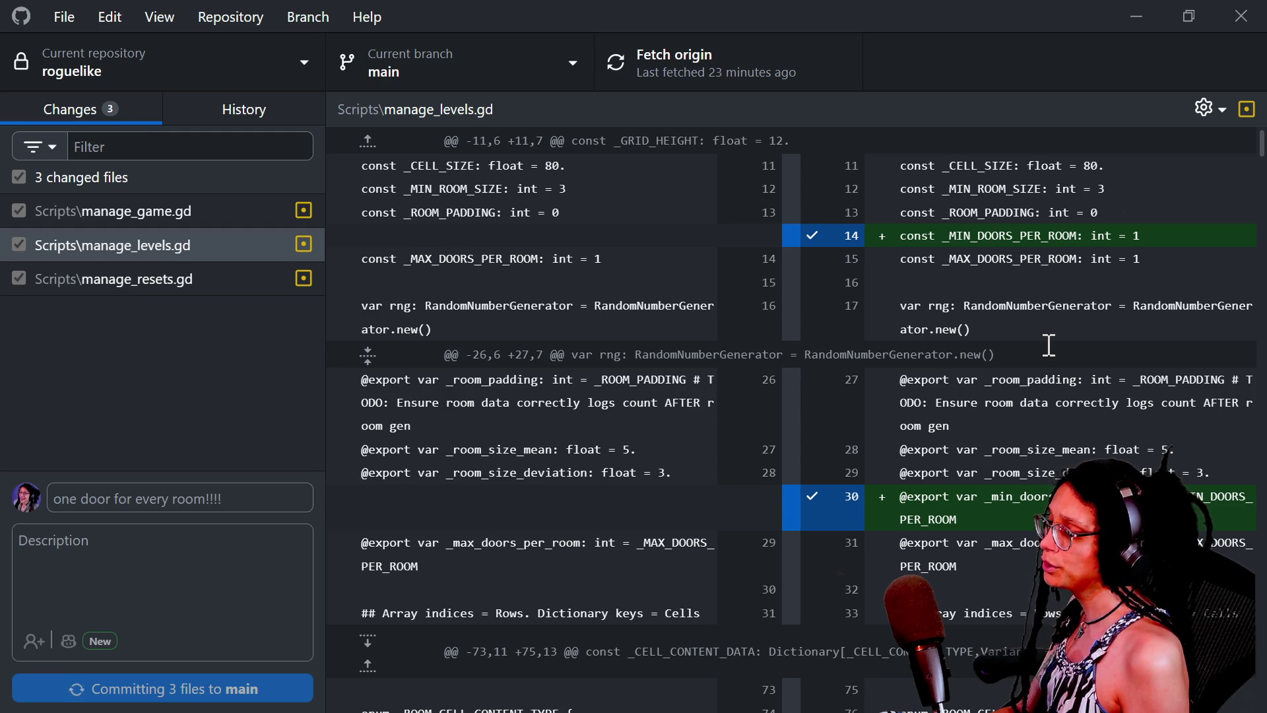
{"action": "key", "text": "alt+Tab"}
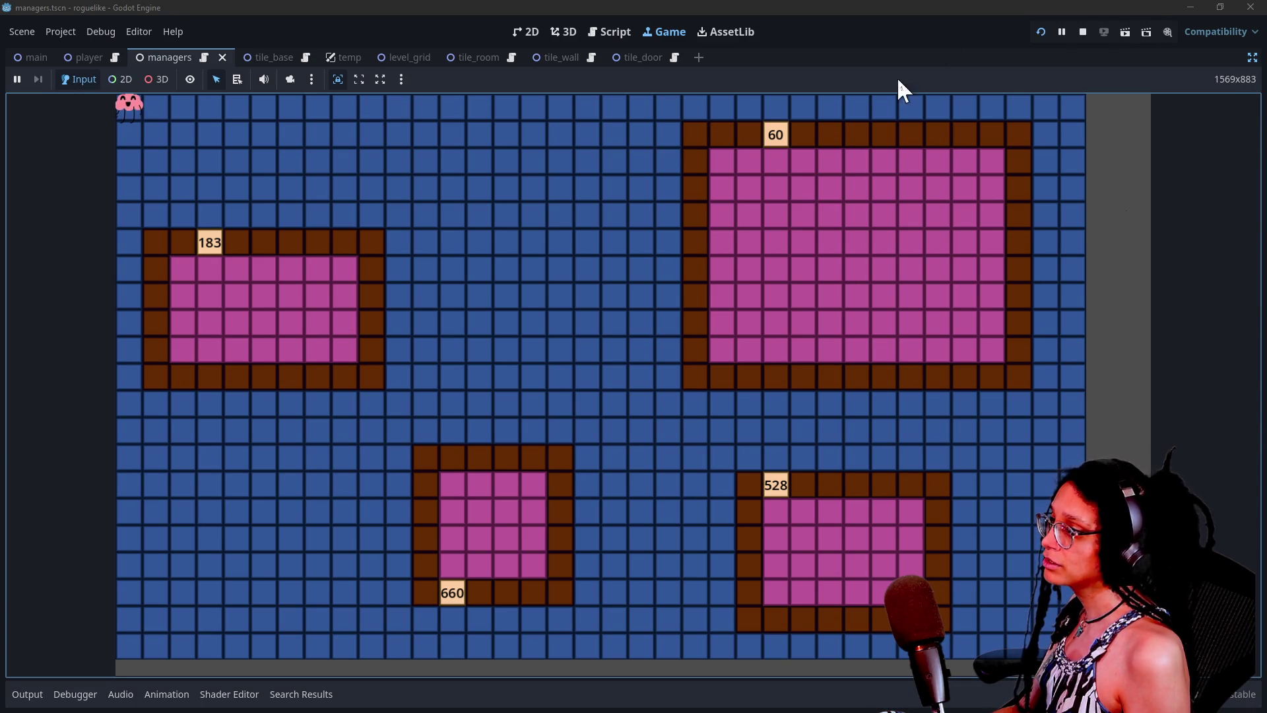
- Select the ManageLevel node, set Max Doors per Room to 5, and save the managers scene
{"action": "left_click", "coordinate": [1252, 58]}
{"action": "left_click", "coordinate": [129, 205]}
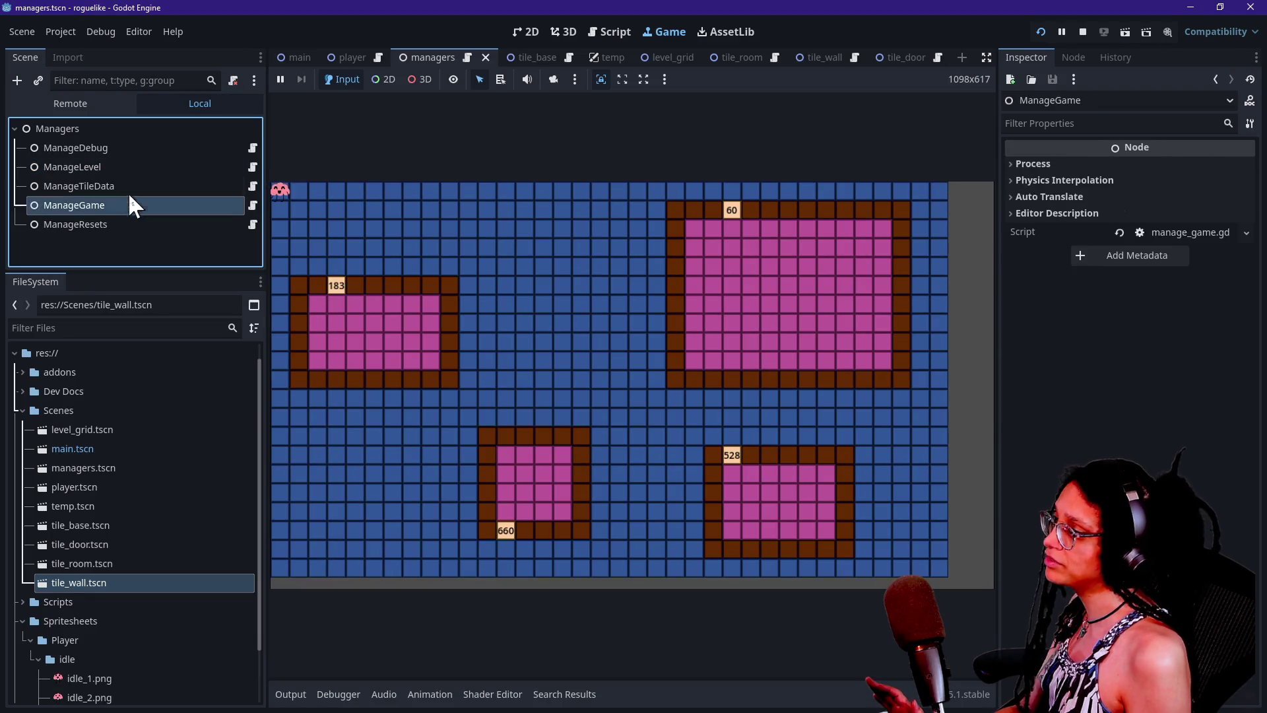
{"action": "left_click", "coordinate": [119, 167]}
{"action": "left_click", "coordinate": [1209, 410]}
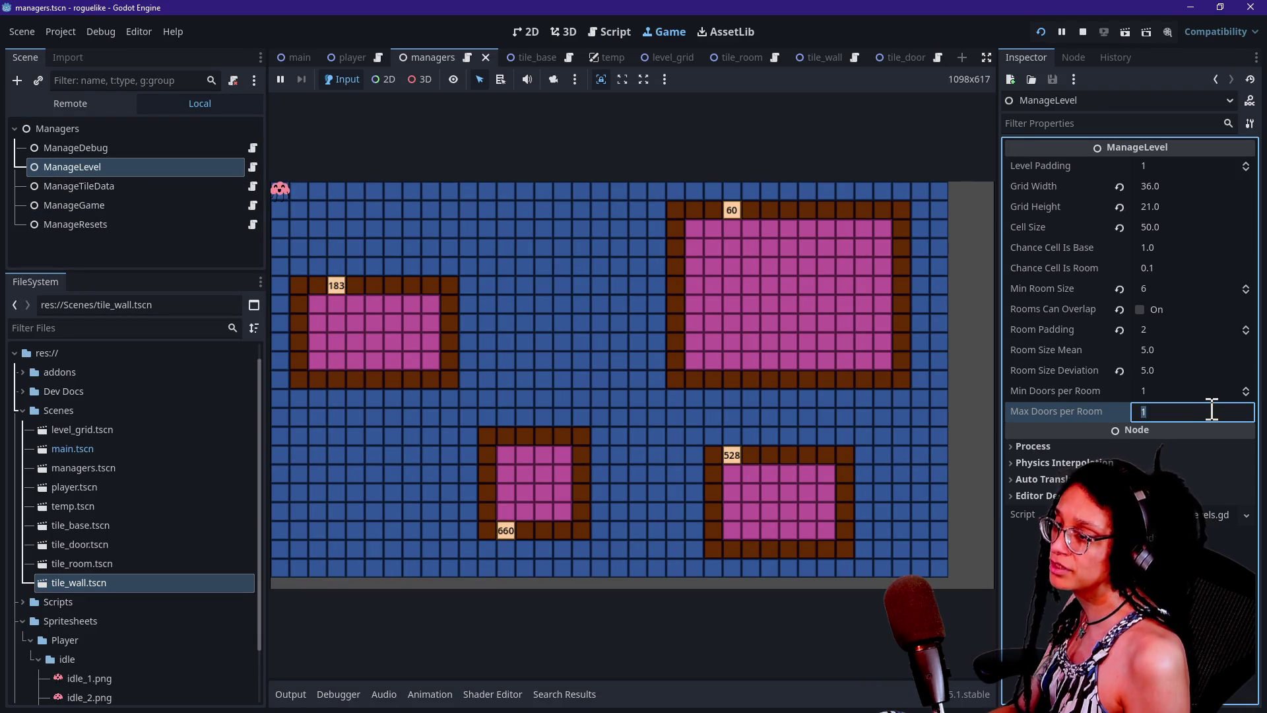
{"action": "type", "text": "5"}
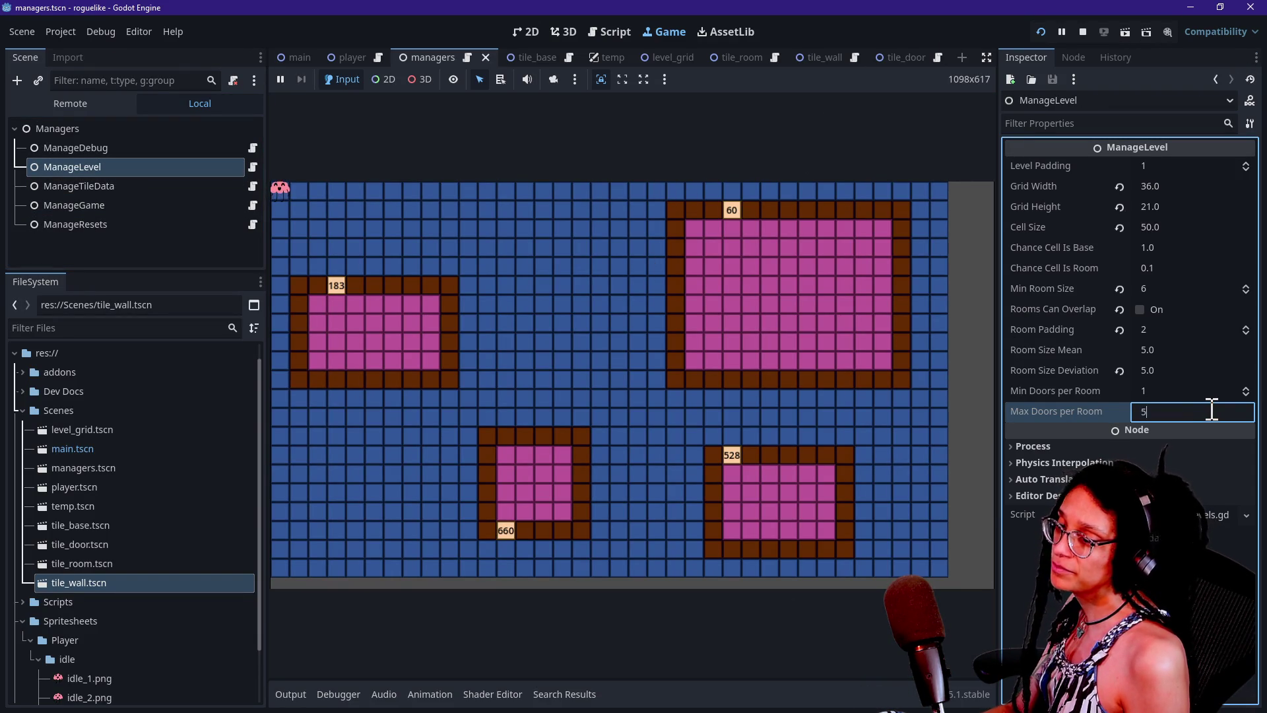
{"action": "key", "text": "Return"}
{"action": "left_click", "coordinate": [905, 215]}
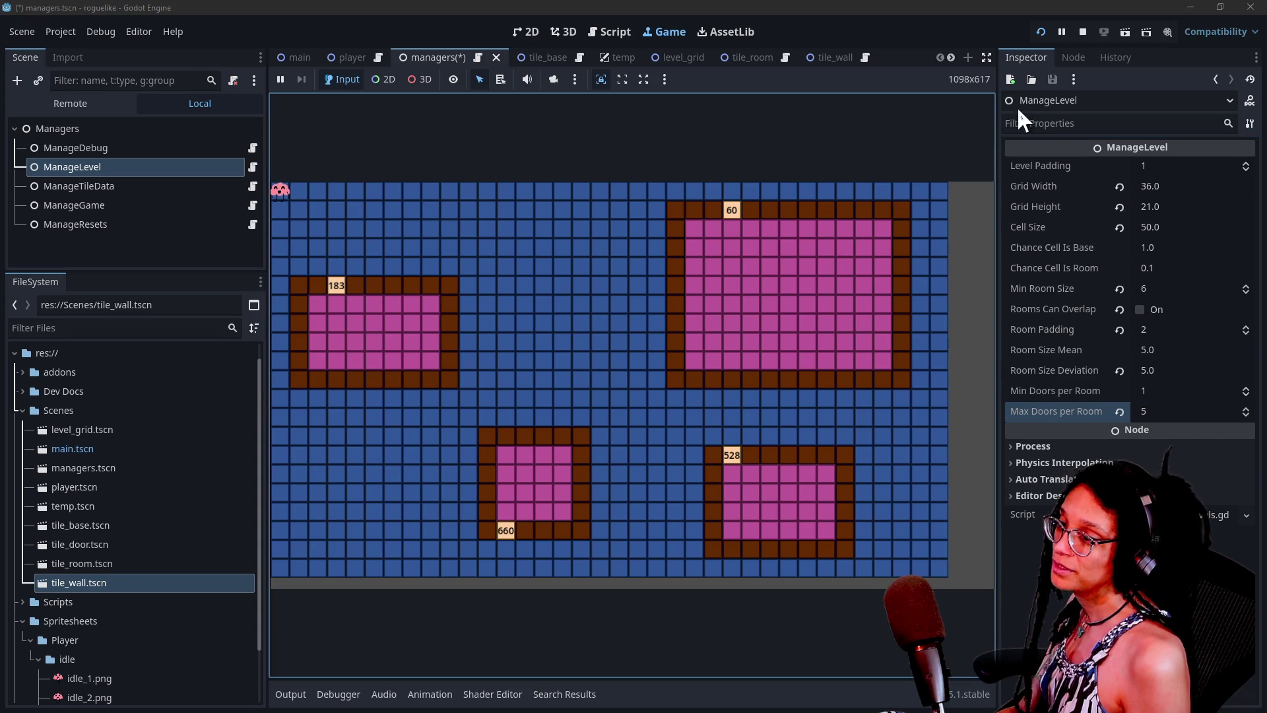
{"action": "left_click", "coordinate": [1035, 515]}
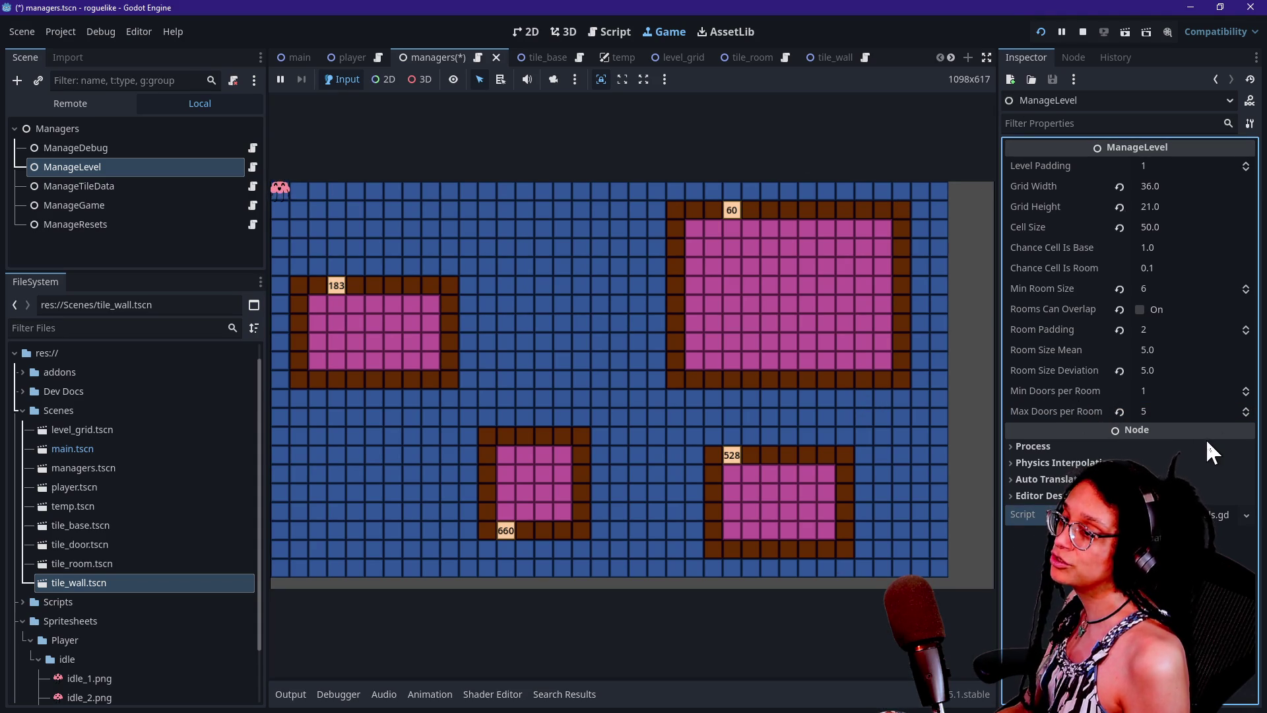
{"action": "key", "text": "ctrl+s"}
{"action": "left_click", "coordinate": [858, 281]}
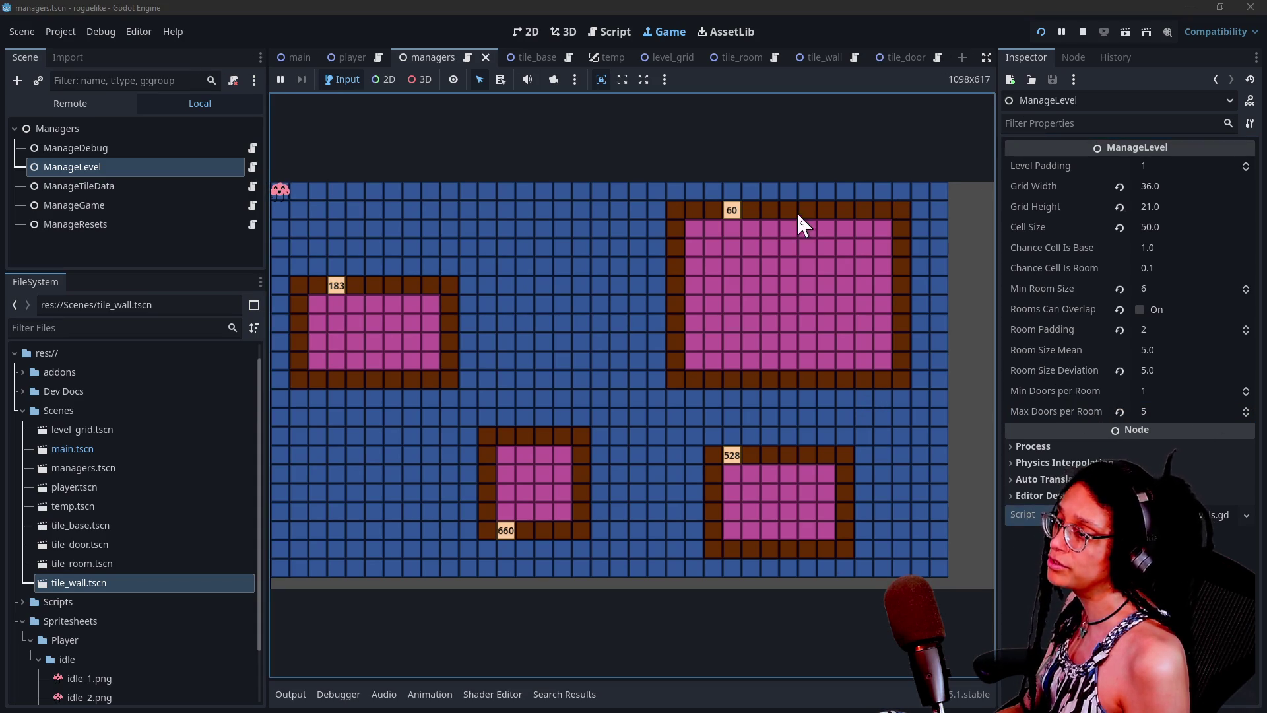
- Regenerate the level repeatedly with R to check rooms now get several doors (max 5)
{"action": "key", "text": "r"}
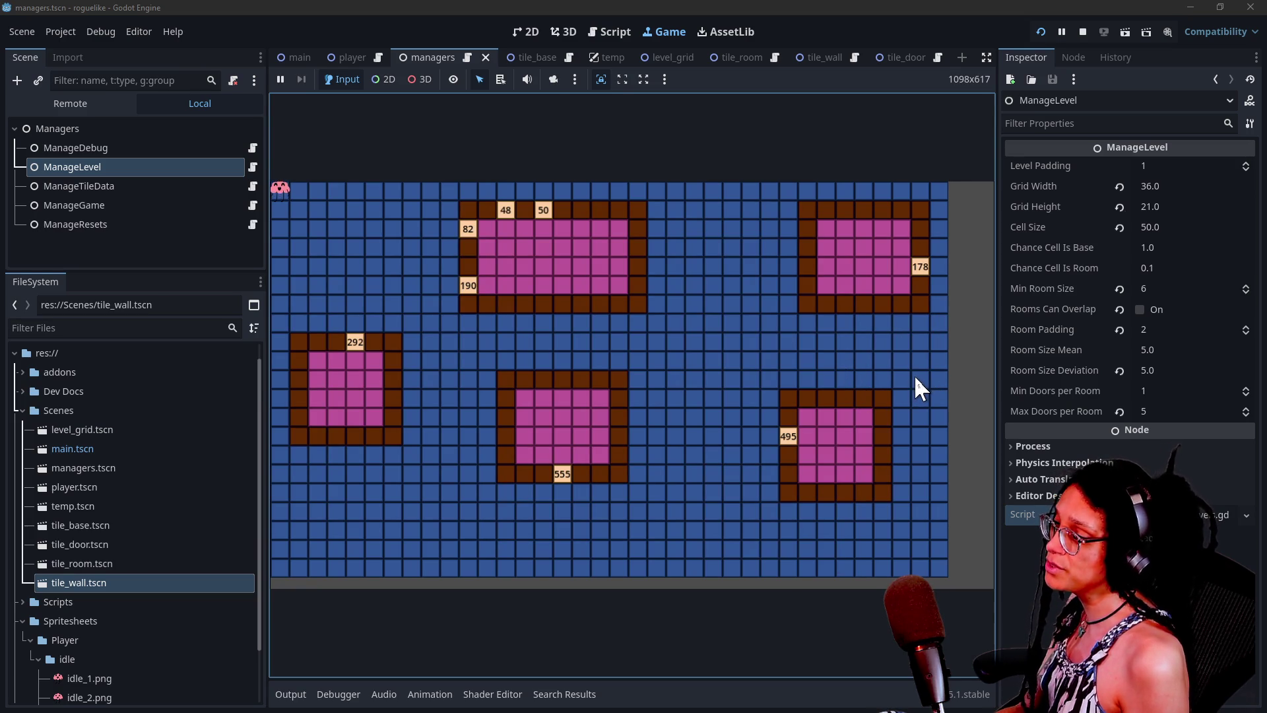
{"action": "key", "text": "r"}
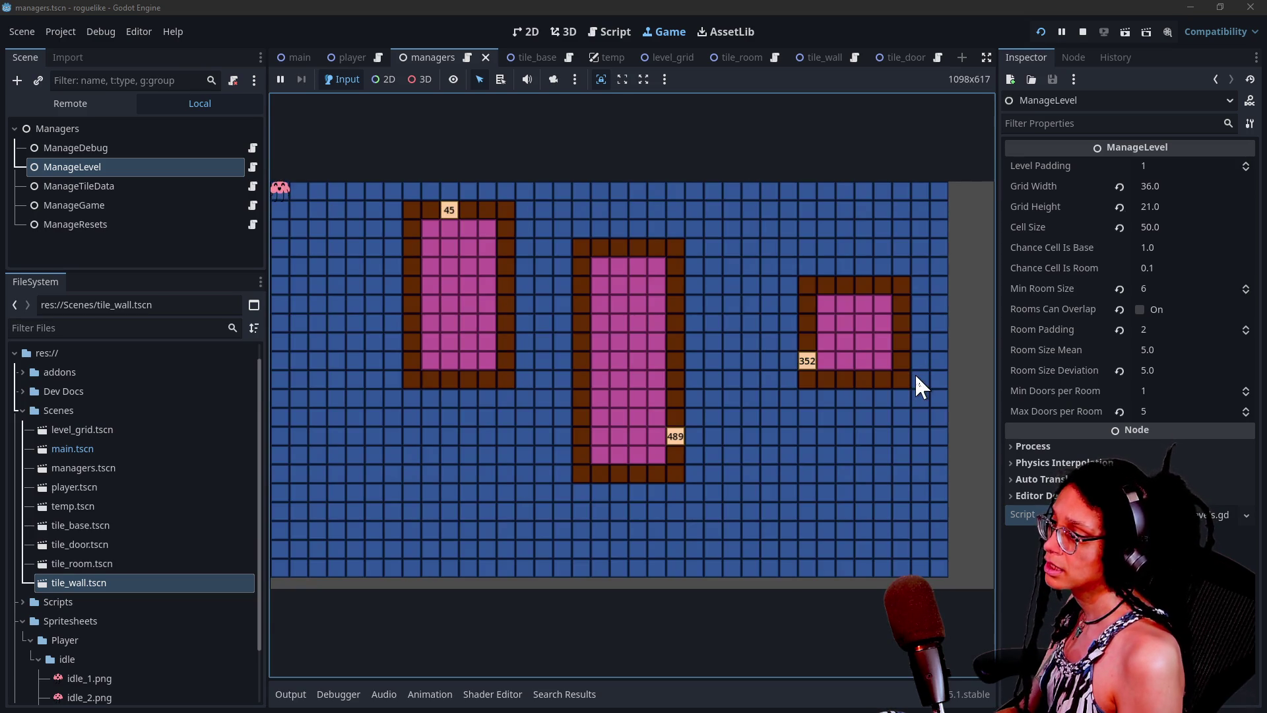
{"action": "left_click", "coordinate": [1040, 32]}
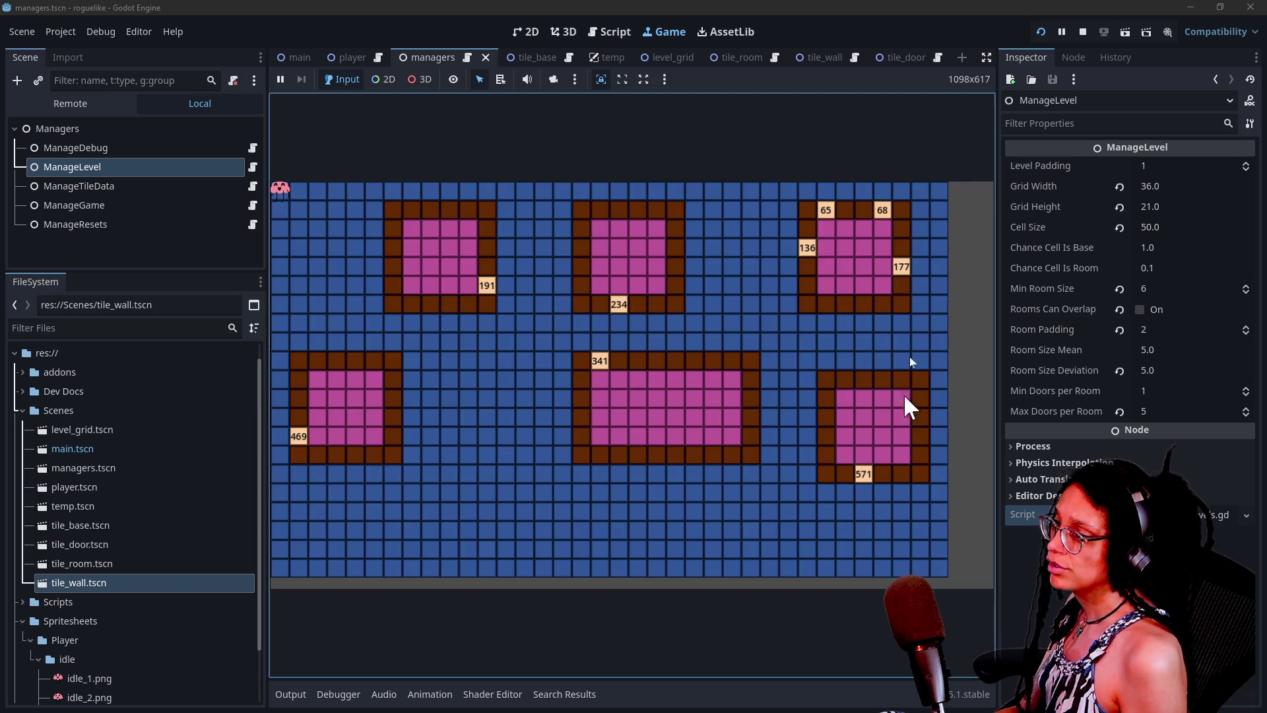
{"action": "key", "text": "r"}
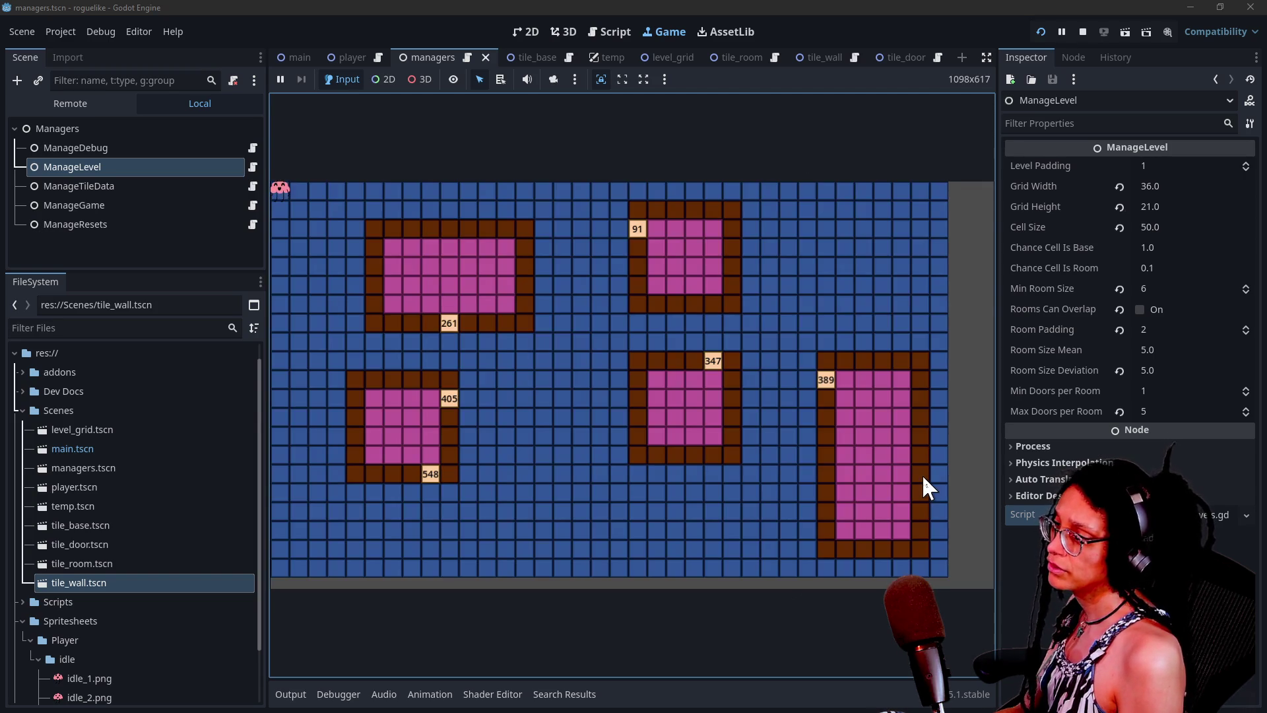
{"action": "key", "text": "r"}
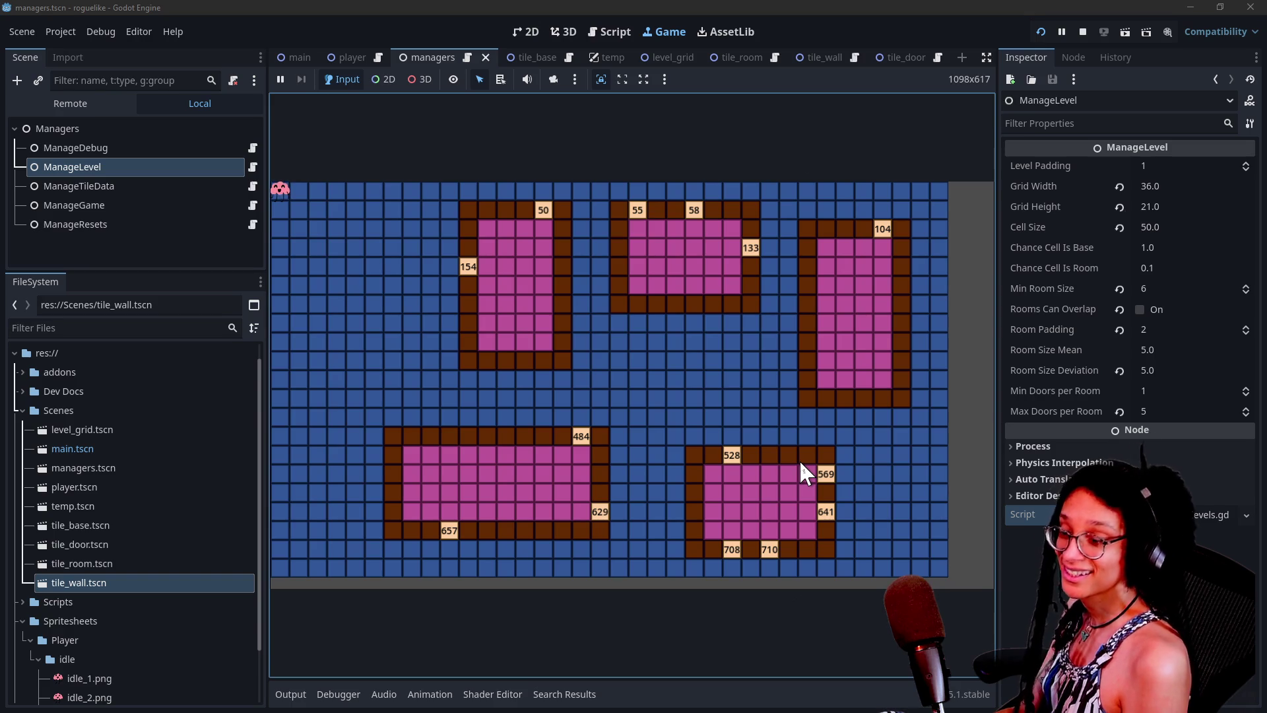
{"action": "key", "text": "r"}
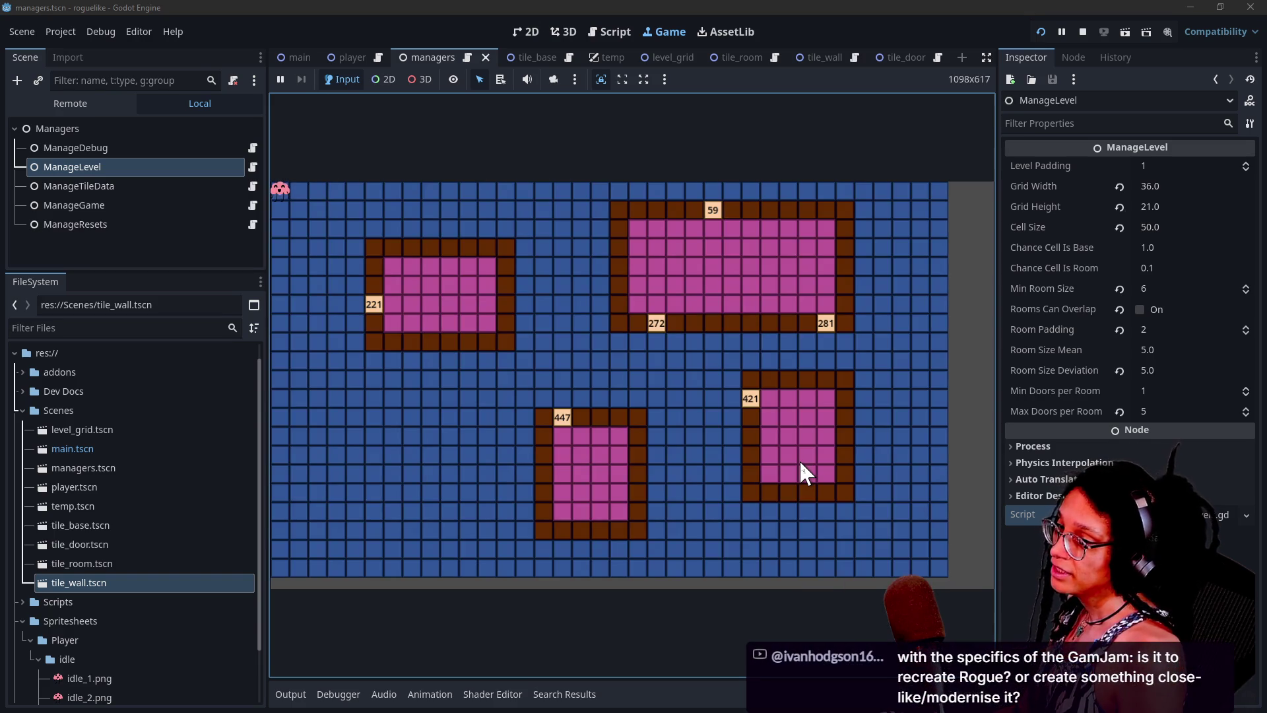
{"action": "key", "text": "r"}
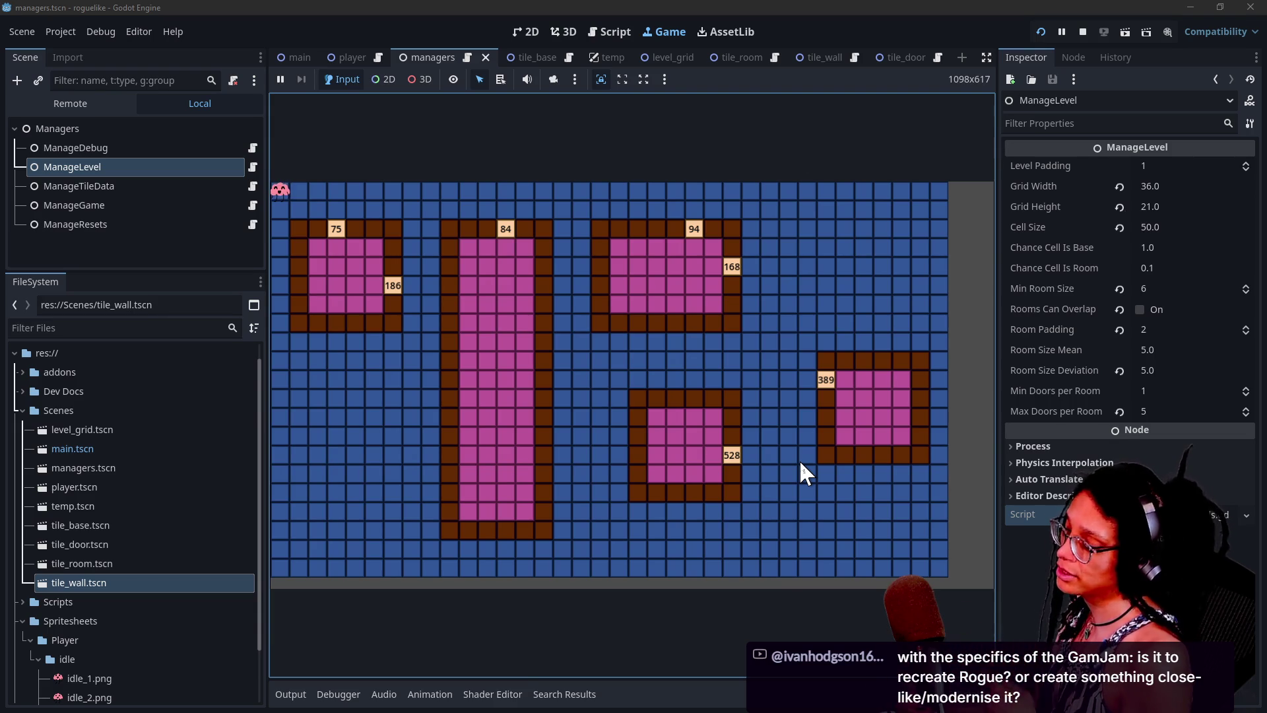
{"action": "key", "text": "r"}
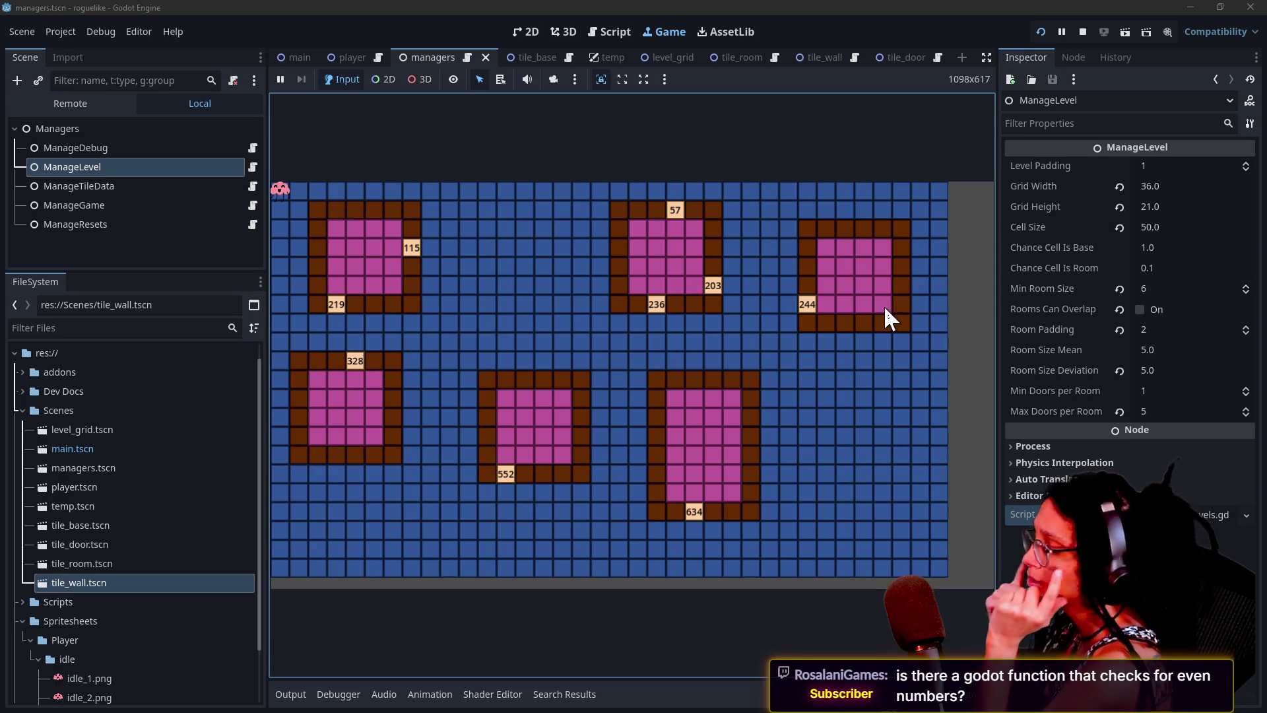
{"action": "left_click", "coordinate": [1144, 411]}
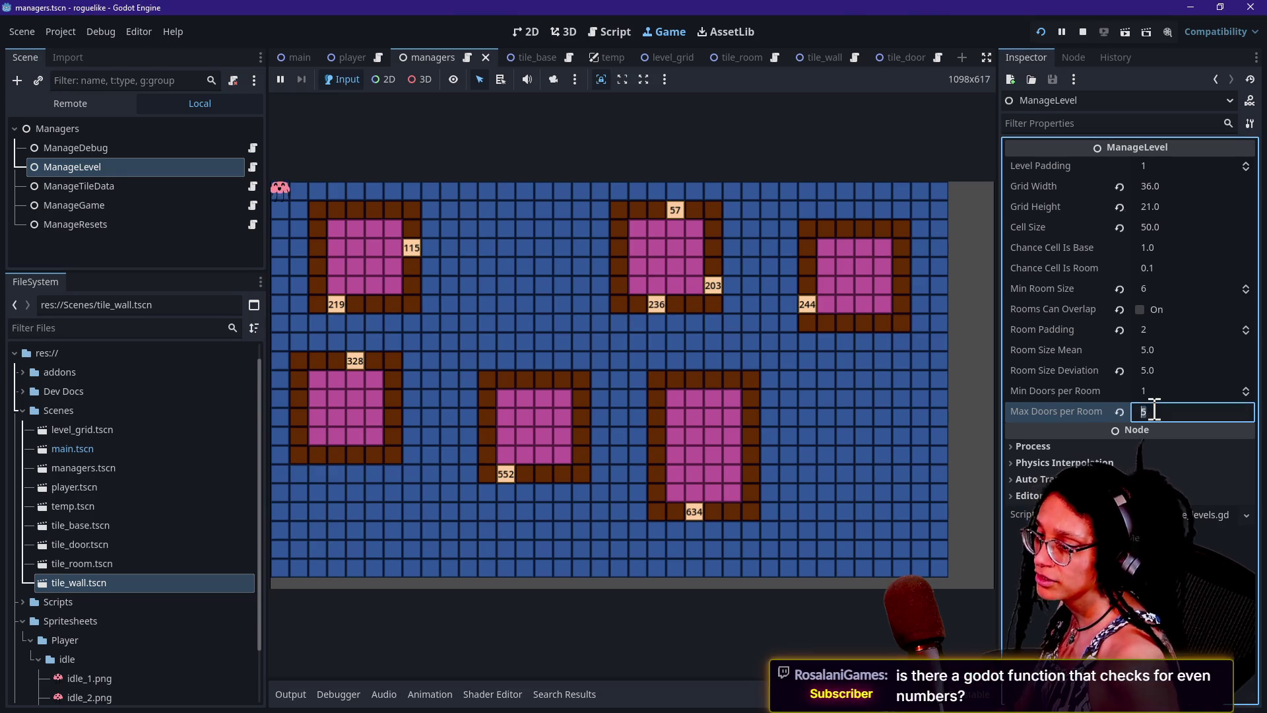
- Set Max Doors per Room back to 1, save the scene, and restart the game
{"action": "type", "text": "1"}
{"action": "key", "text": "Return"}
{"action": "key", "text": "ctrl+s"}
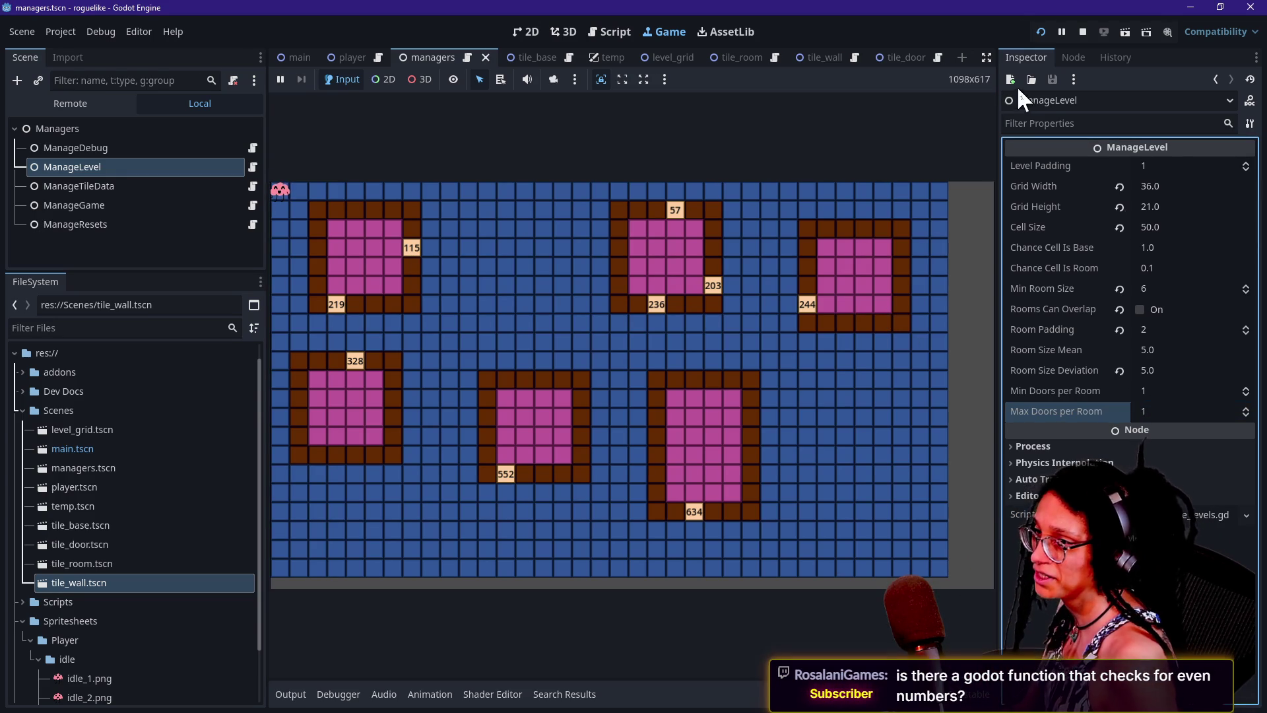
{"action": "left_click", "coordinate": [1041, 32]}
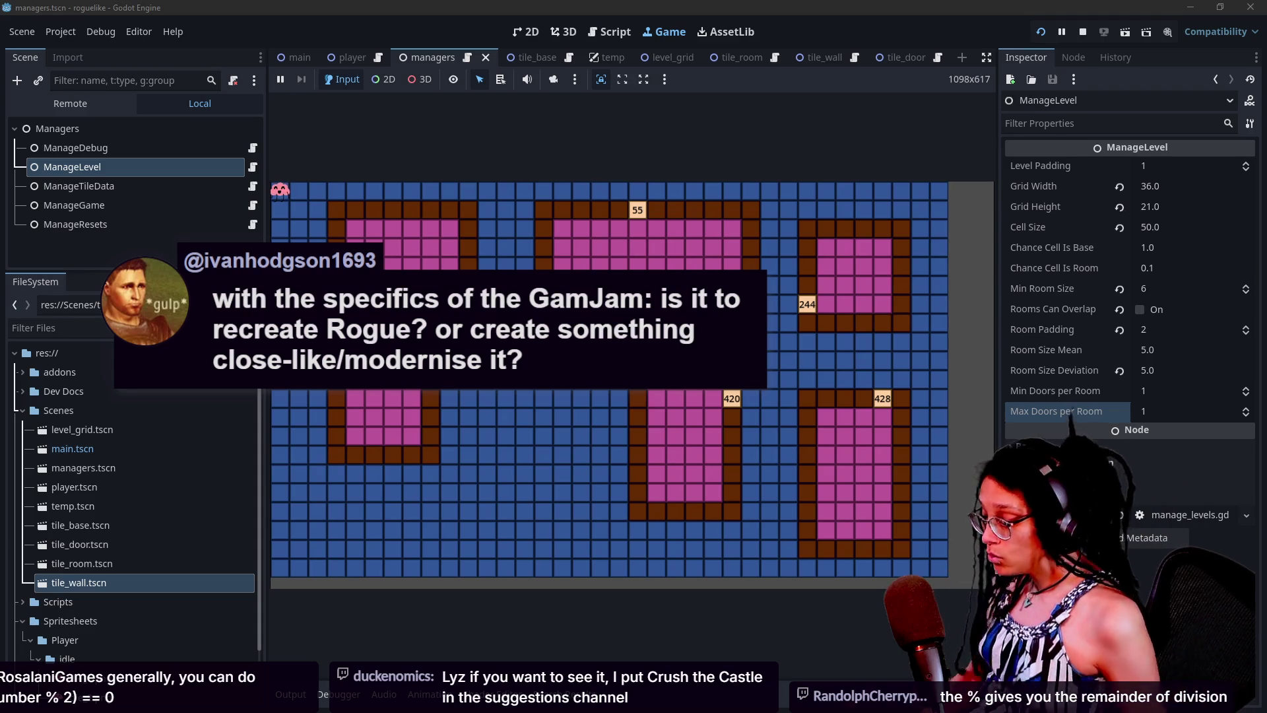
{"action": "key", "text": "alt+Tab"}
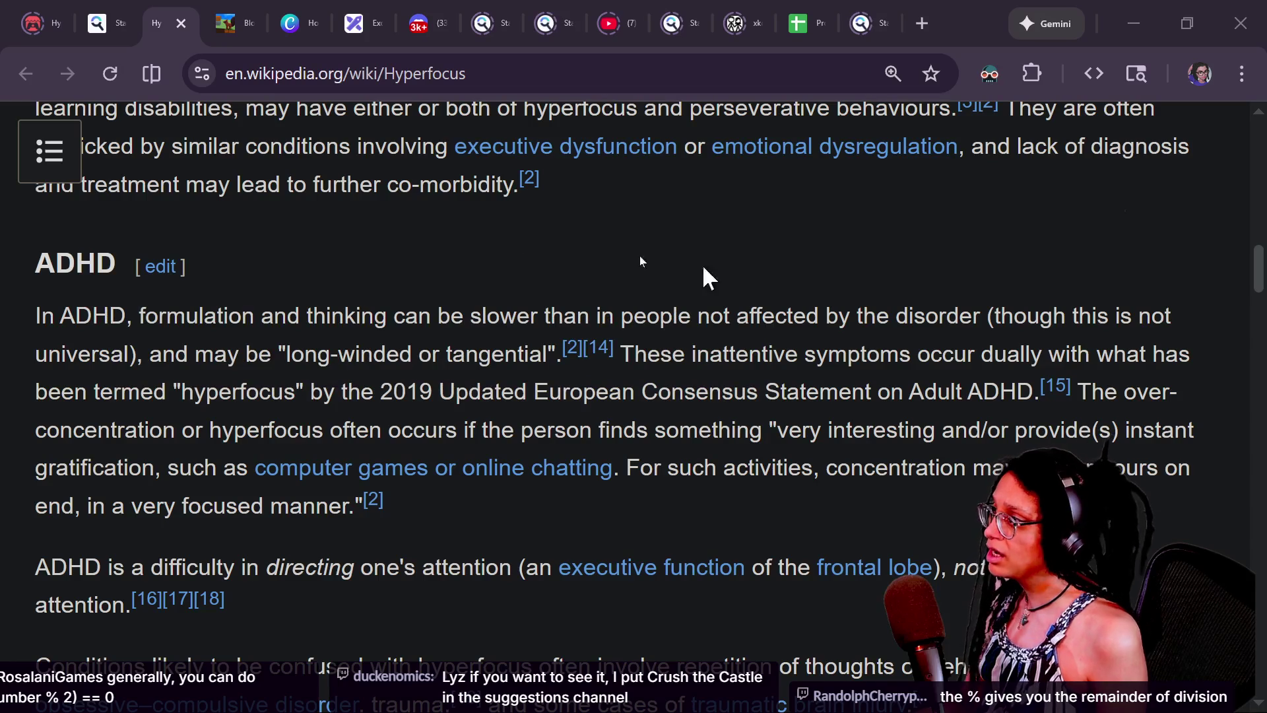
- Open the ROGUE-LIKE JAM page on itch.io and search it for the 'judging' details
{"action": "left_click", "coordinate": [55, 5]}
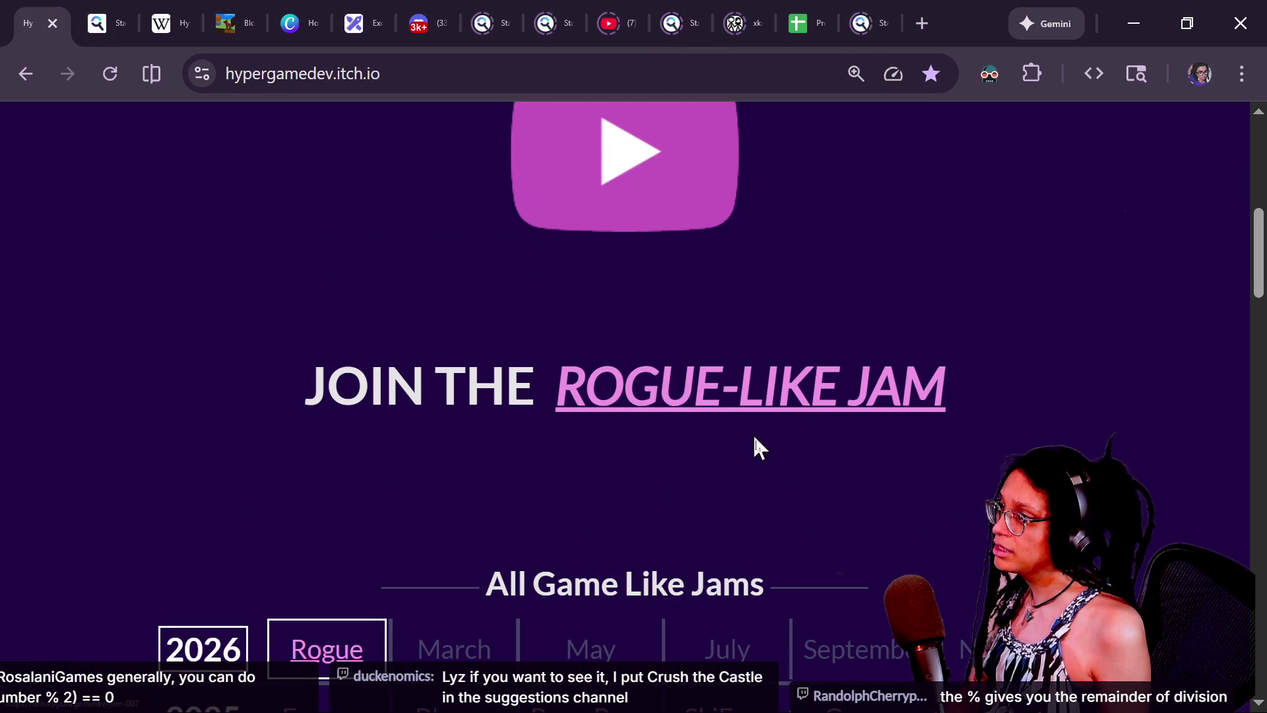
{"action": "left_click", "coordinate": [783, 414]}
{"action": "key", "text": "ctrl+f"}
{"action": "type", "text": "judging"}
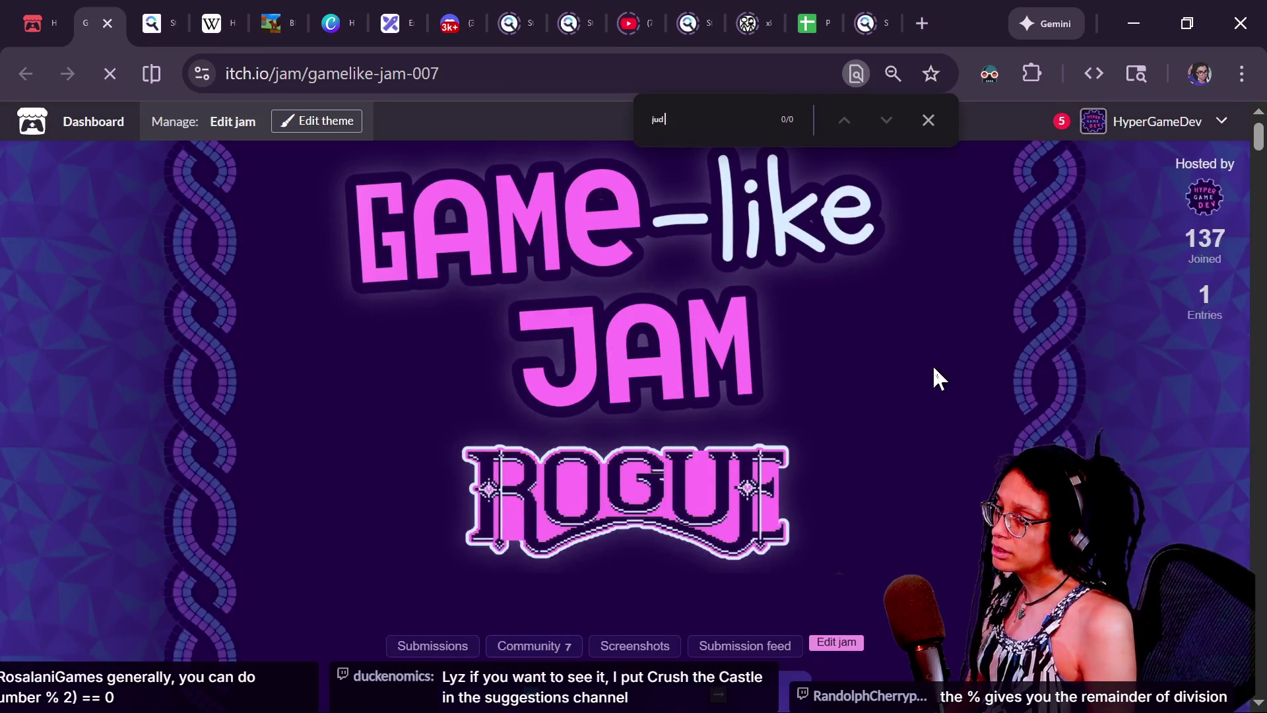
{"action": "scroll", "coordinate": [938, 370], "scroll_direction": "down", "scroll_amount": 15}
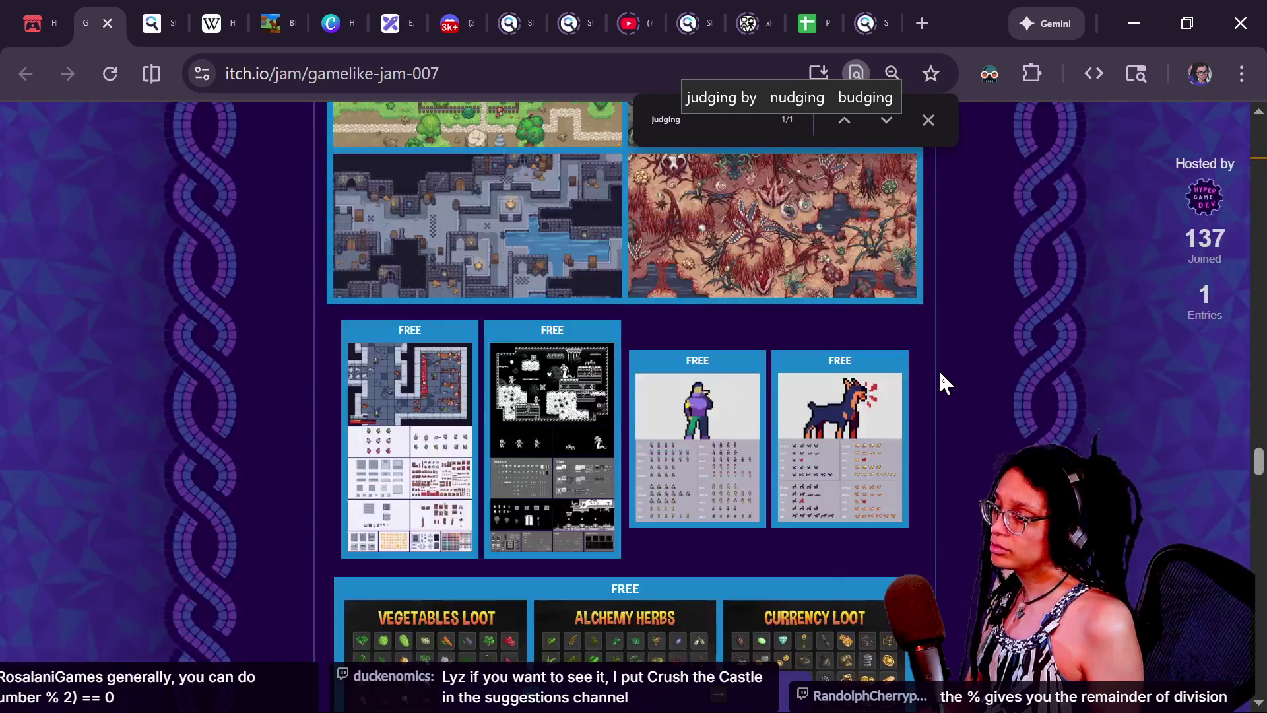
{"action": "scroll", "coordinate": [939, 370], "scroll_direction": "down", "scroll_amount": 10}
{"action": "scroll", "coordinate": [939, 370], "scroll_direction": "down", "scroll_amount": 10}
{"action": "scroll", "coordinate": [940, 373], "scroll_direction": "up", "scroll_amount": 15}
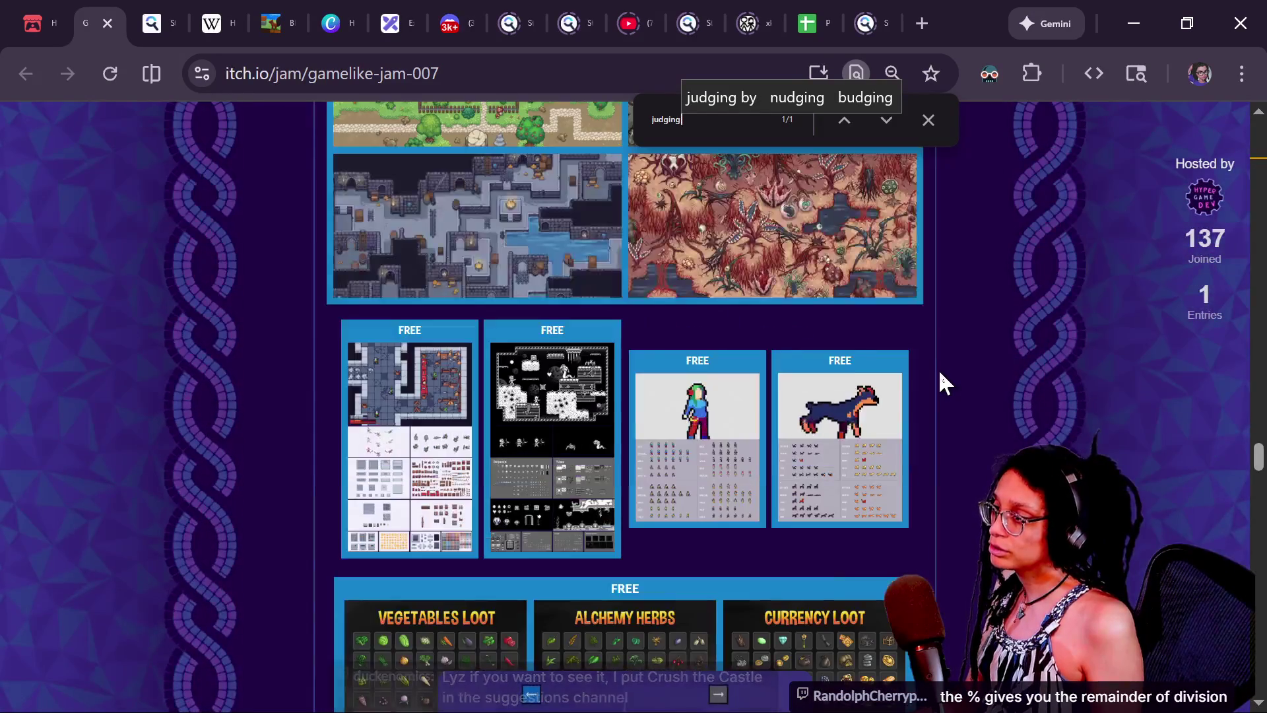
{"action": "scroll", "coordinate": [942, 374], "scroll_direction": "up", "scroll_amount": 10}
{"action": "scroll", "coordinate": [941, 375], "scroll_direction": "down", "scroll_amount": 15}
{"action": "scroll", "coordinate": [941, 375], "scroll_direction": "up", "scroll_amount": 20}
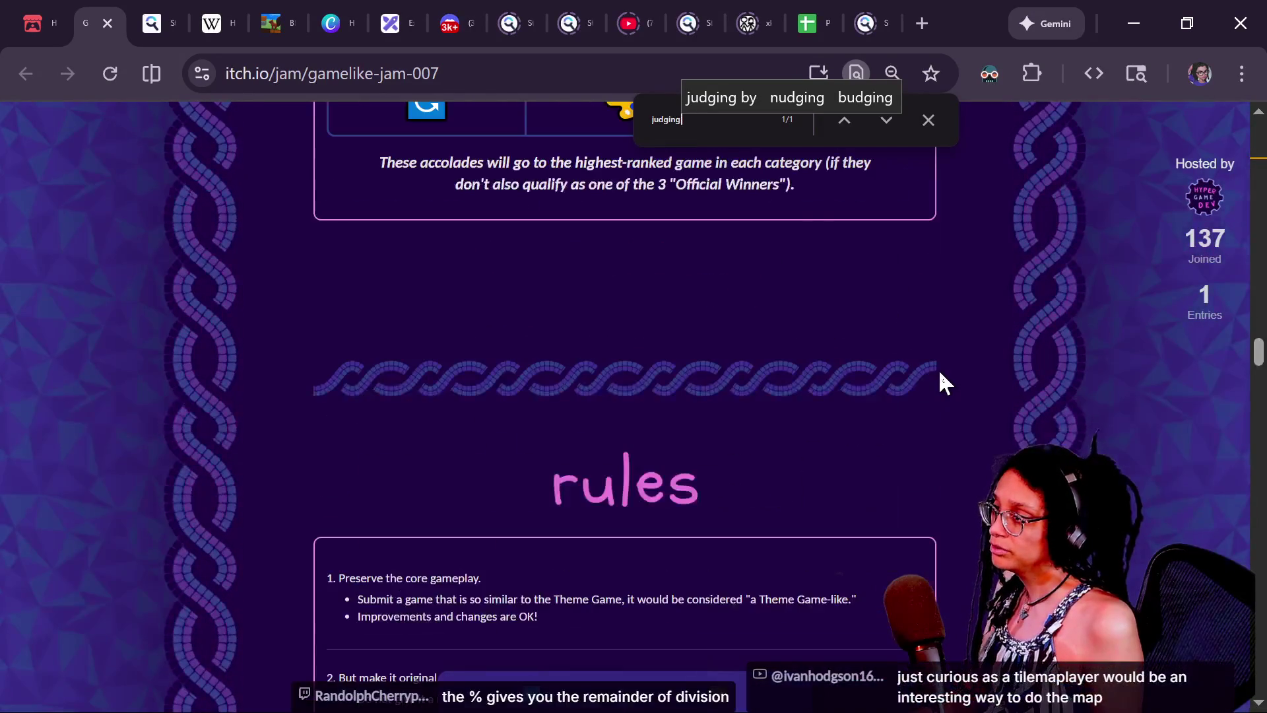
{"action": "scroll", "coordinate": [939, 370], "scroll_direction": "up", "scroll_amount": 3}
{"action": "scroll", "coordinate": [938, 370], "scroll_direction": "up", "scroll_amount": 2}
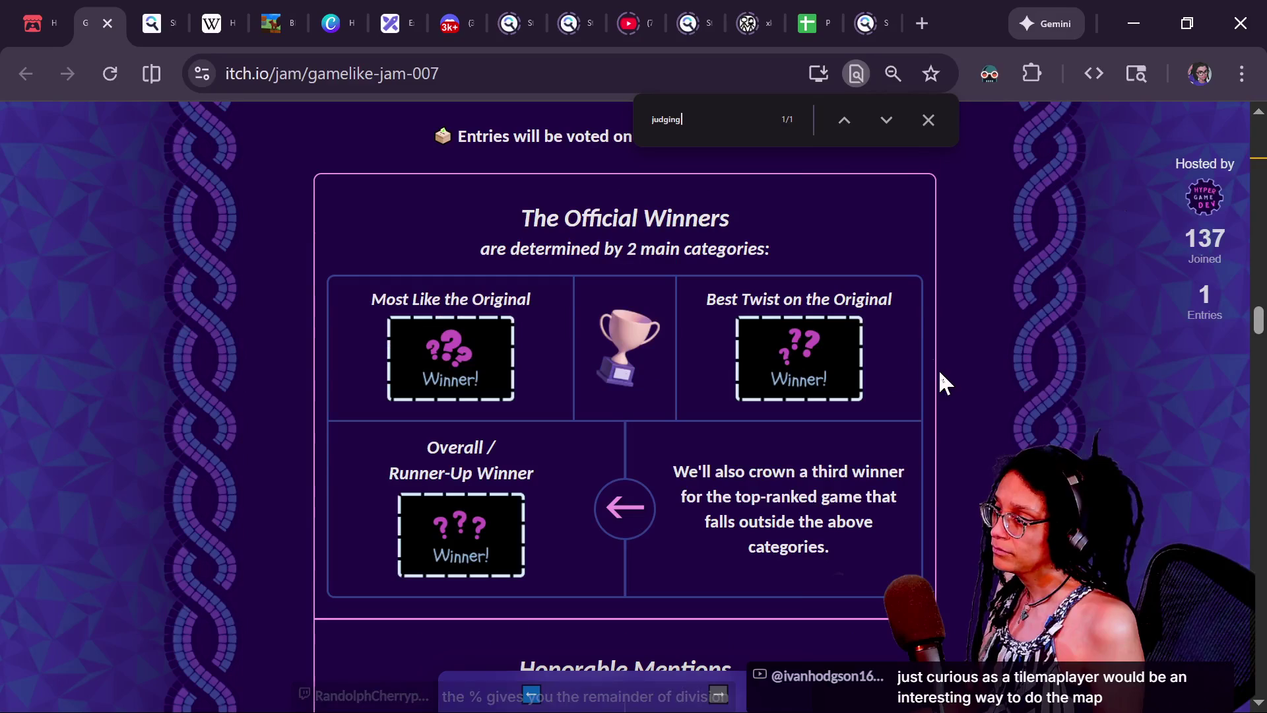
{"action": "left_click", "coordinate": [929, 120]}
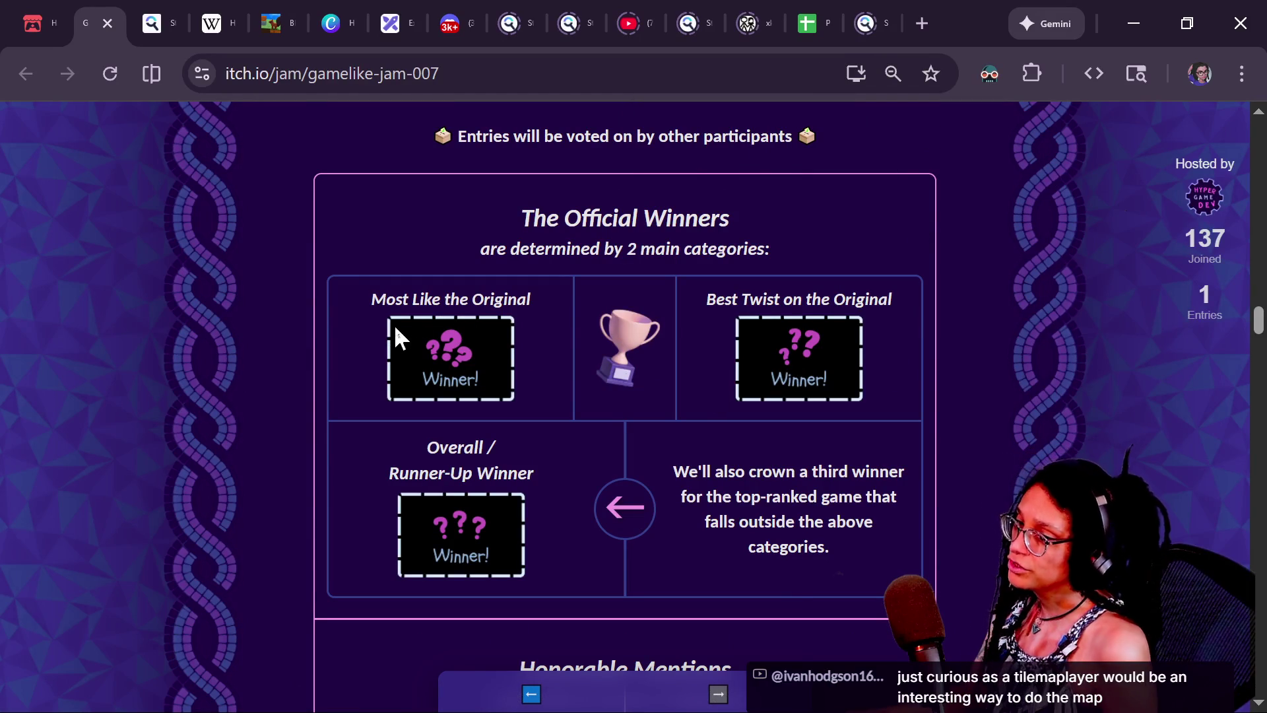
- Highlight the Most Like the Original and Best Twist on the Original category text
{"action": "mouse_move", "coordinate": [366, 295]}
{"action": "left_mouse_down"}
{"action": "mouse_move", "coordinate": [525, 300]}
{"action": "mouse_move", "coordinate": [615, 537]}
{"action": "mouse_move", "coordinate": [632, 349]}
{"action": "mouse_move", "coordinate": [632, 509]}
{"action": "mouse_move", "coordinate": [725, 505]}
{"action": "left_mouse_up"}
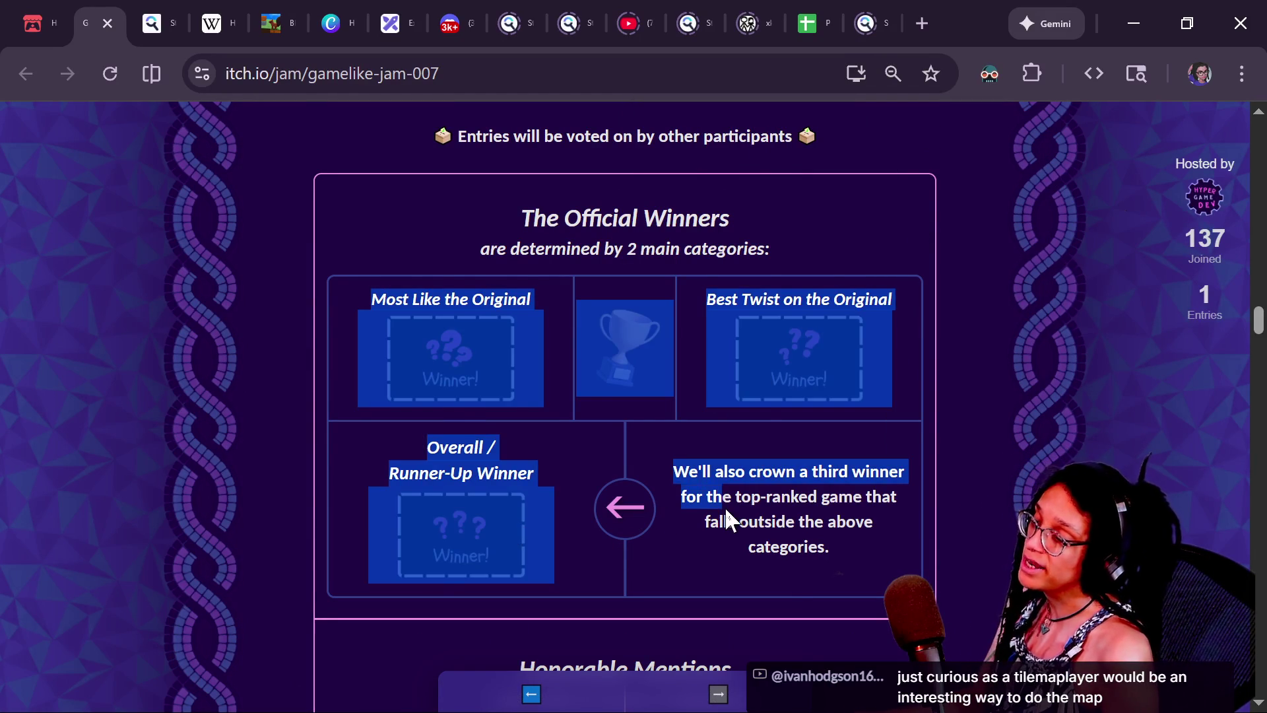
{"action": "left_click", "coordinate": [369, 332]}
{"action": "left_click_drag", "start_coordinate": [365, 303], "coordinate": [534, 309]}
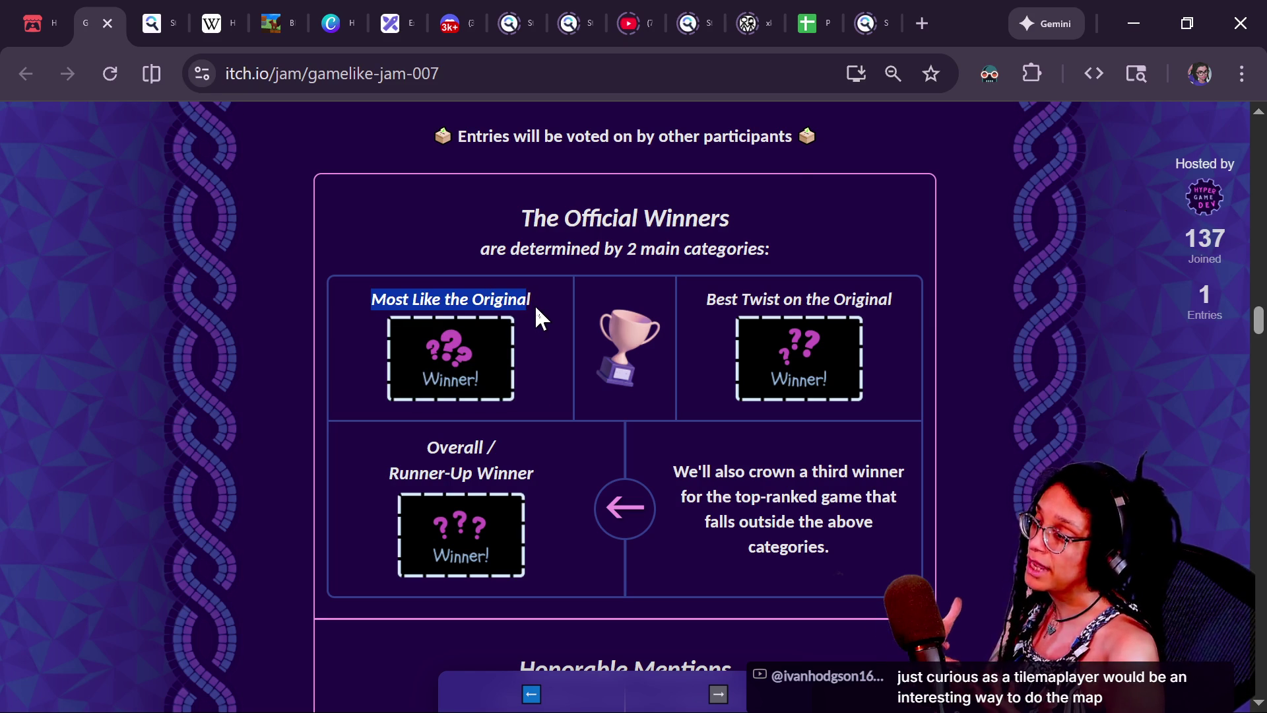
{"action": "scroll", "coordinate": [535, 308], "scroll_direction": "up", "scroll_amount": 1}
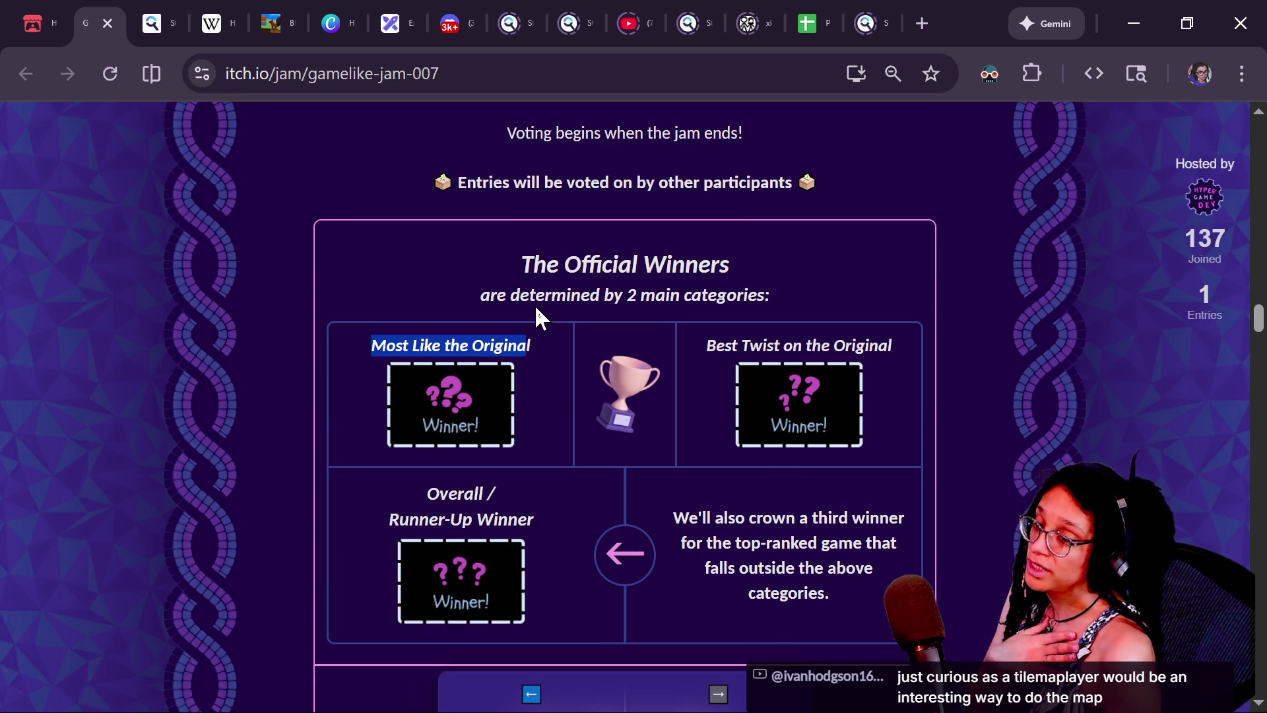
{"action": "left_click", "coordinate": [536, 308]}
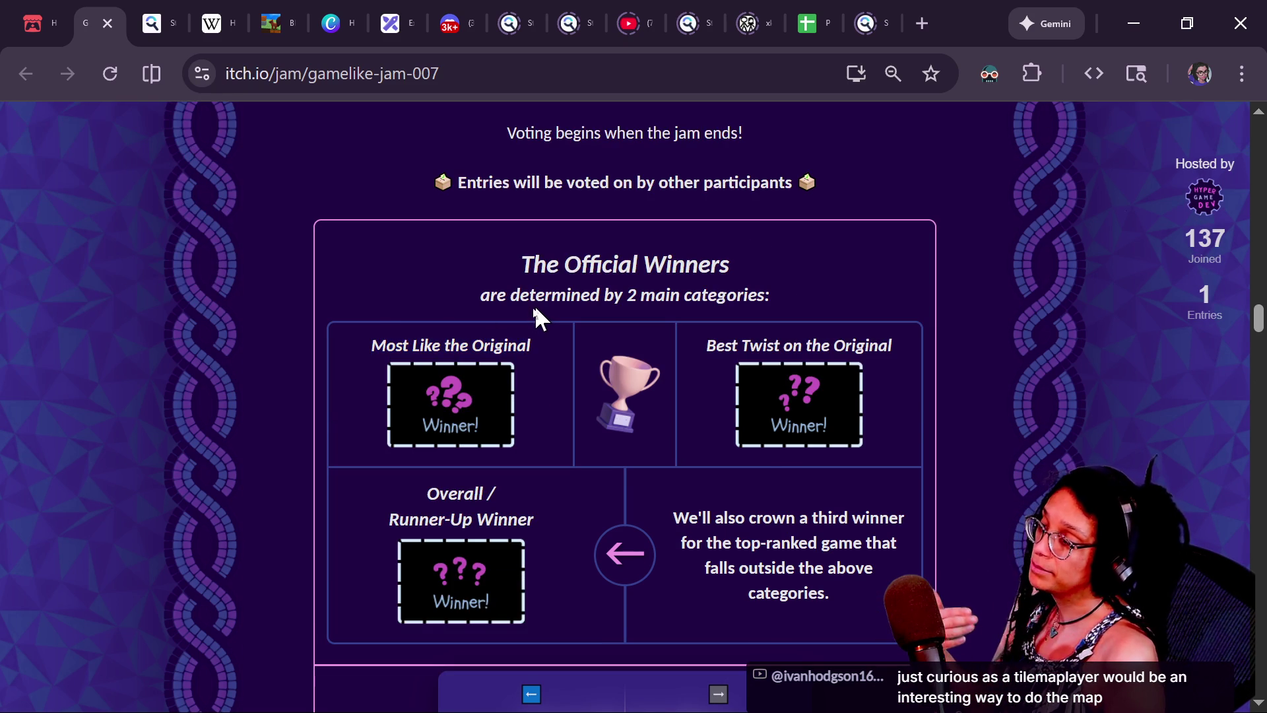
{"action": "mouse_move", "coordinate": [379, 337]}
{"action": "left_mouse_down"}
{"action": "mouse_move", "coordinate": [599, 359]}
{"action": "mouse_move", "coordinate": [565, 343]}
{"action": "left_mouse_up"}
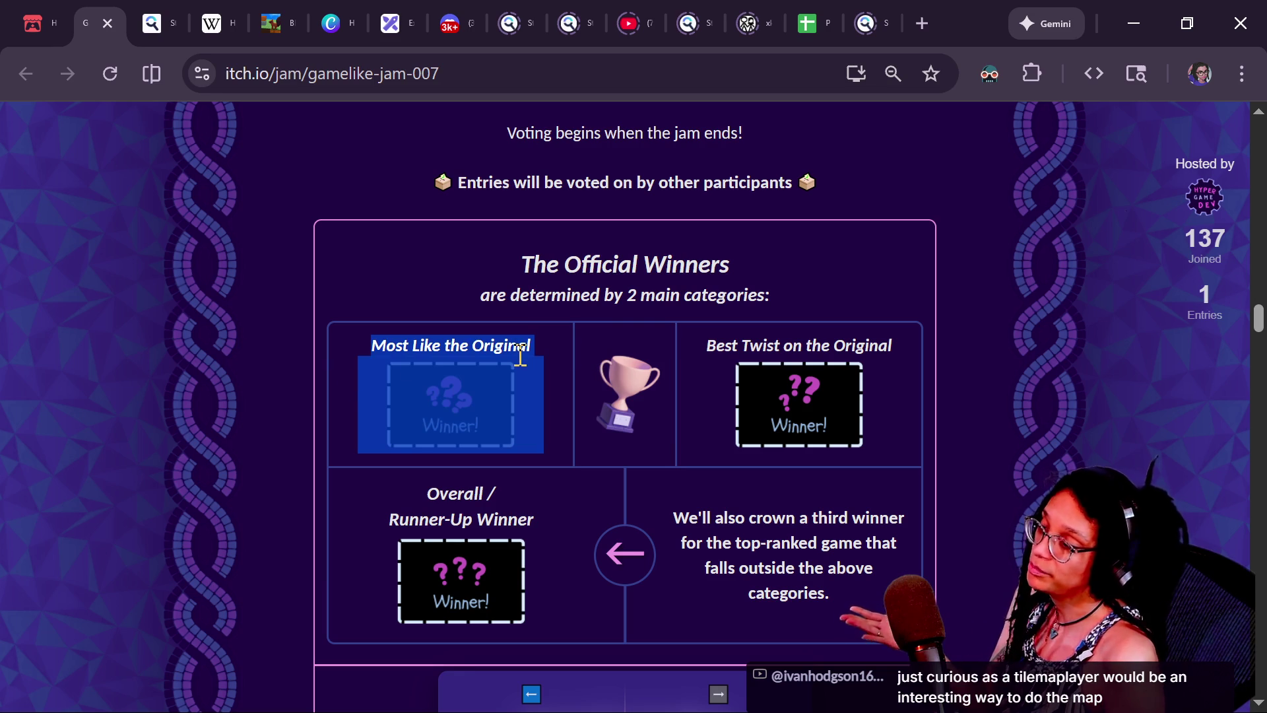
{"action": "left_click_drag", "start_coordinate": [357, 350], "coordinate": [543, 363]}
{"action": "left_click", "coordinate": [541, 360]}
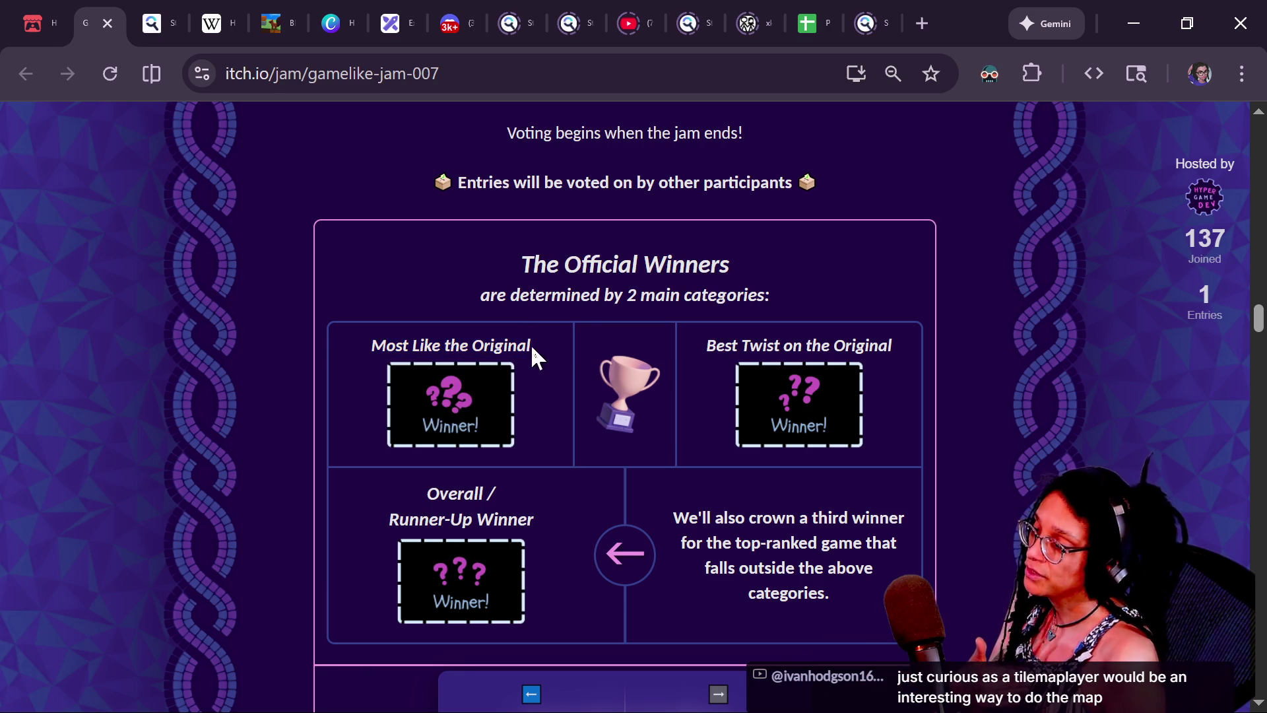
{"action": "left_click_drag", "start_coordinate": [388, 343], "coordinate": [584, 353]}
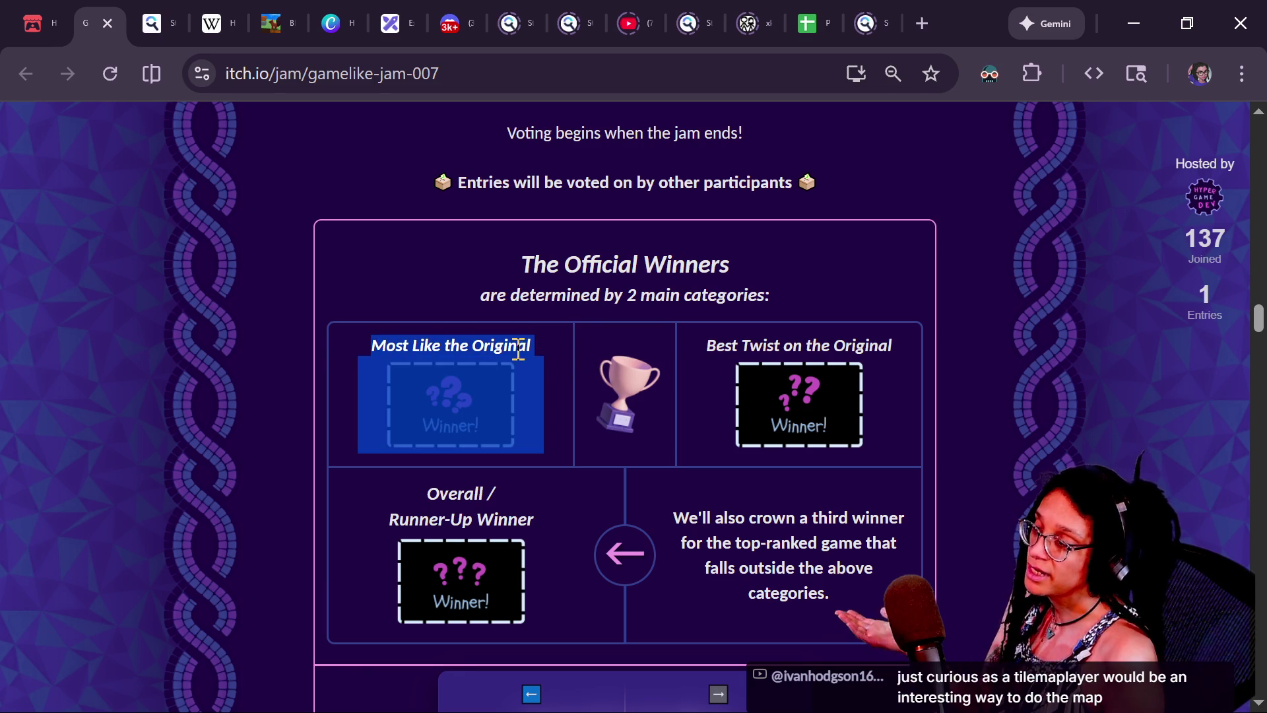
{"action": "left_click_drag", "start_coordinate": [358, 343], "coordinate": [458, 361]}
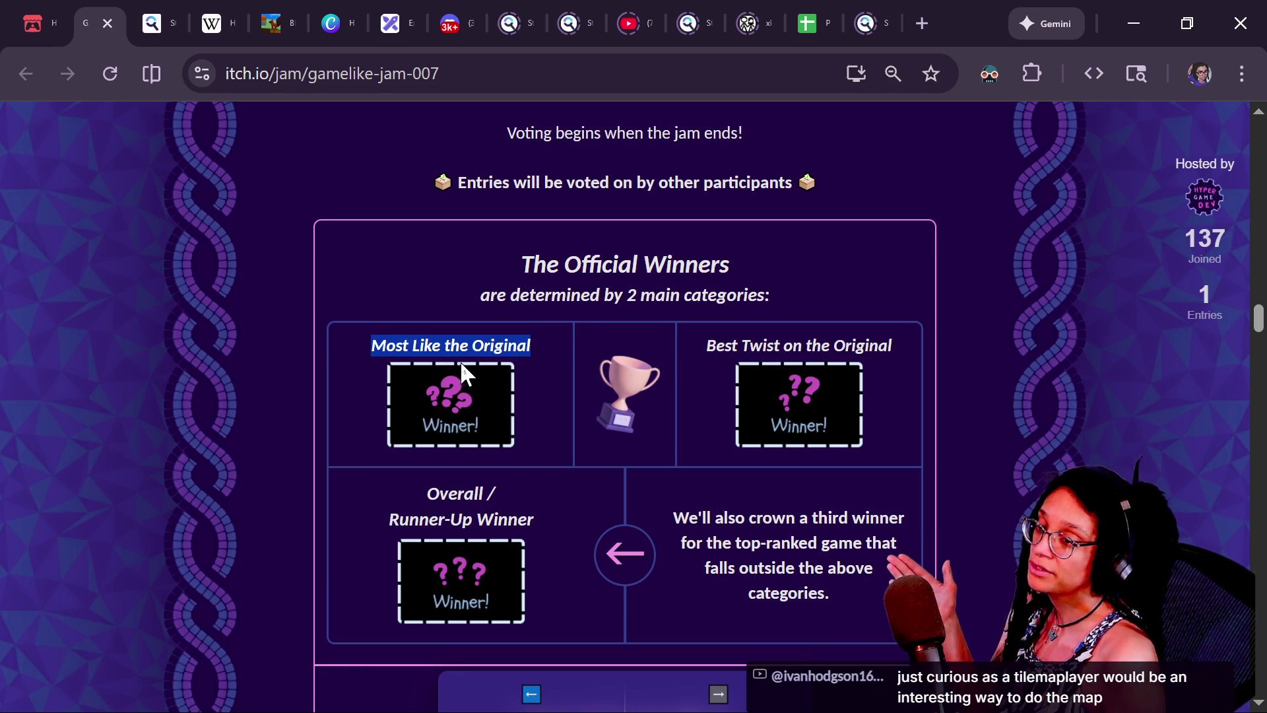
{"action": "left_click_drag", "start_coordinate": [706, 345], "coordinate": [917, 361]}
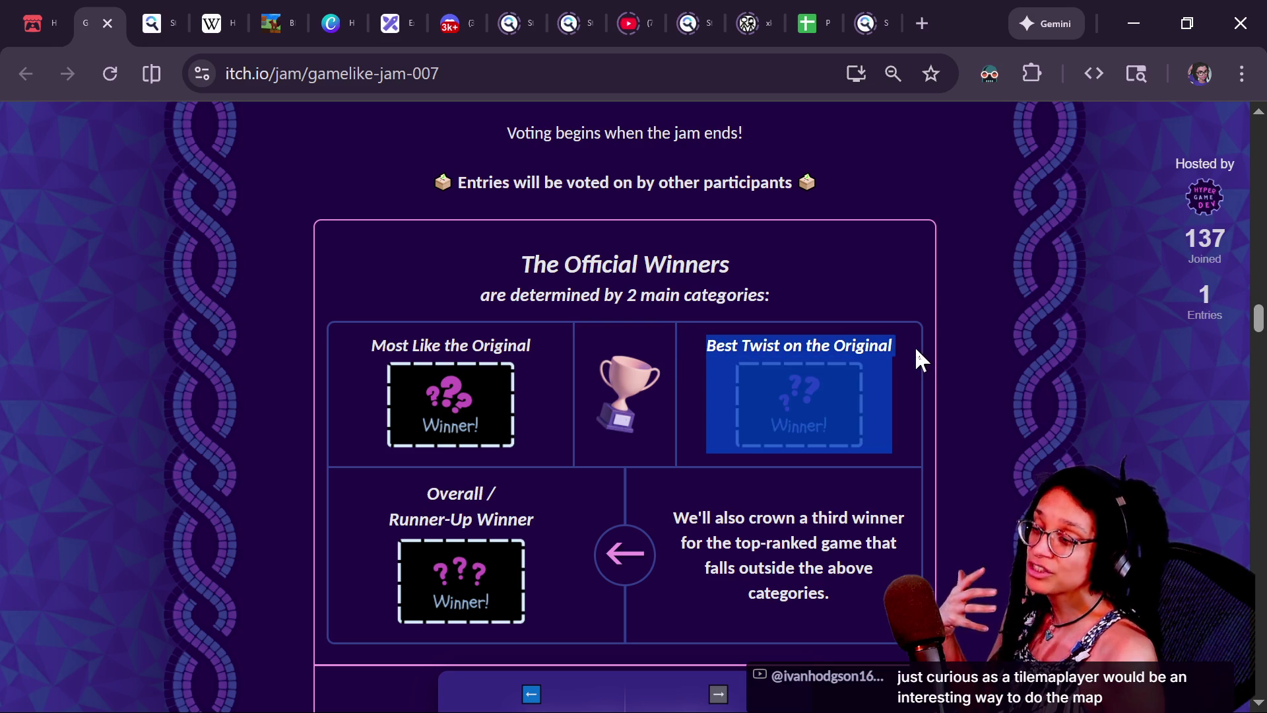
{"action": "left_click", "coordinate": [874, 323]}
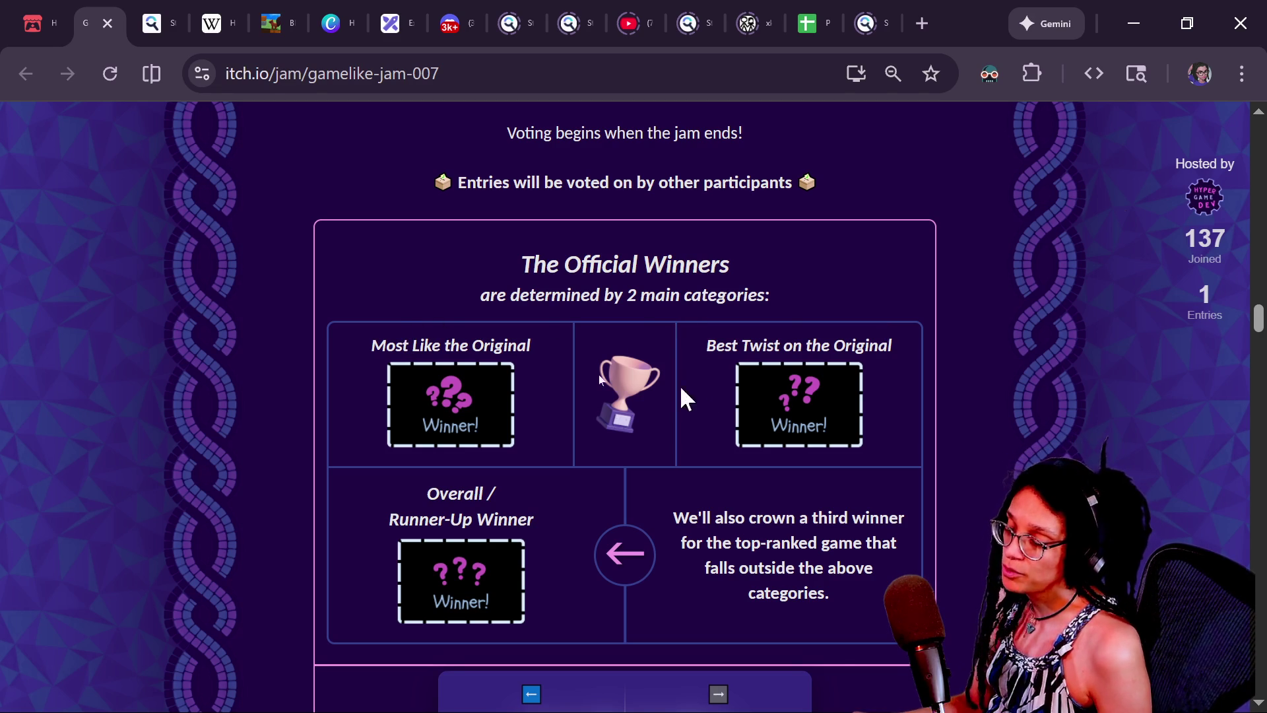
- Highlight the Overall and Runner-Up Winner explanation in The Official Winners section
{"action": "scroll", "coordinate": [888, 364], "scroll_direction": "down", "scroll_amount": 1}
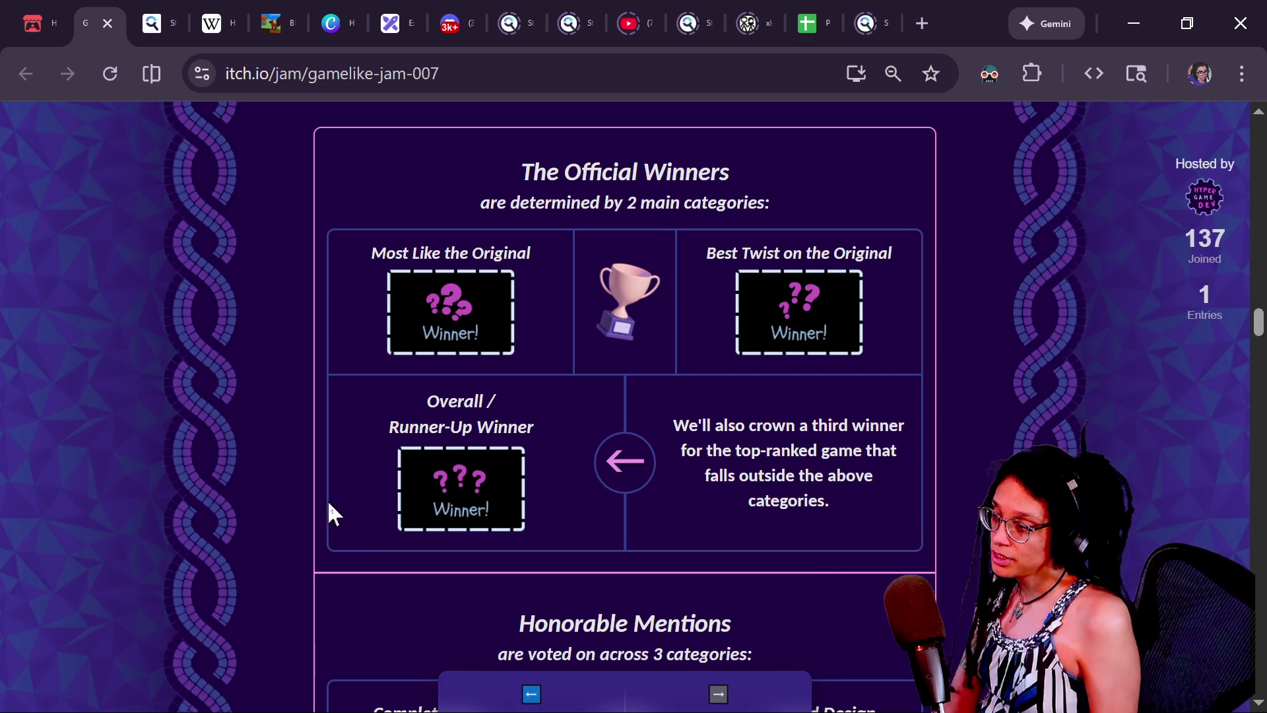
{"action": "left_click_drag", "start_coordinate": [344, 425], "coordinate": [728, 437]}
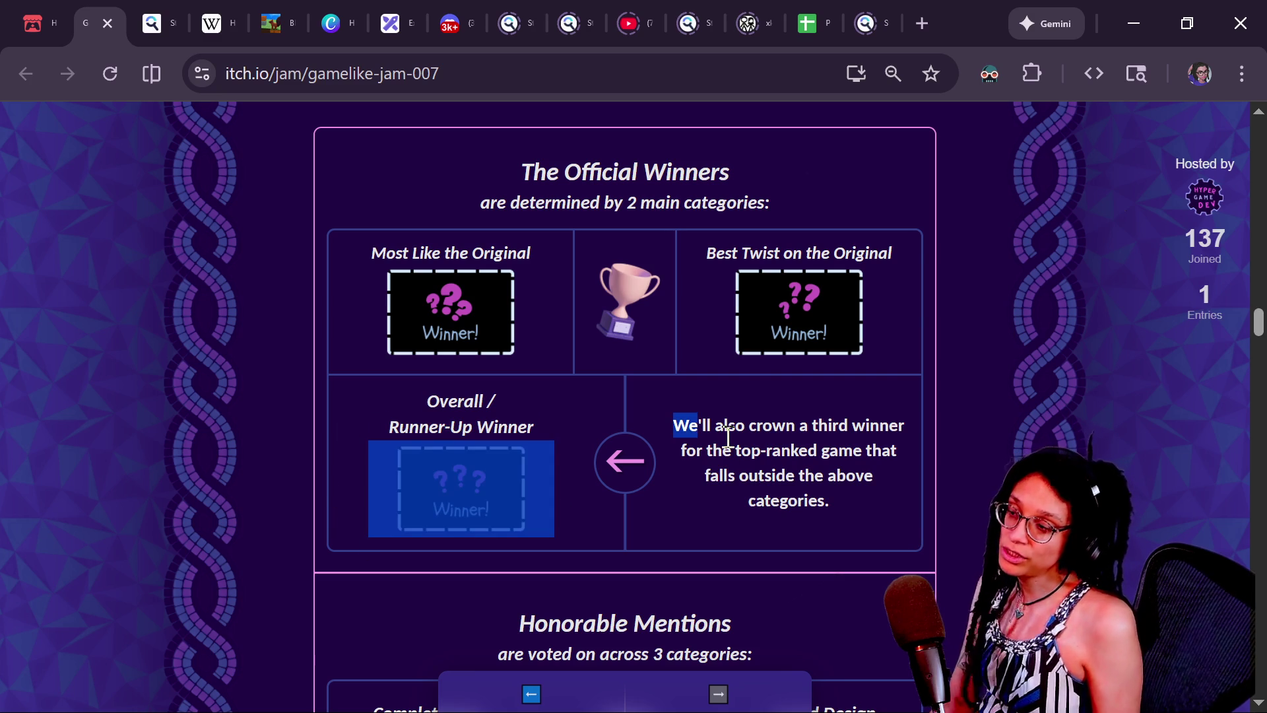
{"action": "left_click", "coordinate": [728, 441]}
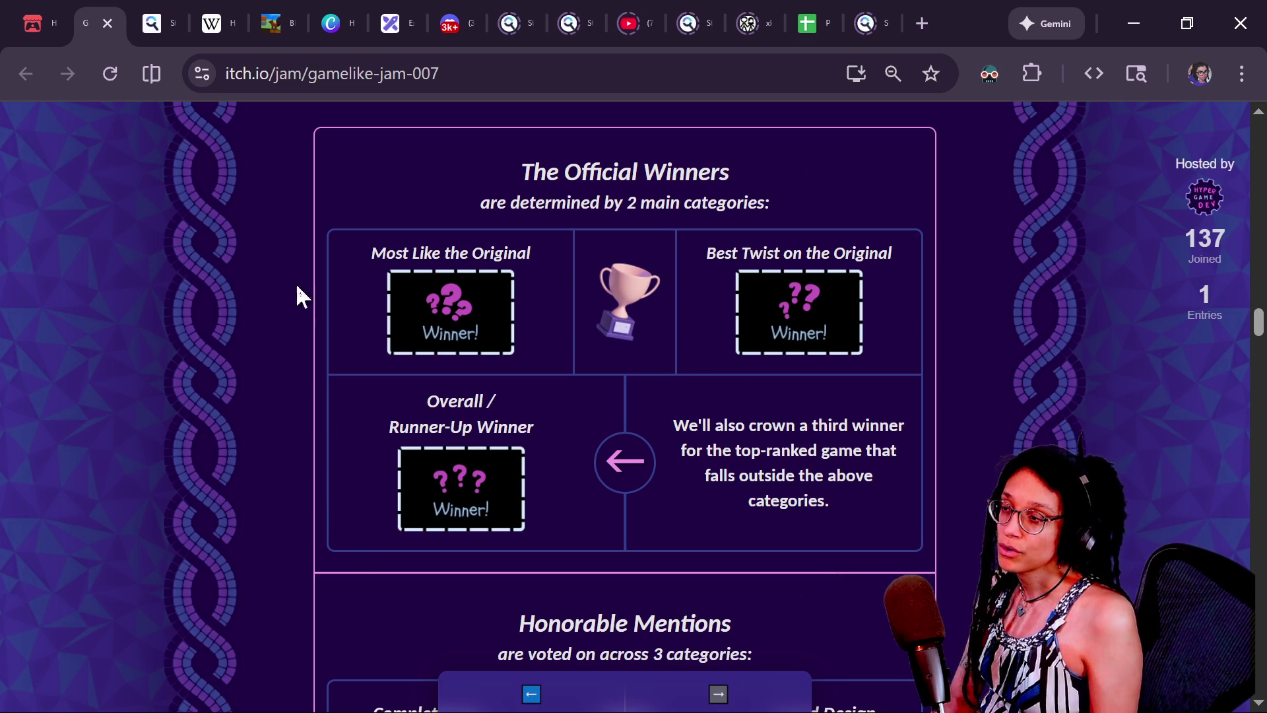
{"action": "left_click_drag", "start_coordinate": [410, 396], "coordinate": [751, 452]}
{"action": "left_click", "coordinate": [751, 452]}
{"action": "scroll", "coordinate": [751, 451], "scroll_direction": "down", "scroll_amount": 3}
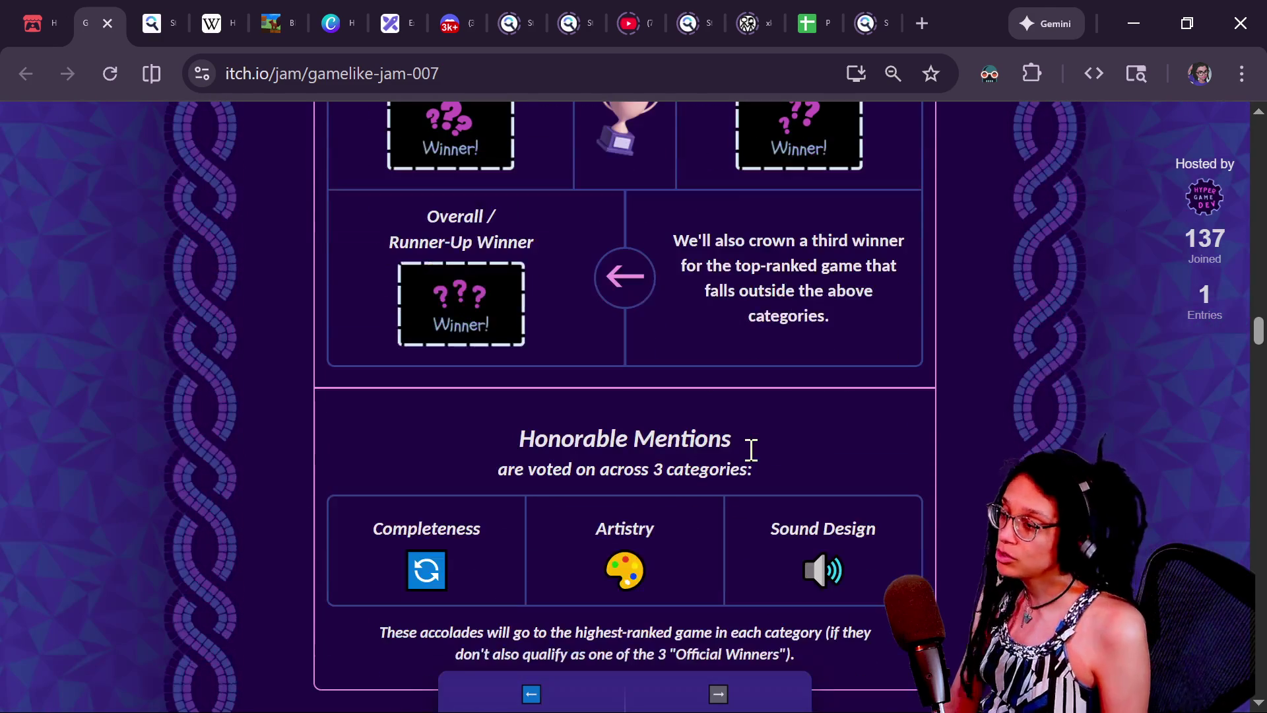
{"action": "scroll", "coordinate": [751, 451], "scroll_direction": "down", "scroll_amount": 1}
{"action": "scroll", "coordinate": [751, 450], "scroll_direction": "up", "scroll_amount": 3}
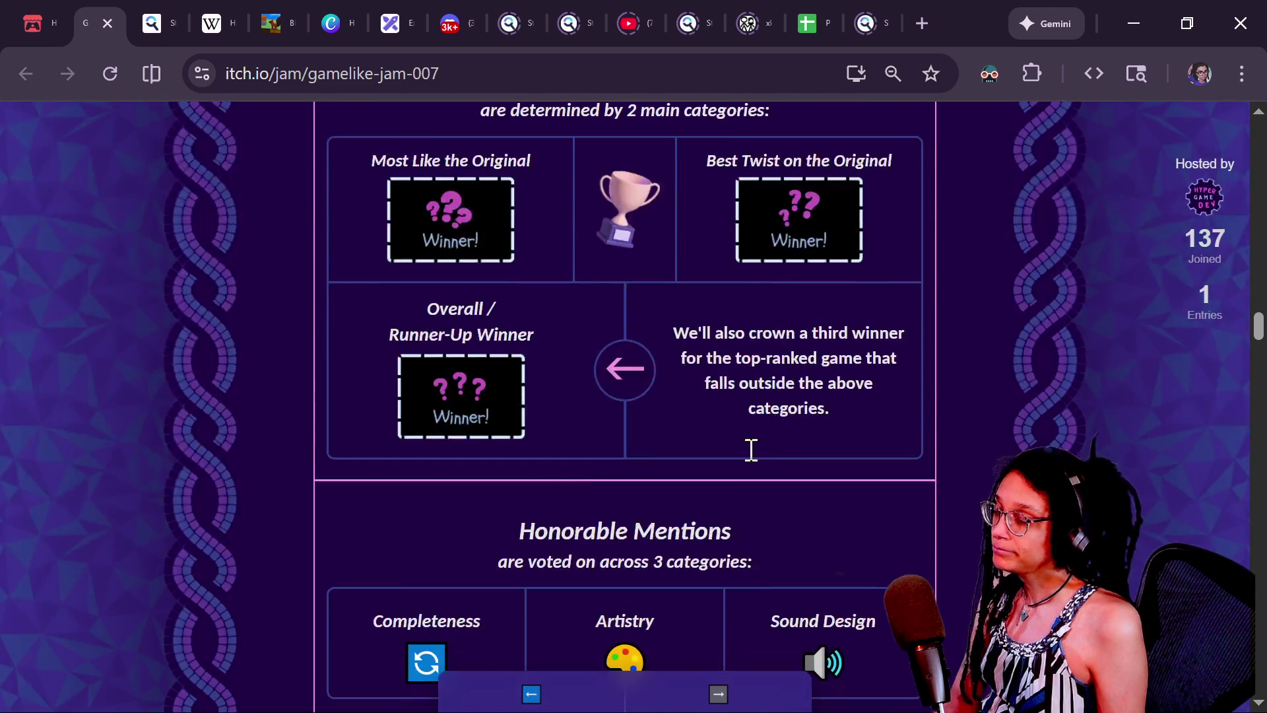
{"action": "scroll", "coordinate": [751, 451], "scroll_direction": "down", "scroll_amount": 1}
{"action": "scroll", "coordinate": [884, 423], "scroll_direction": "up", "scroll_amount": 1}
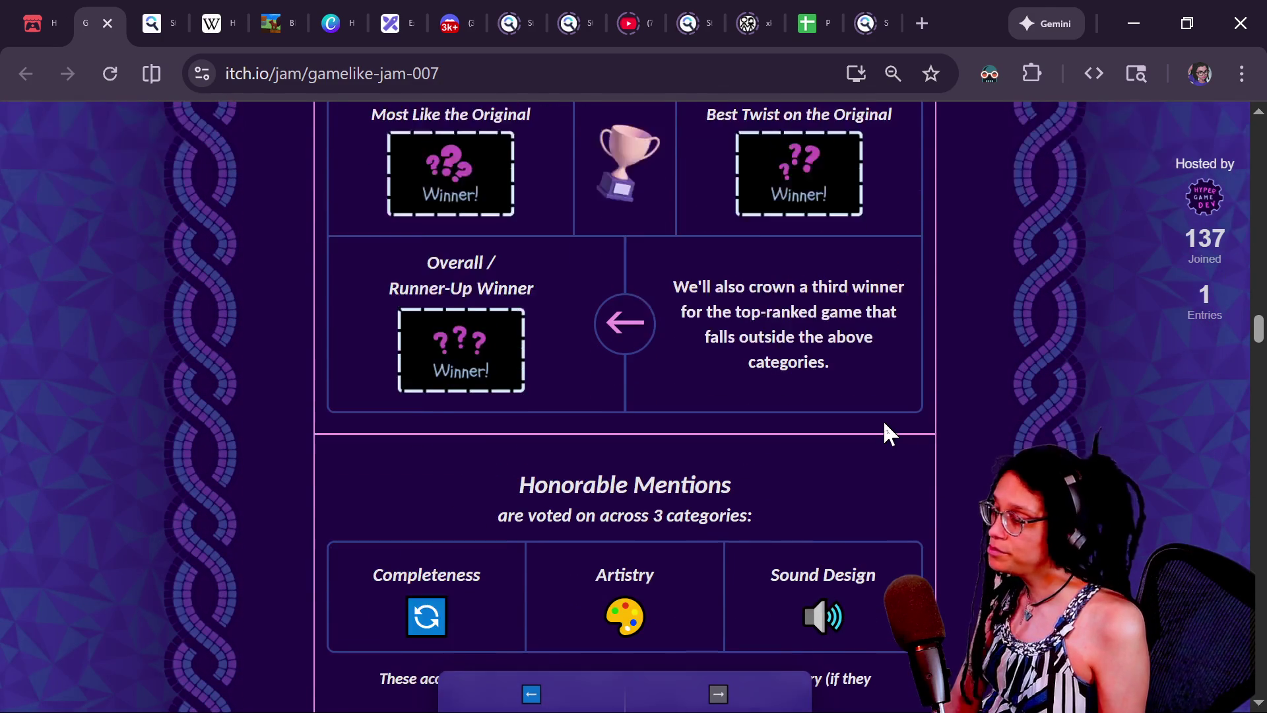
{"action": "scroll", "coordinate": [884, 424], "scroll_direction": "up", "scroll_amount": 1}
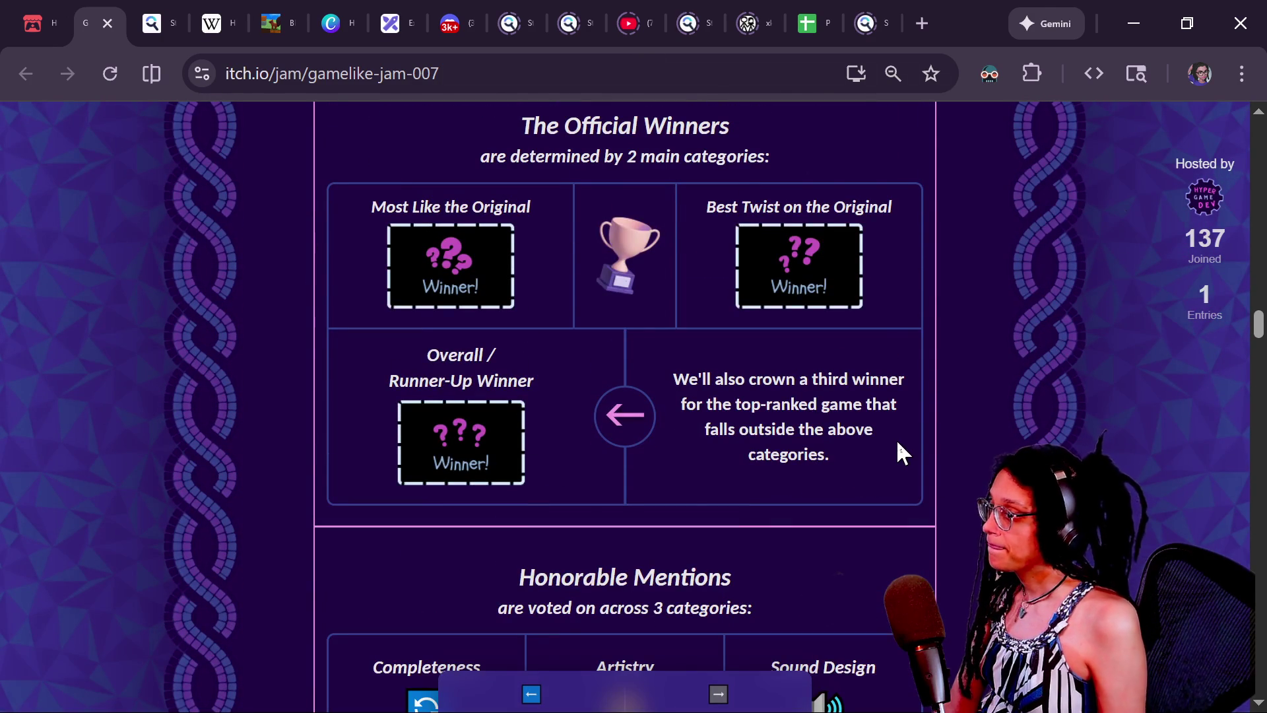
{"action": "scroll", "coordinate": [900, 453], "scroll_direction": "up", "scroll_amount": 1}
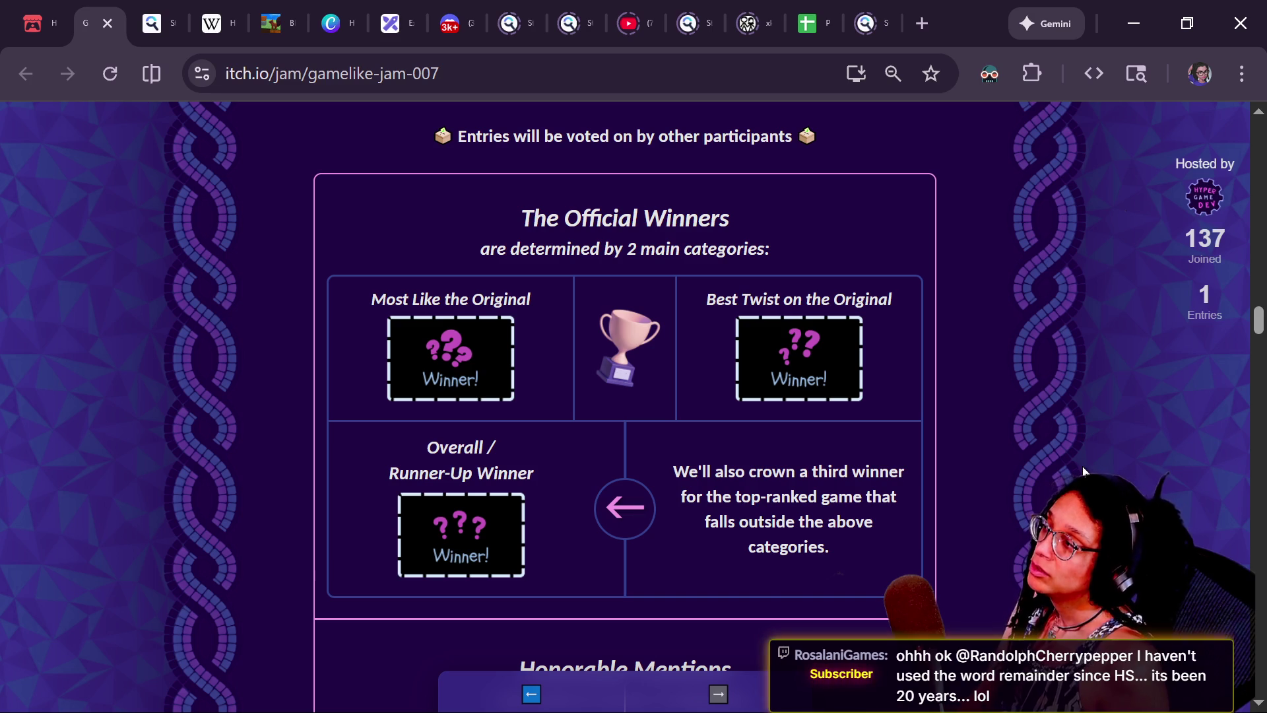
{"action": "left_click", "coordinate": [291, 24]}
{"action": "left_click", "coordinate": [286, 23]}
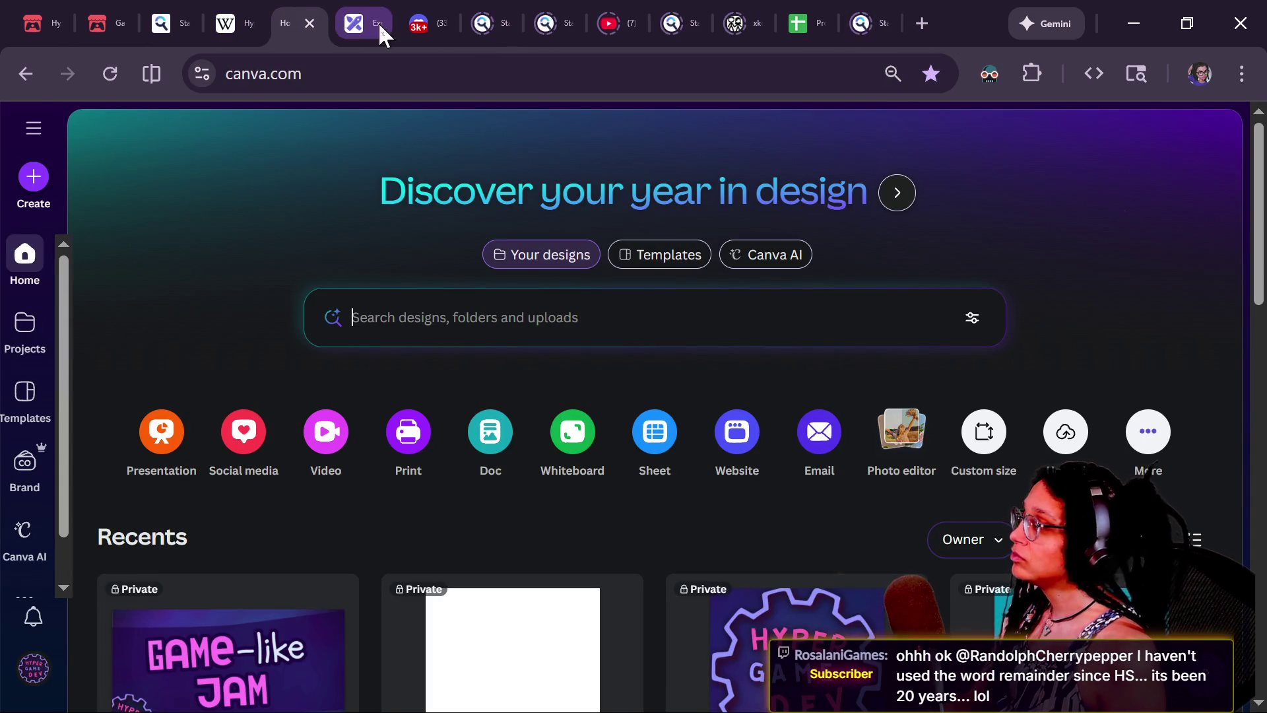
- Search YouTube for 'queble' and open the Queble channel page
{"action": "left_click", "coordinate": [619, 16]}
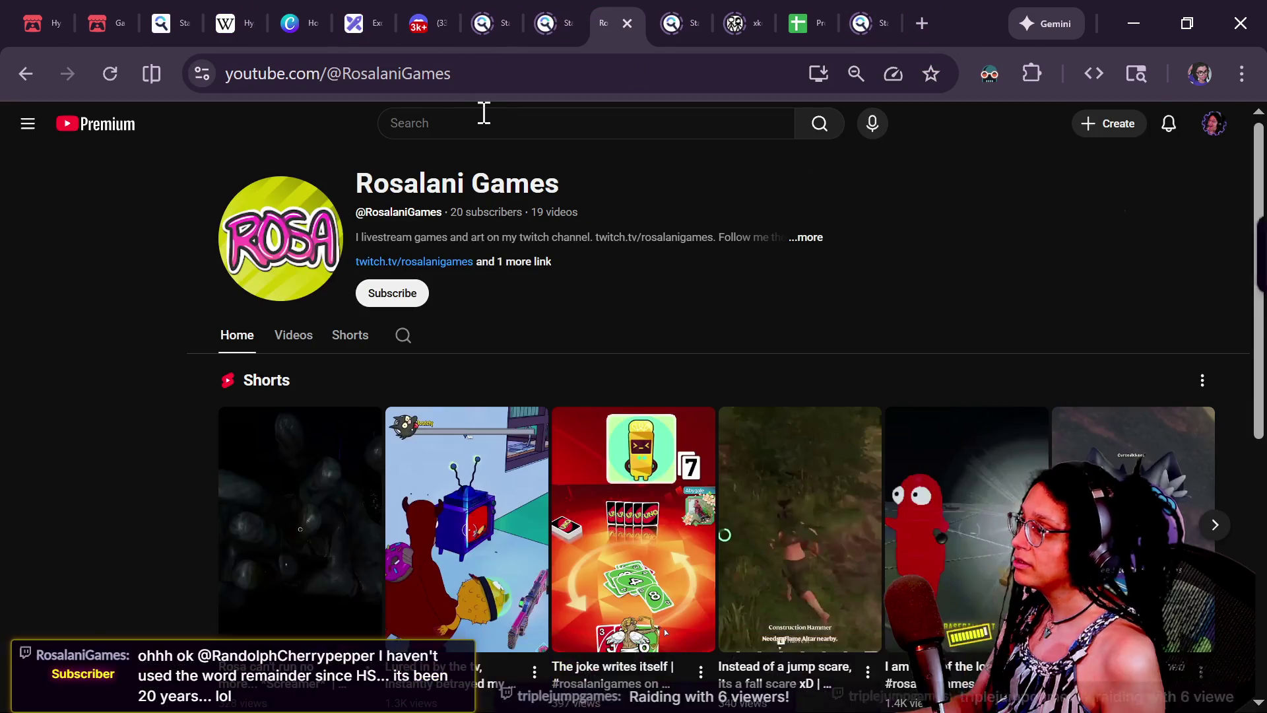
{"action": "left_click", "coordinate": [482, 117]}
{"action": "type", "text": "queble"}
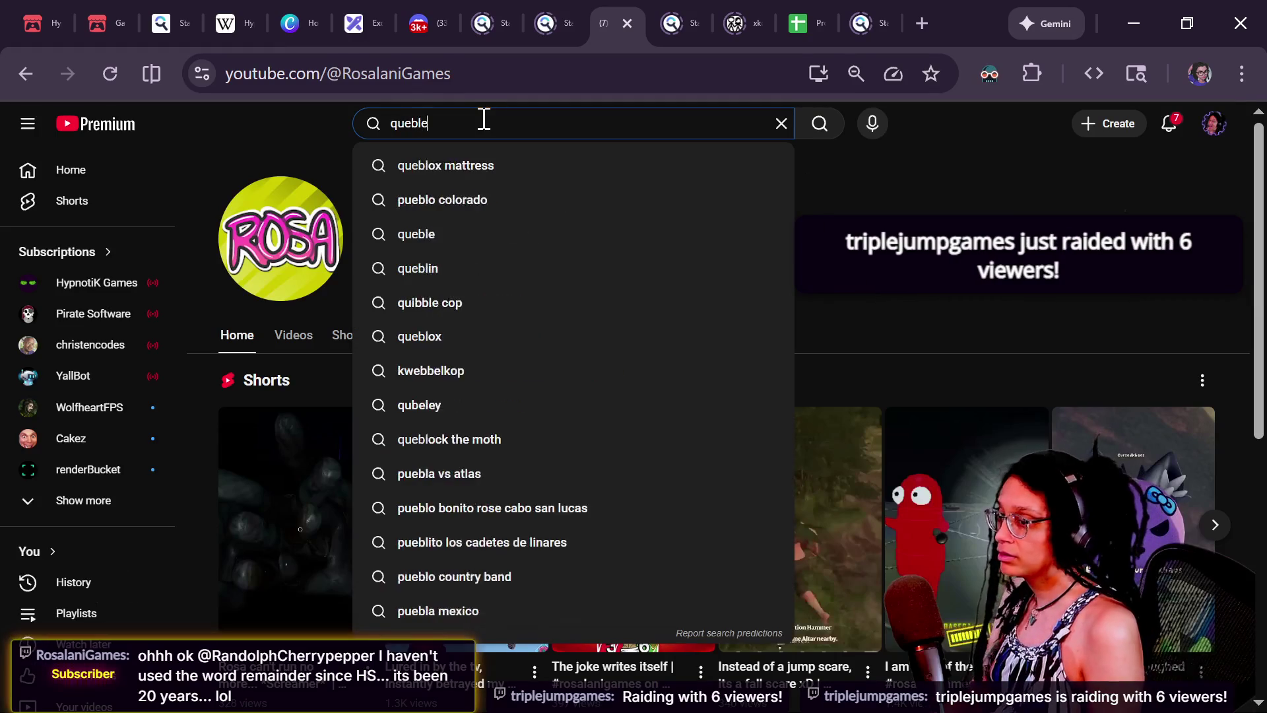
{"action": "key", "text": "Return"}
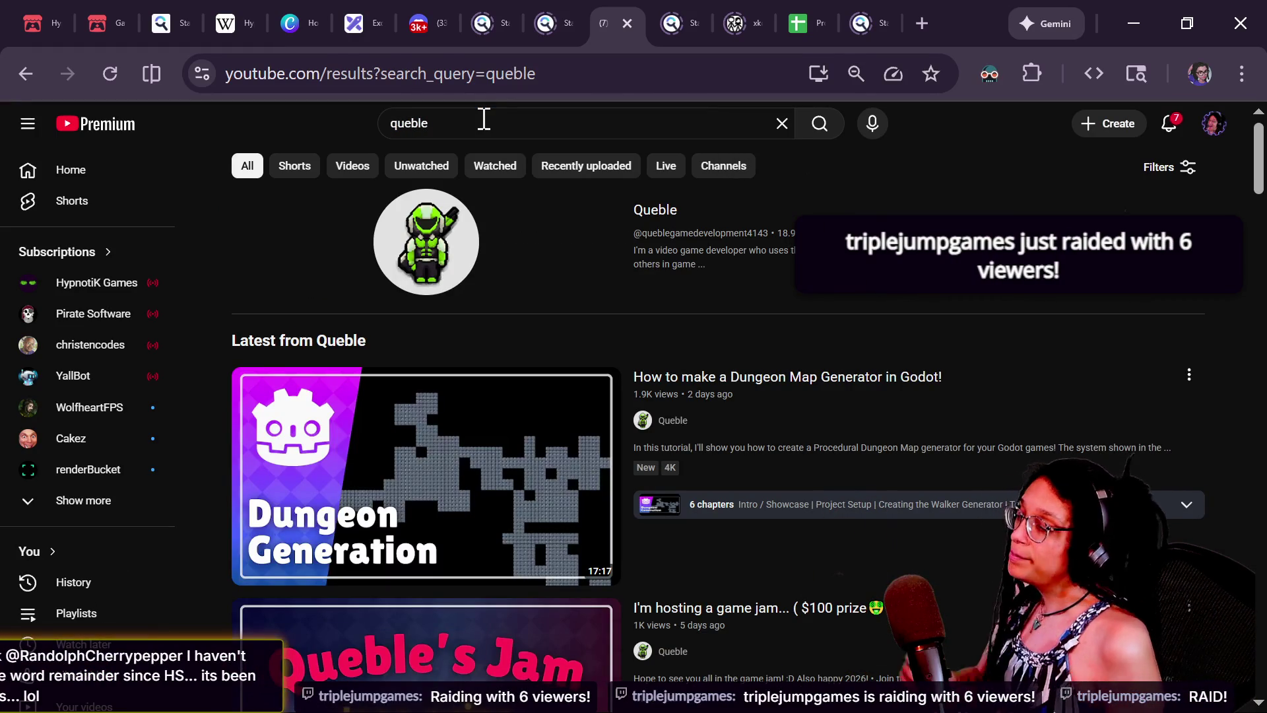
{"action": "left_click", "coordinate": [647, 211]}
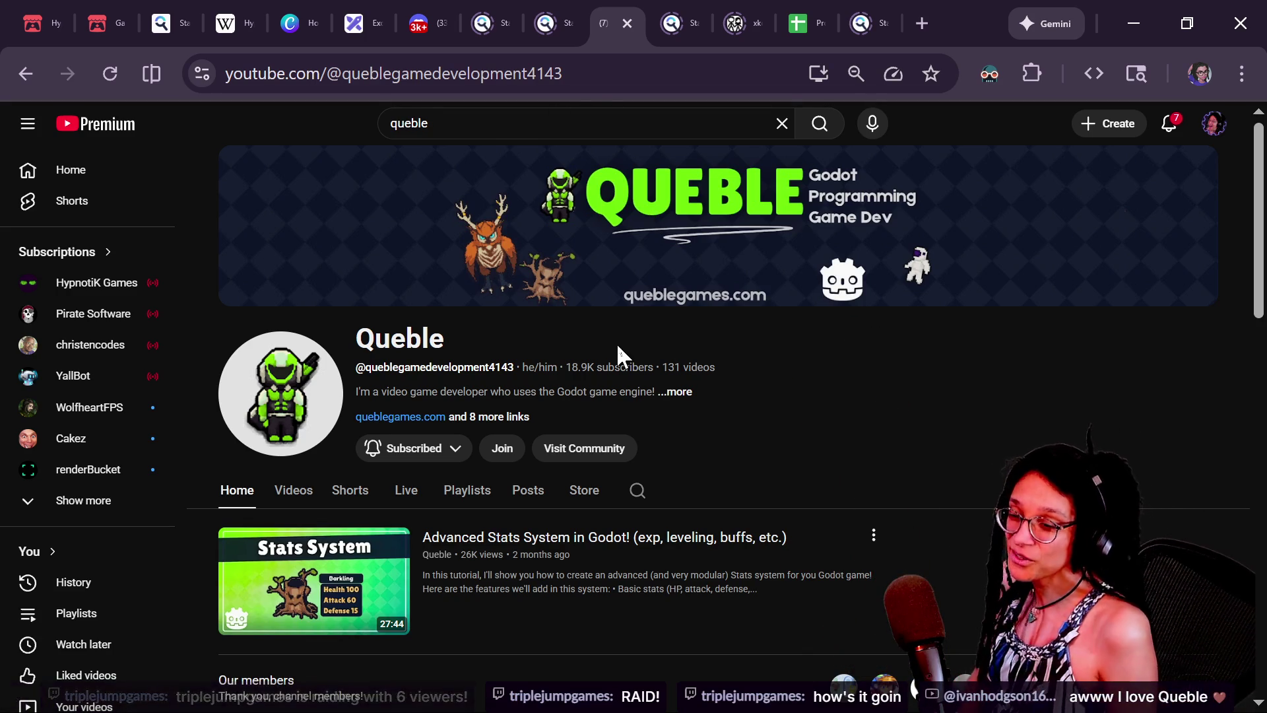
{"action": "scroll", "coordinate": [616, 342], "scroll_direction": "down", "scroll_amount": 2}
- Open the 'How to make a Dungeon Map Generator in Godot!' video and copy its address
{"action": "scroll", "coordinate": [588, 481], "scroll_direction": "down", "scroll_amount": 5}
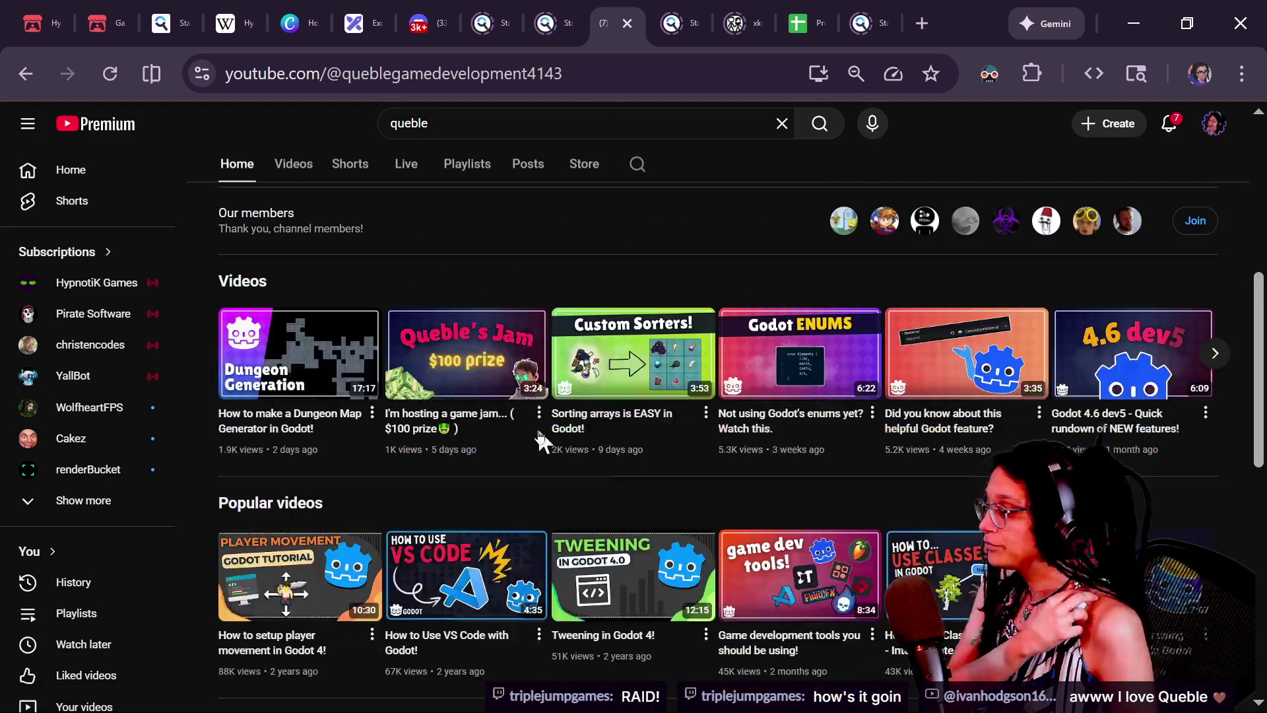
{"action": "left_click", "coordinate": [319, 412]}
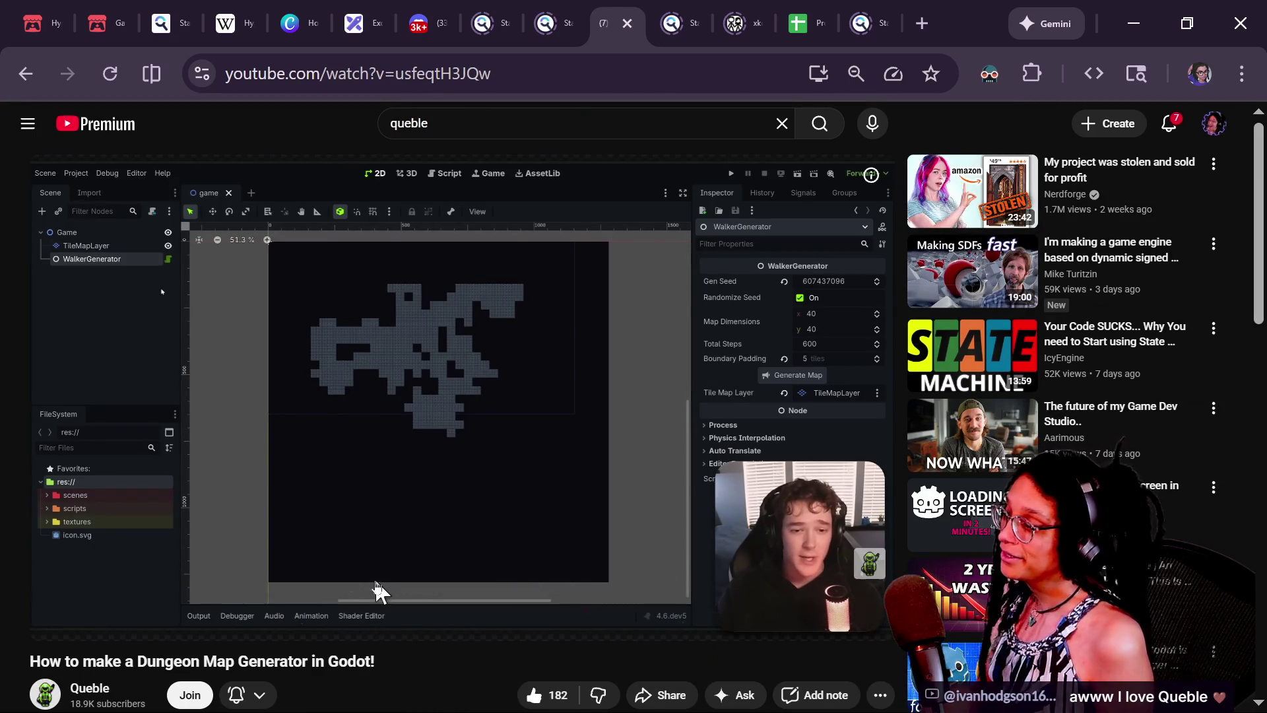
{"action": "key", "text": "ctrl+l"}
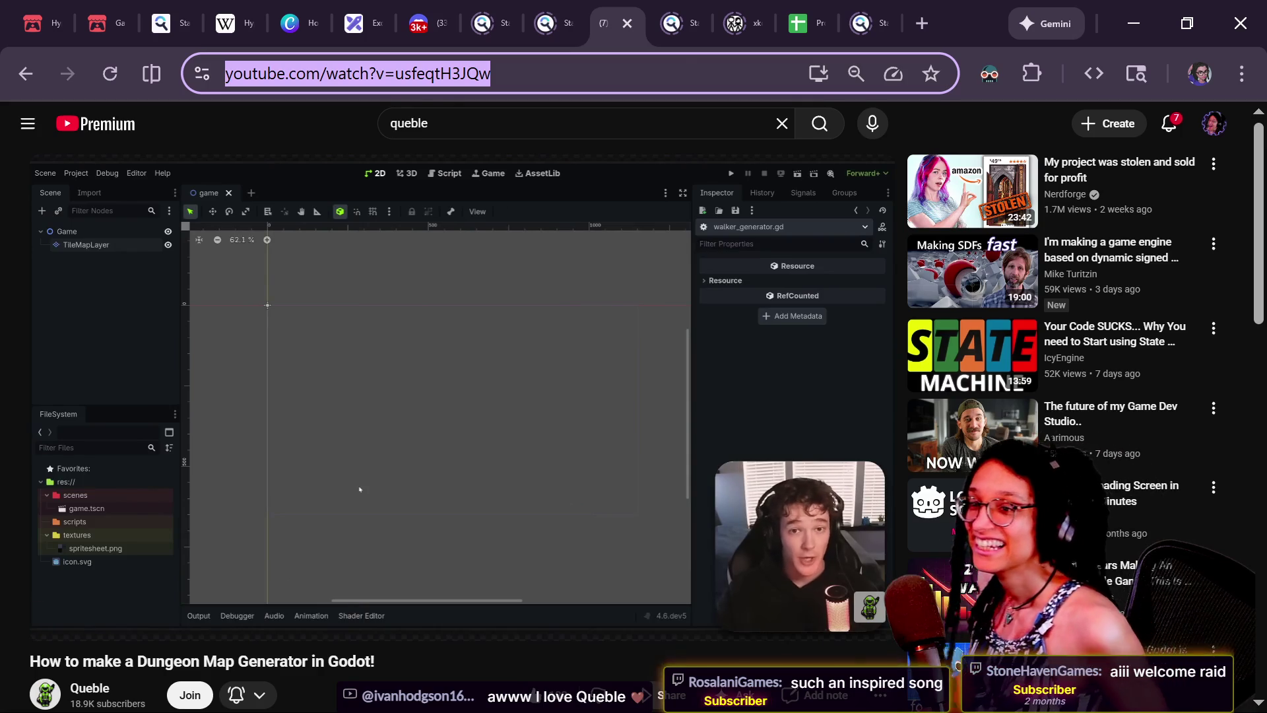
{"action": "key", "text": "alt+Tab"}
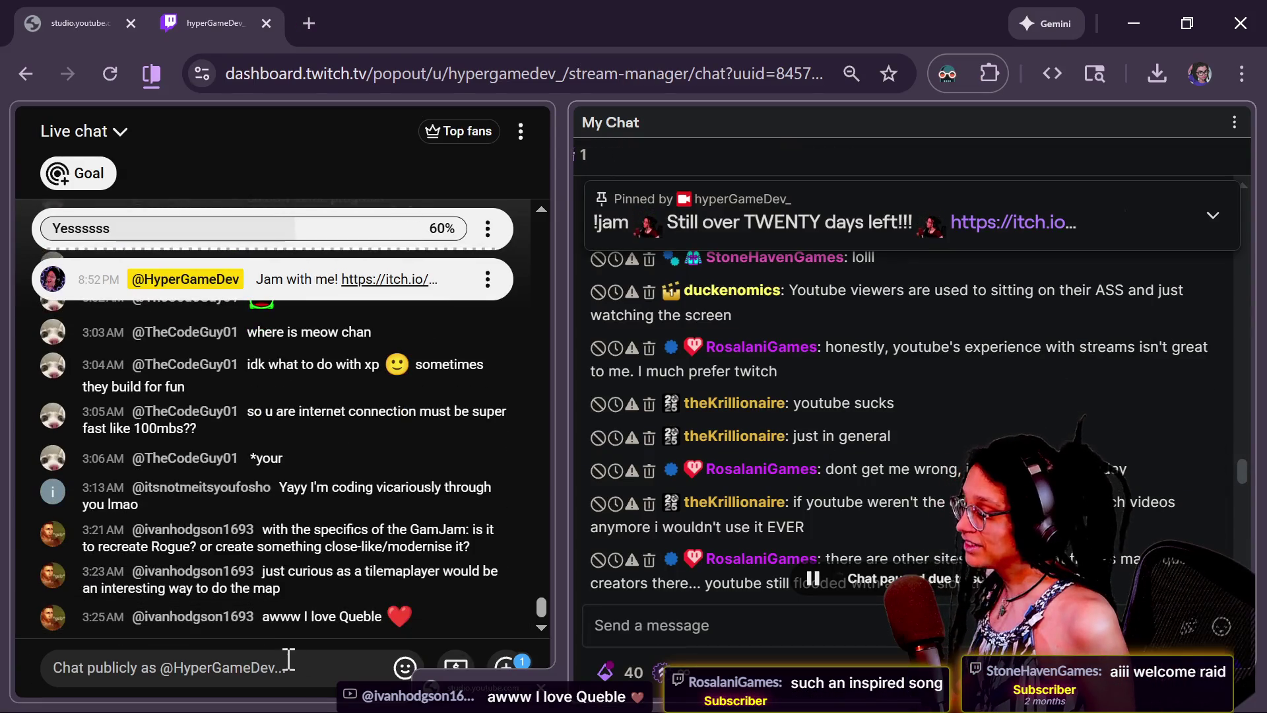
- Post the dungeon generator video link in YouTube live chat, then start a Twitch chat message
{"action": "left_click", "coordinate": [198, 668]}
{"action": "type", "text": "https://www.youtube.com/watch?v=usfeqtH3JQw"}
{"action": "key", "text": "Return"}
{"action": "left_click", "coordinate": [633, 614]}
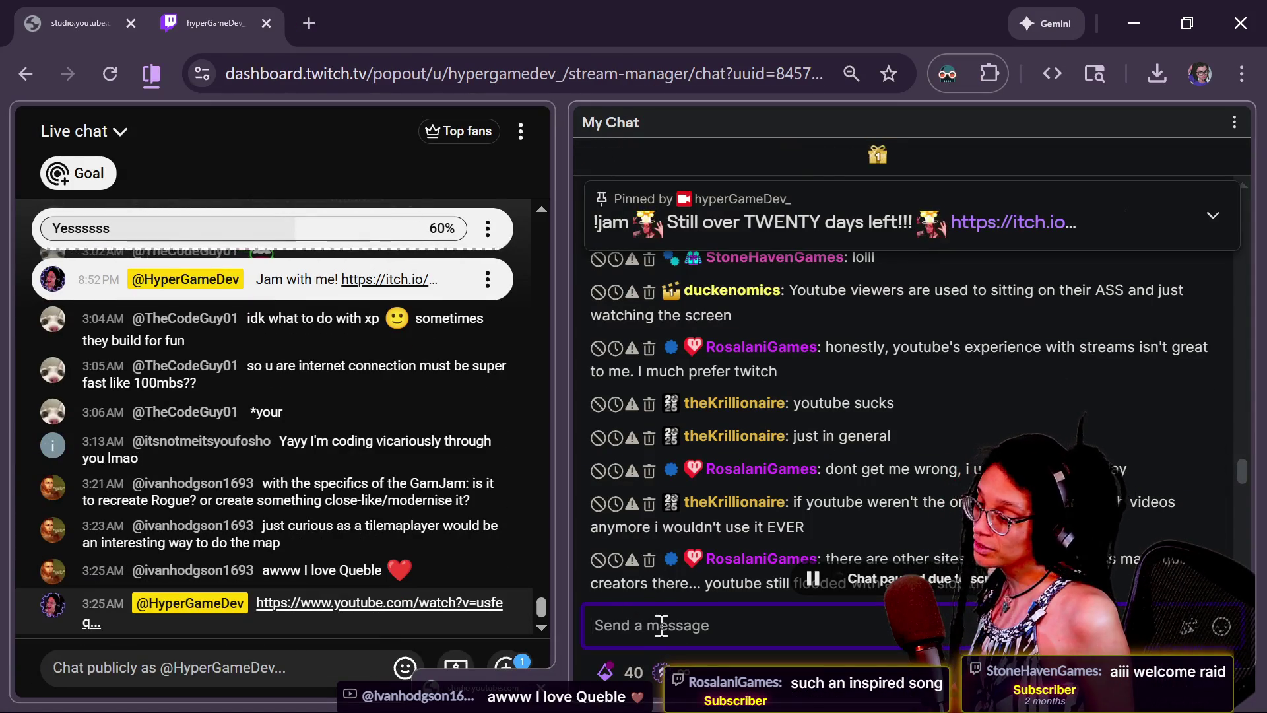
{"action": "scroll", "coordinate": [878, 446], "scroll_direction": "down", "scroll_amount": 5}
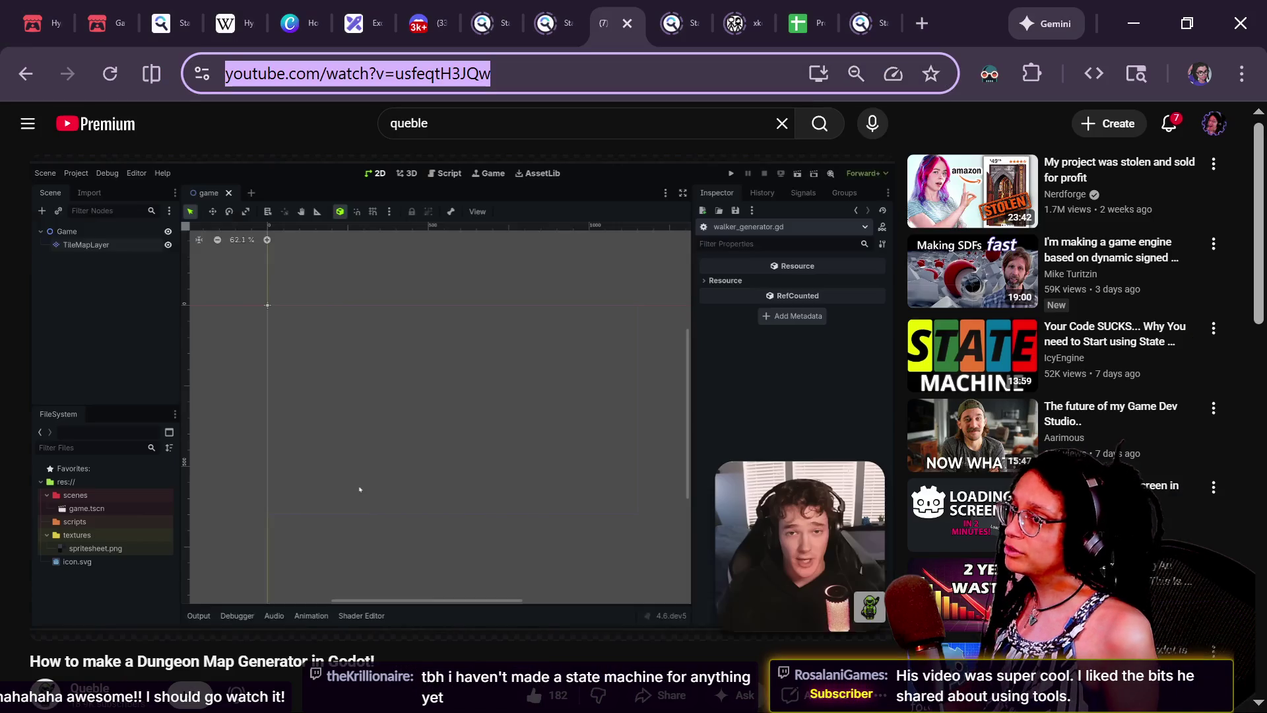
- Search YouTube for triplejumpgames, open the Triplejump Games channel and check its Twitch link
{"action": "key", "text": "alt+Tab"}
{"action": "double_click", "coordinate": [567, 122]}
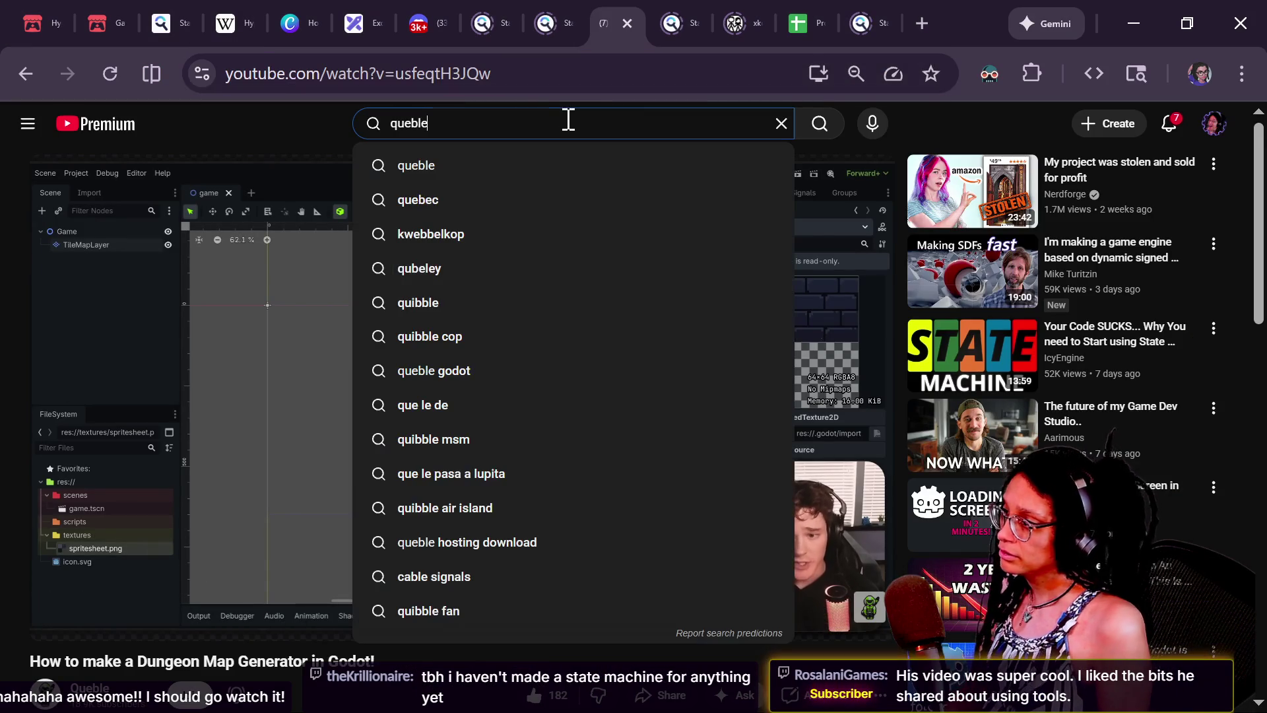
{"action": "type", "text": "triplejumpgames"}
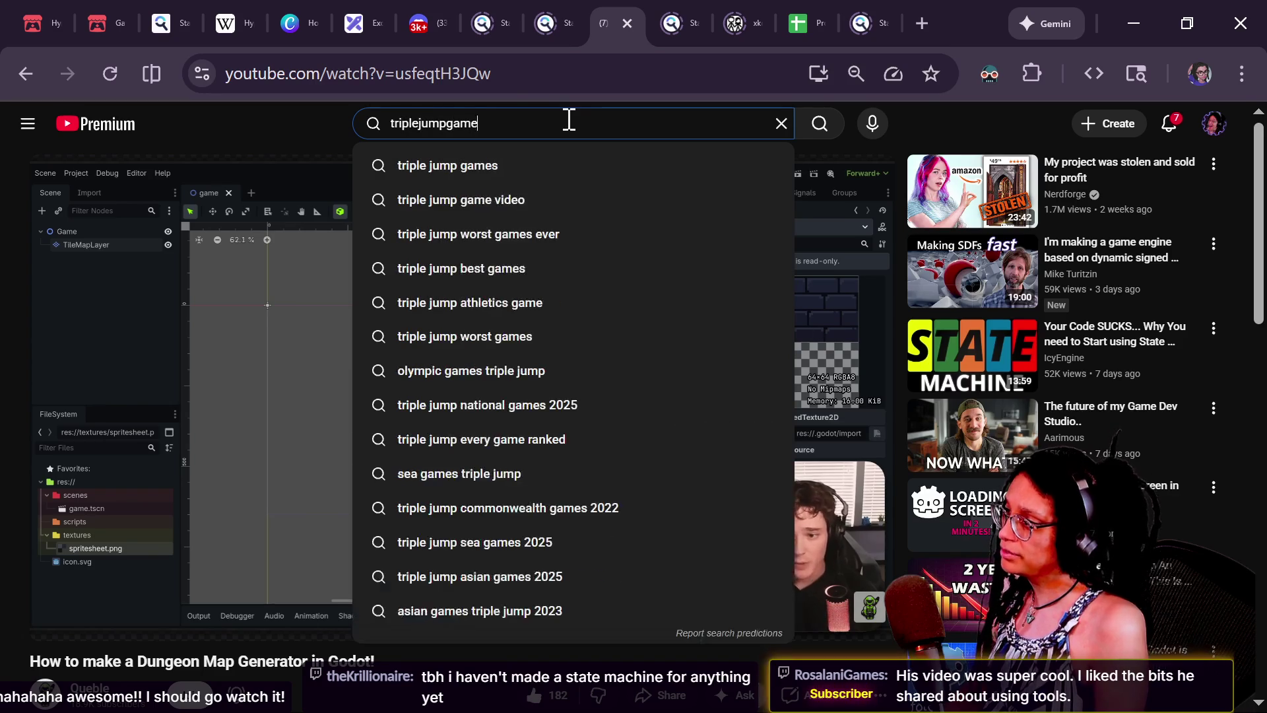
{"action": "key", "text": "Return"}
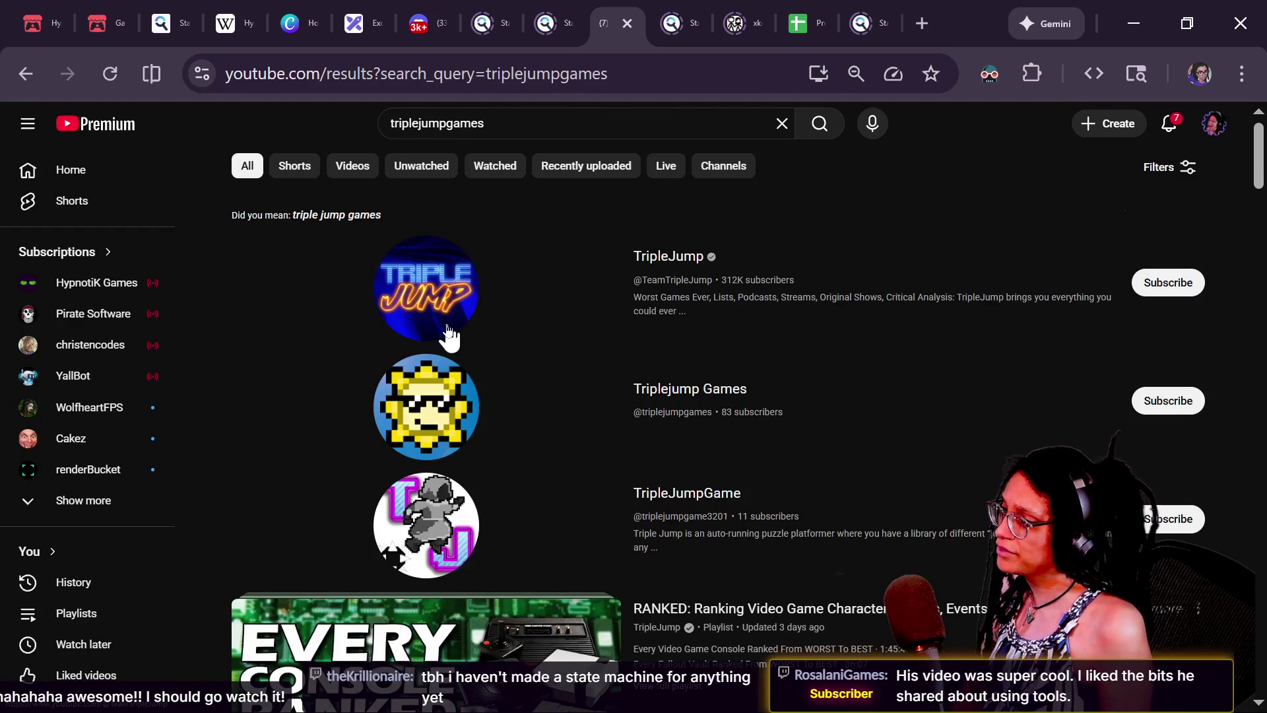
{"action": "left_click", "coordinate": [471, 427]}
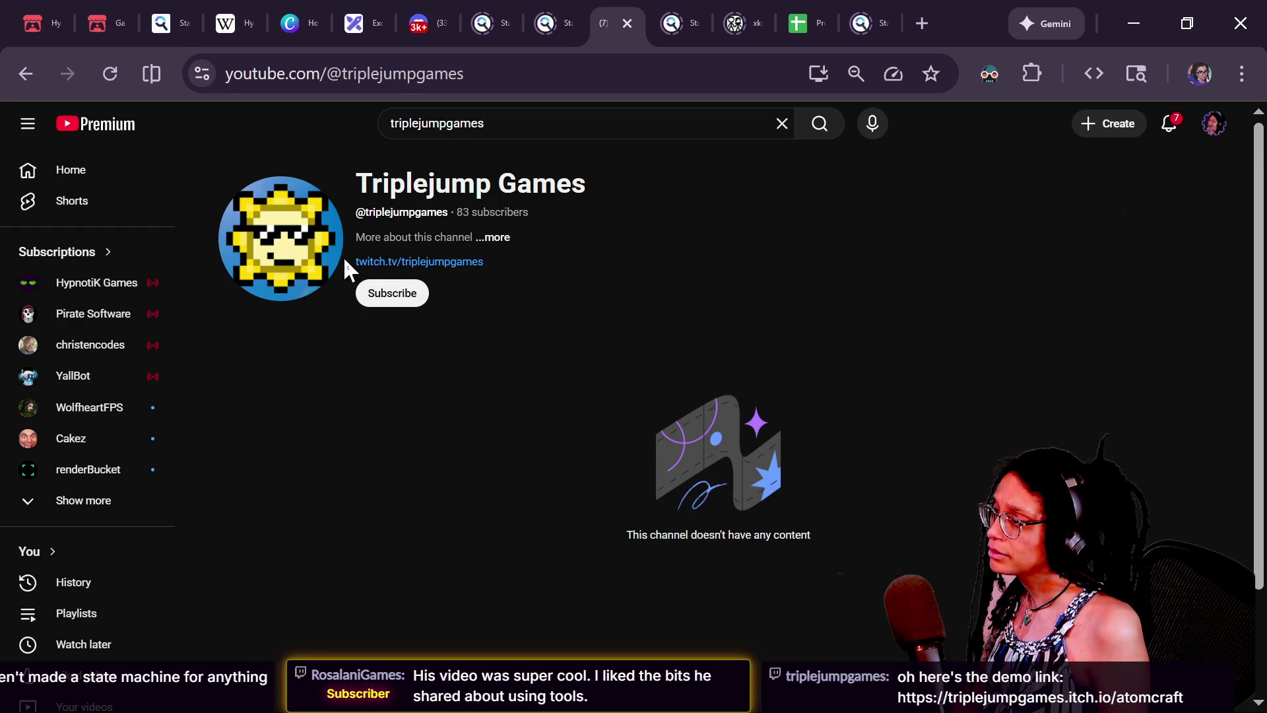
{"action": "left_click", "coordinate": [380, 262]}
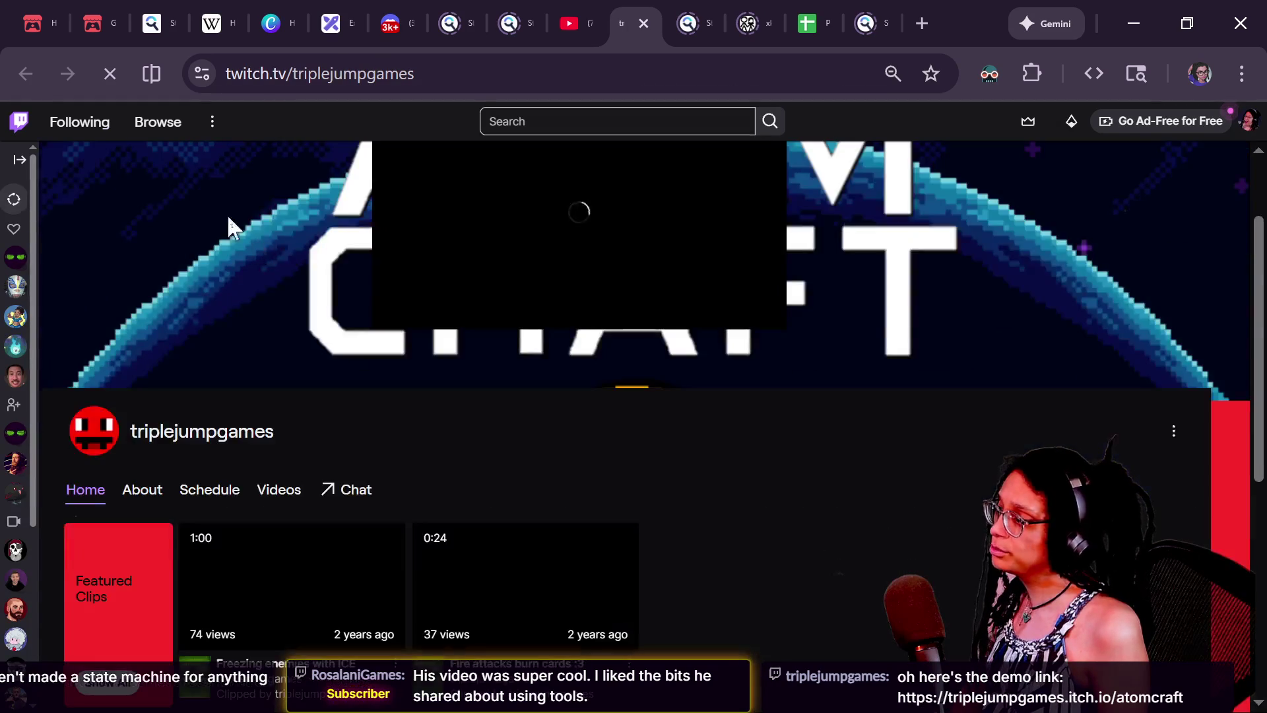
{"action": "key", "text": "ctrl+w"}
- Copy the channel address, subscribe with notifications set to All, and return to the chat window
{"action": "key", "text": "ctrl+l"}
{"action": "left_click", "coordinate": [380, 295]}
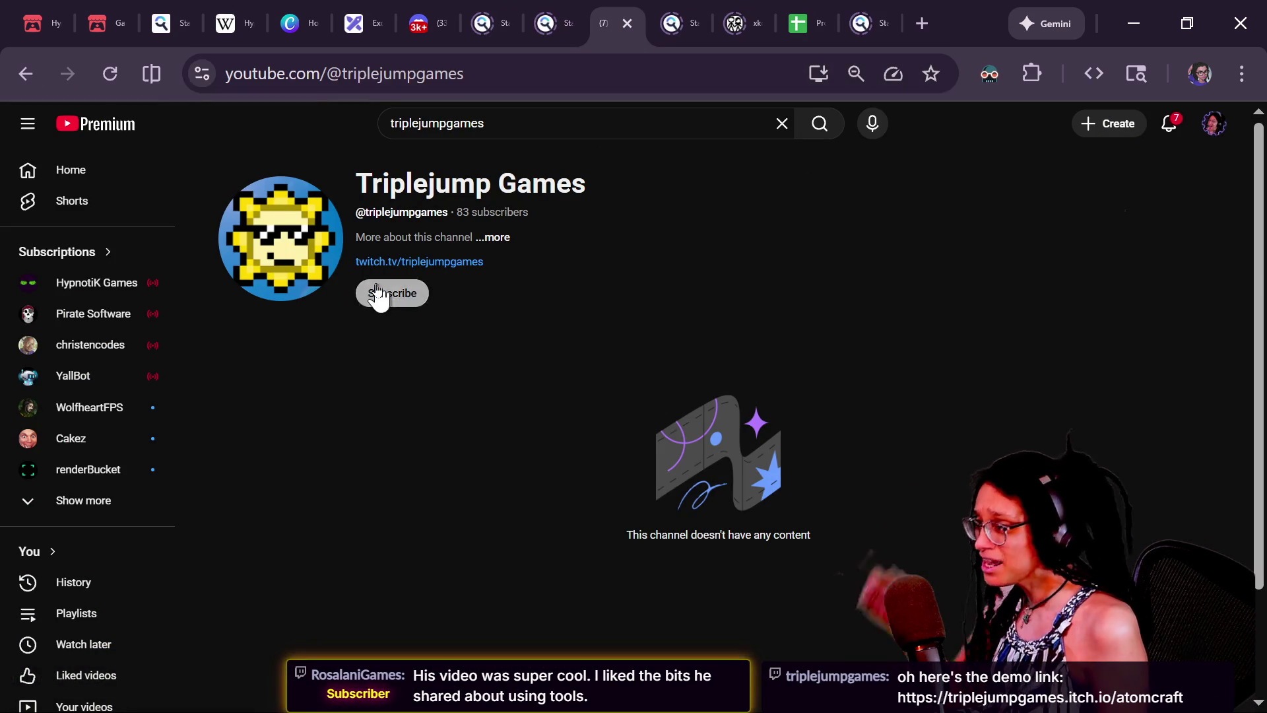
{"action": "left_click", "coordinate": [449, 299]}
{"action": "left_click", "coordinate": [447, 337]}
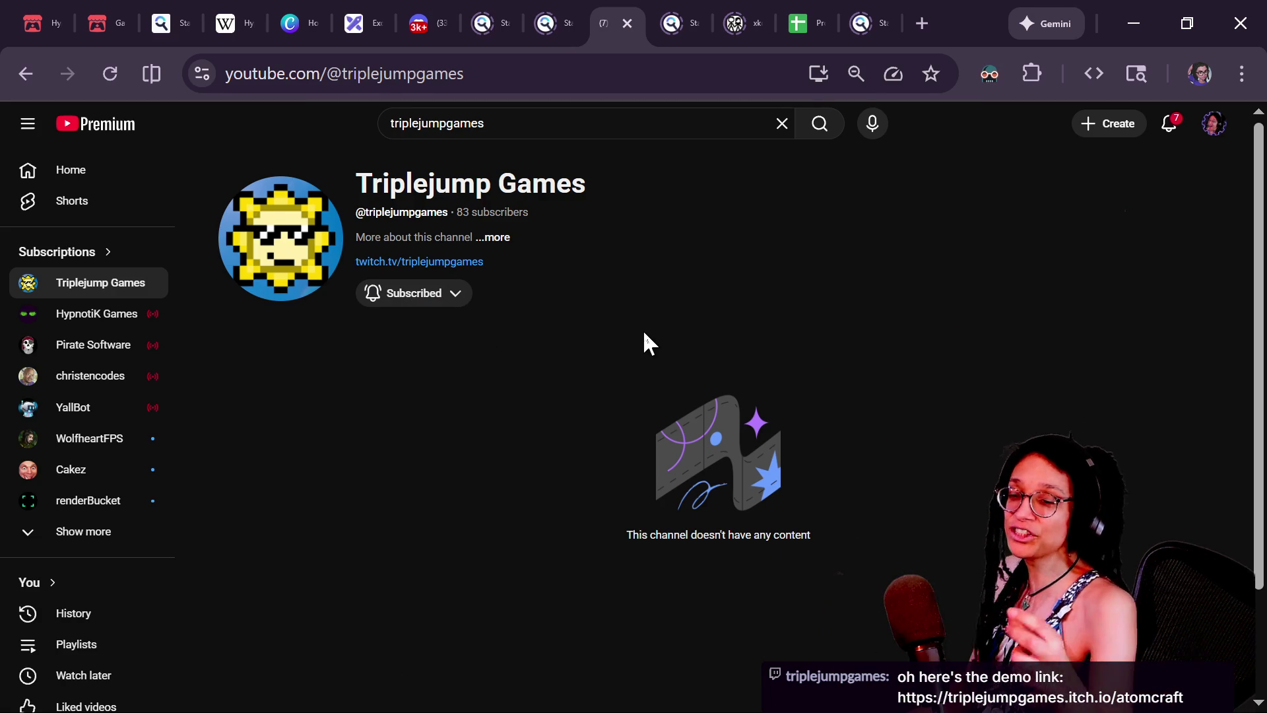
{"action": "key", "text": "alt+Tab"}
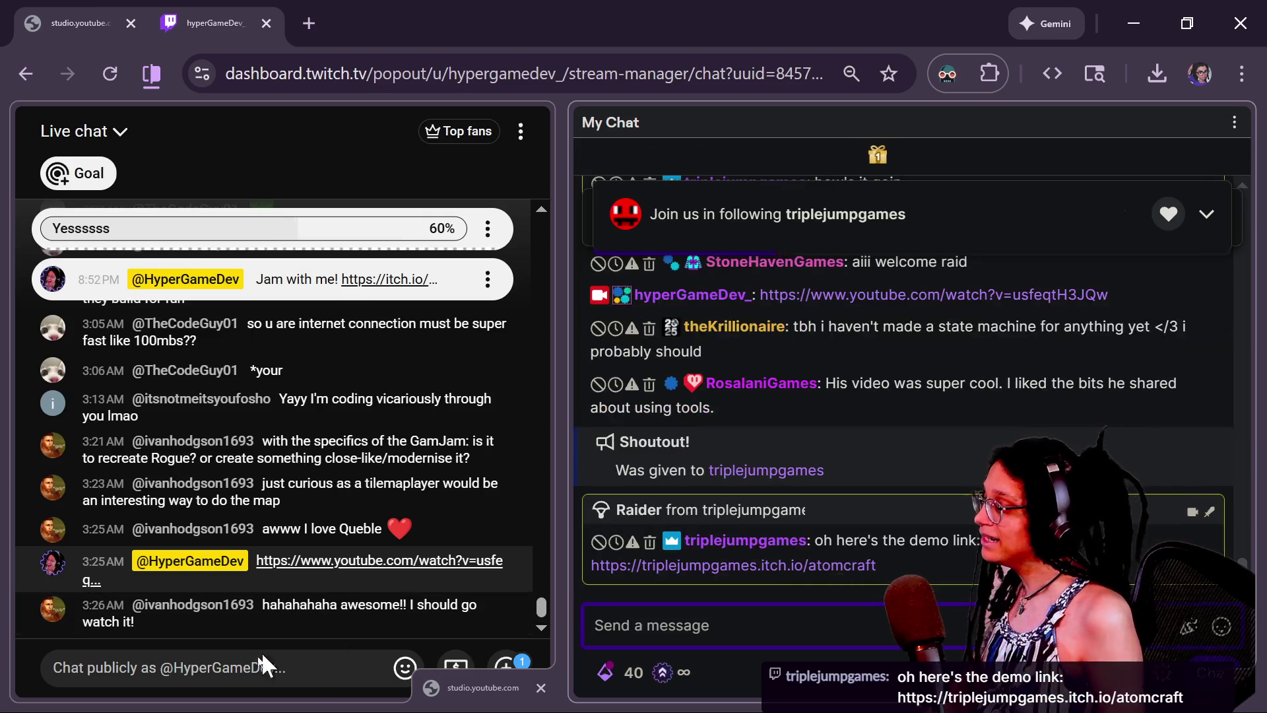
- Post the Triplejump Games channel link and the Atomcraft demo link in YouTube live chat
{"action": "left_click", "coordinate": [240, 670]}
{"action": "type", "text": "https://www.youtube.com/@triplejumpgames"}
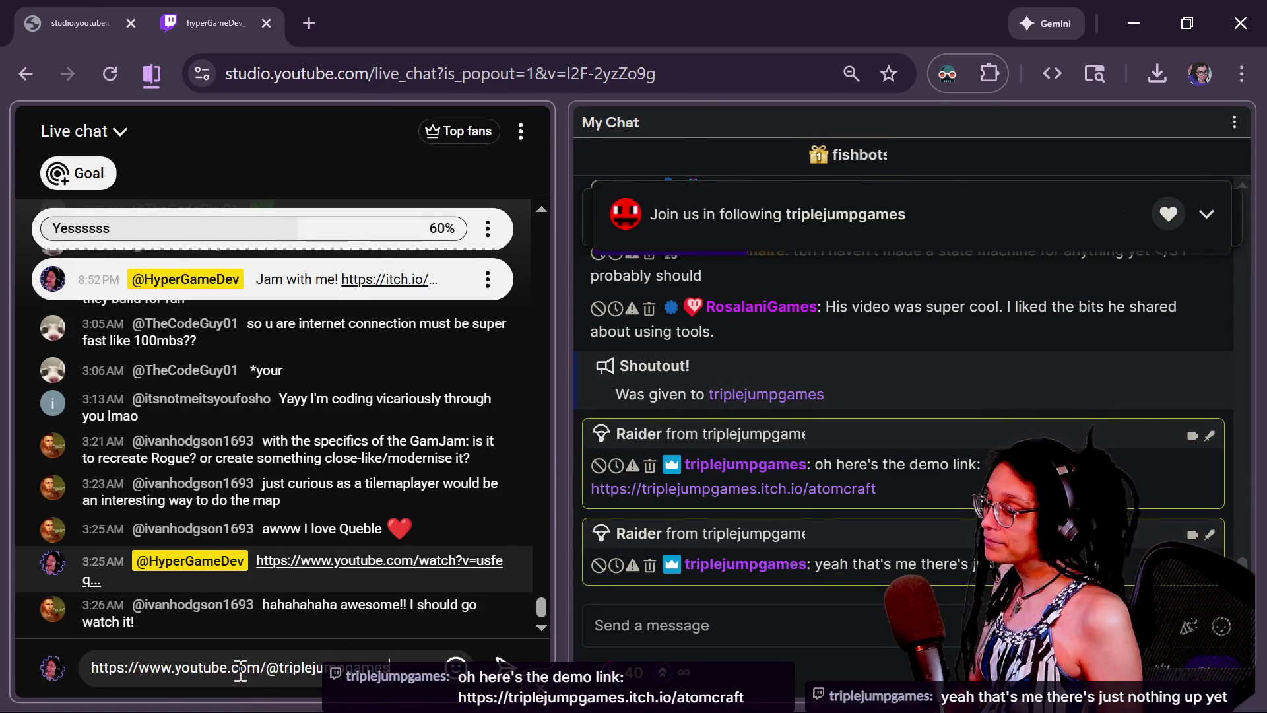
{"action": "key", "text": "Return"}
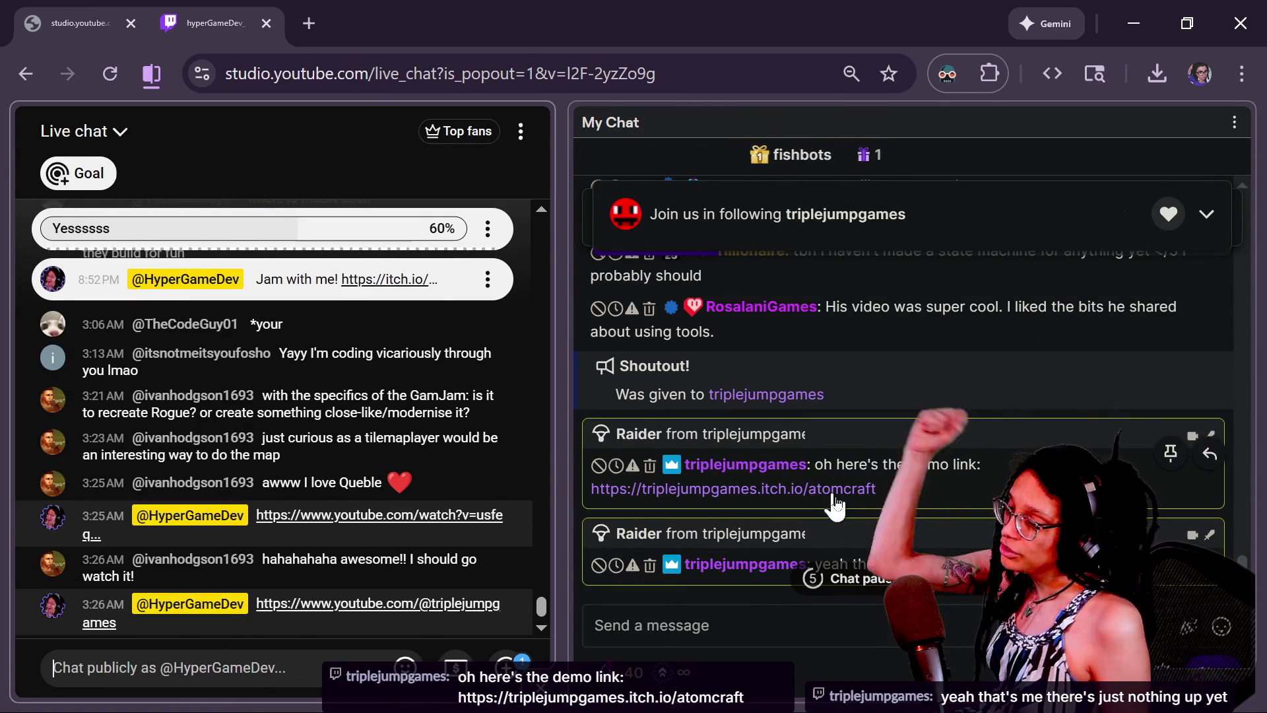
{"action": "left_click_drag", "start_coordinate": [897, 485], "coordinate": [591, 488]}
{"action": "key", "text": "ctrl+c"}
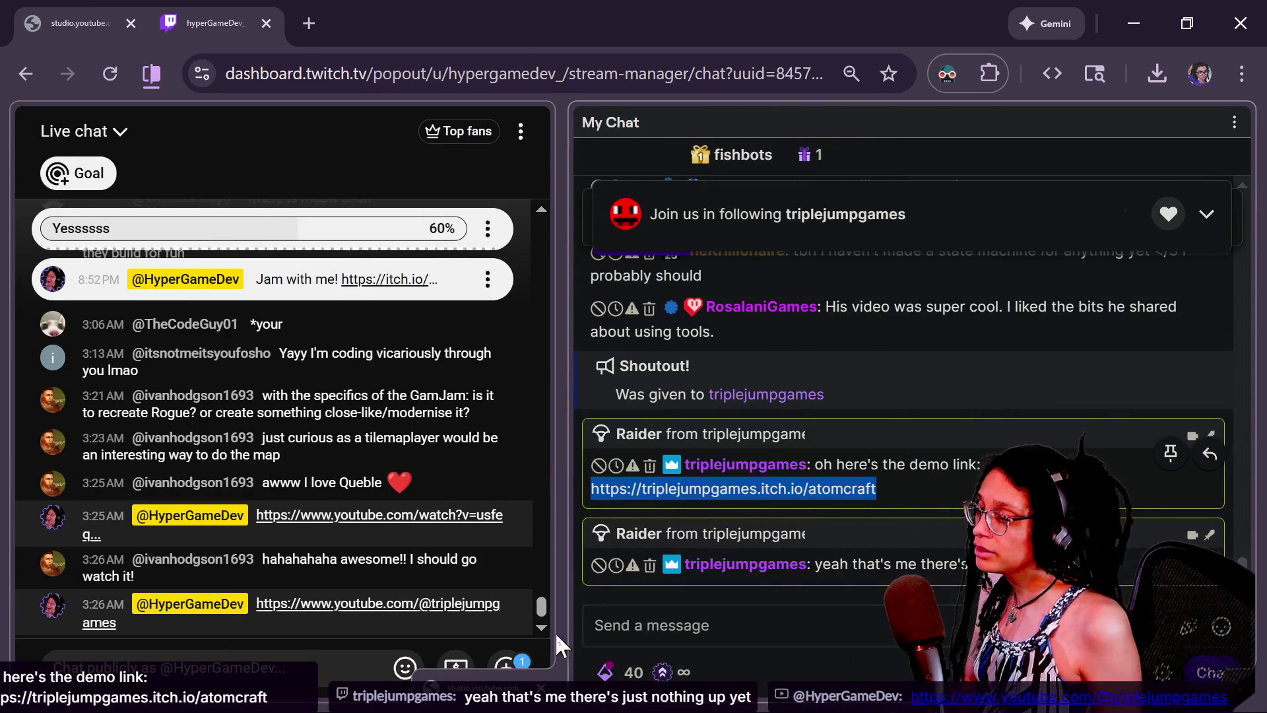
{"action": "left_click", "coordinate": [277, 670]}
{"action": "key", "text": "ctrl+v"}
{"action": "key", "text": "Return"}
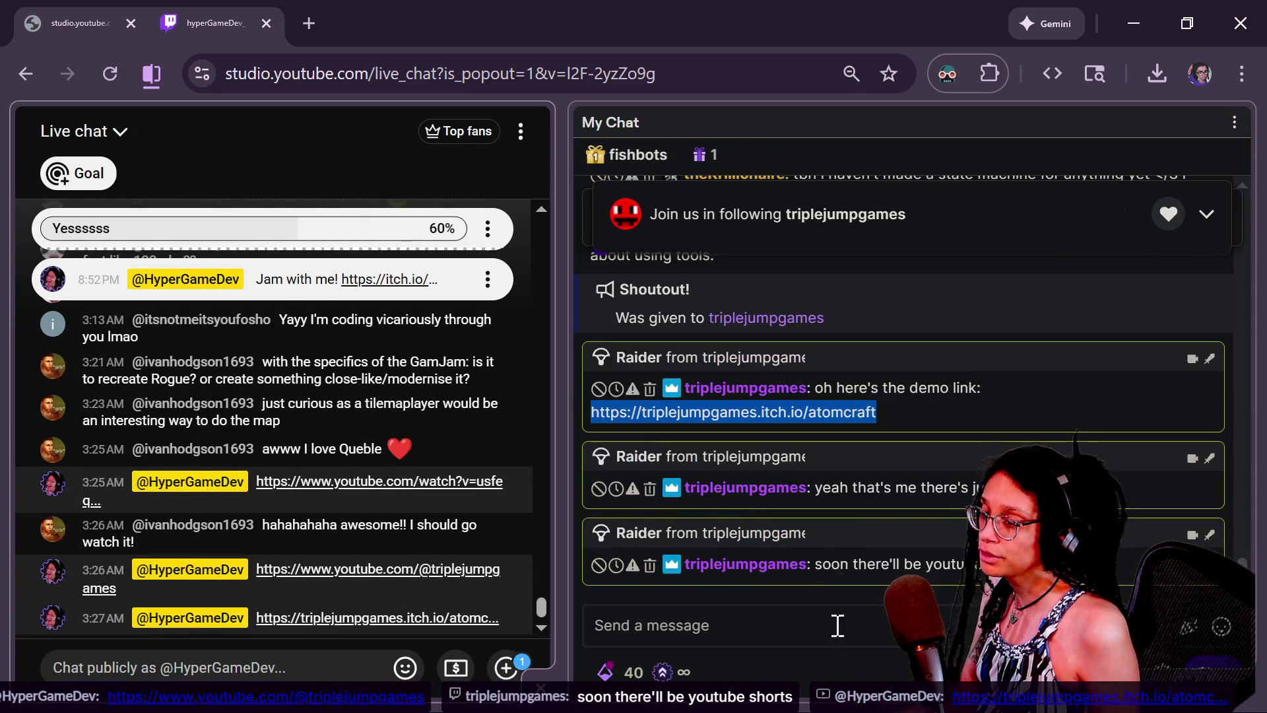
- Open the Atomcraft itch.io page from the pasted link in the browser
{"action": "key", "text": "alt+Tab"}
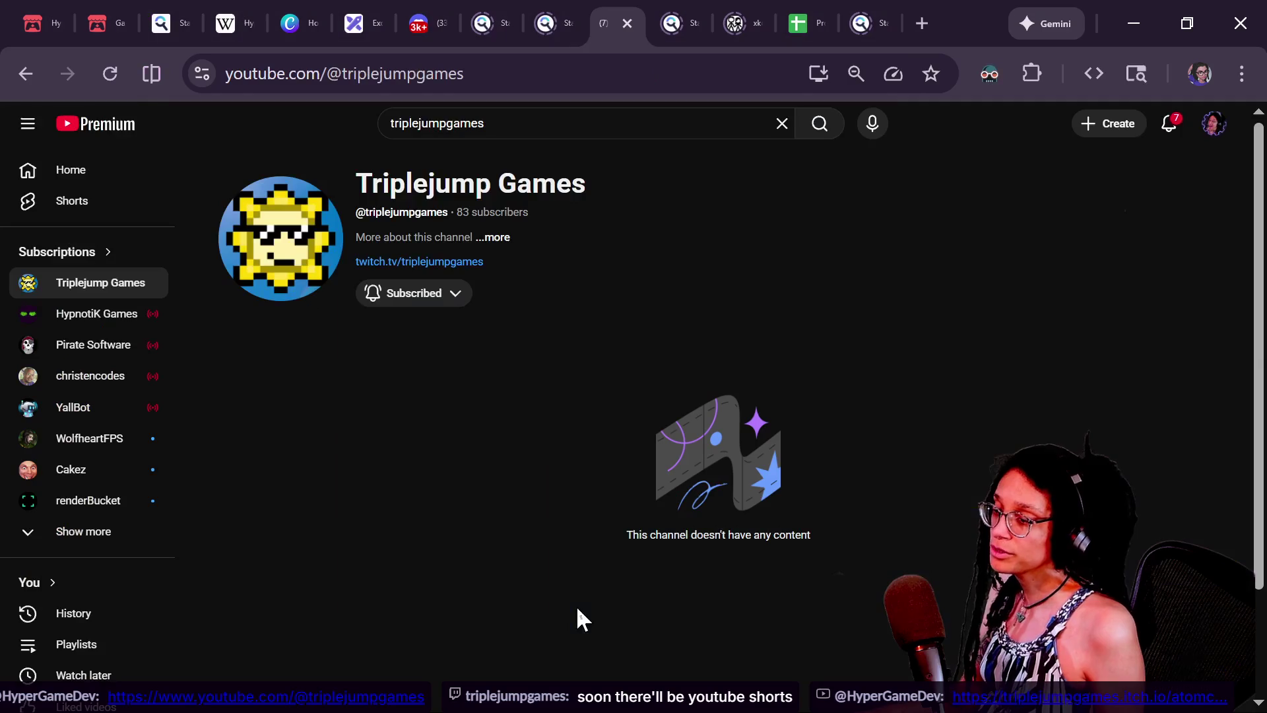
{"action": "left_click", "coordinate": [477, 82]}
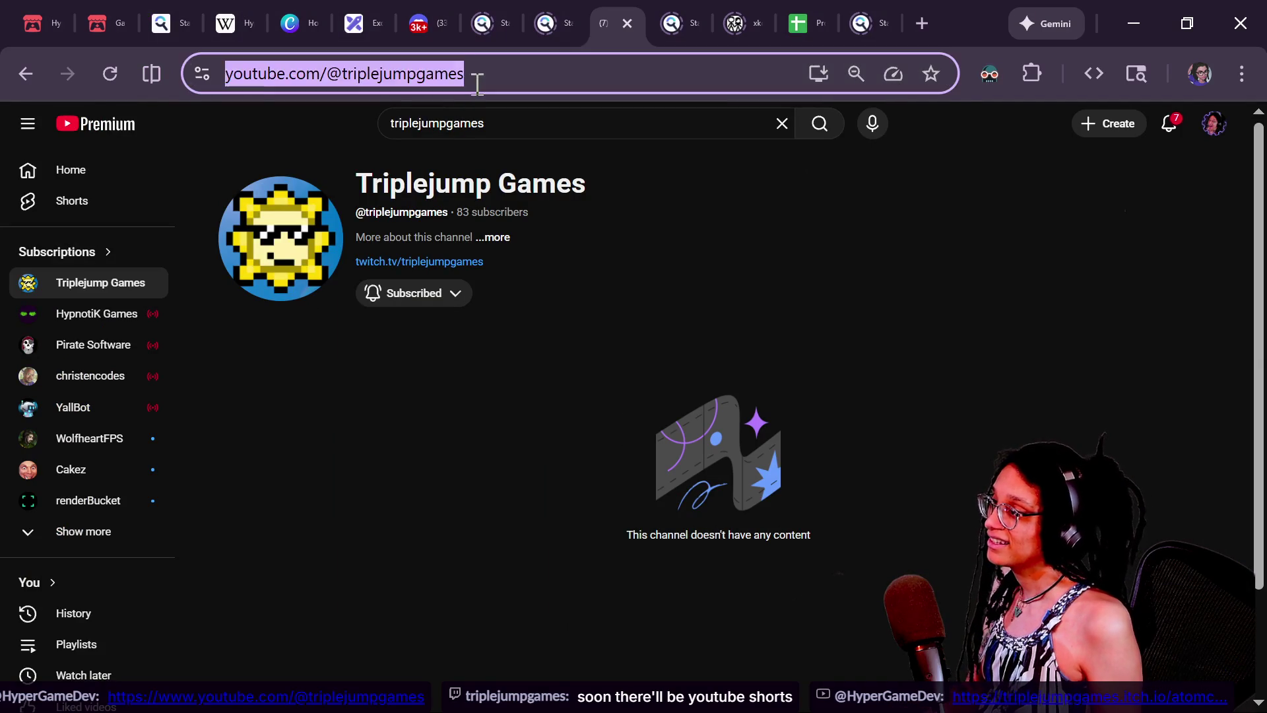
{"action": "key", "text": "ctrl+v"}
{"action": "key", "text": "Return"}
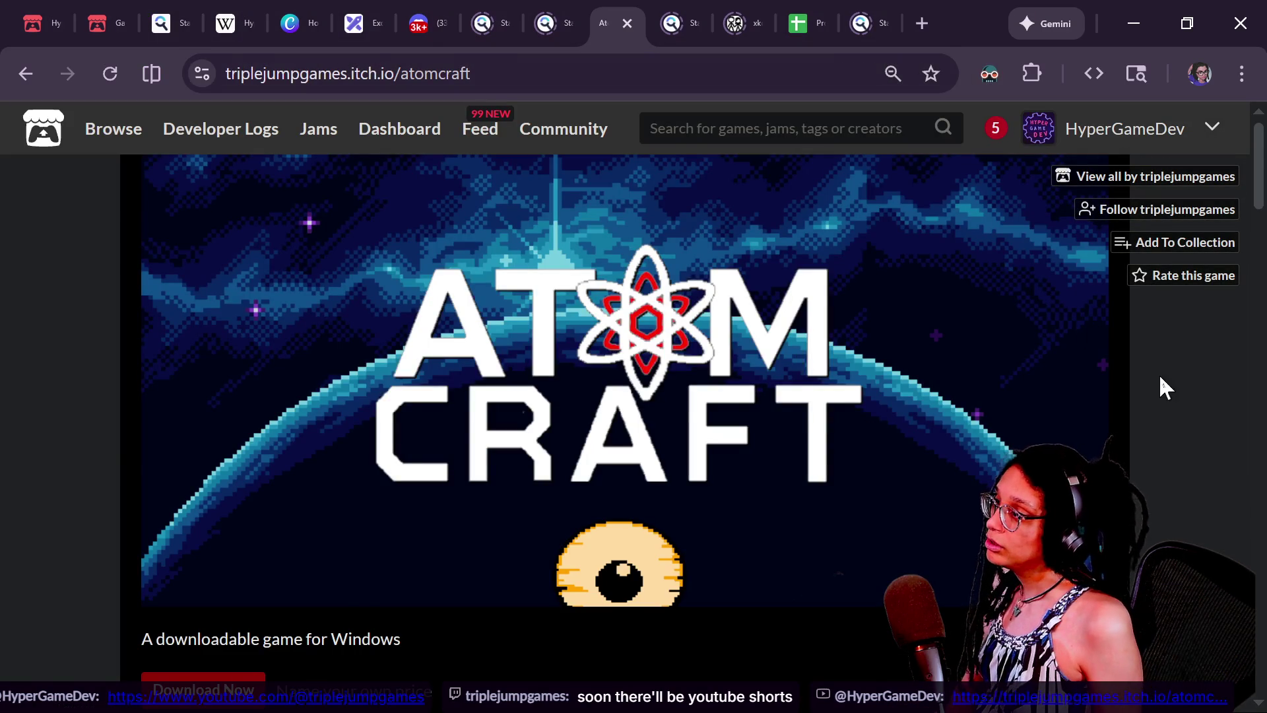
- Copy the Steam store link from Twitch chat and post it in the chat
{"action": "scroll", "coordinate": [1142, 378], "scroll_direction": "down", "scroll_amount": 5}
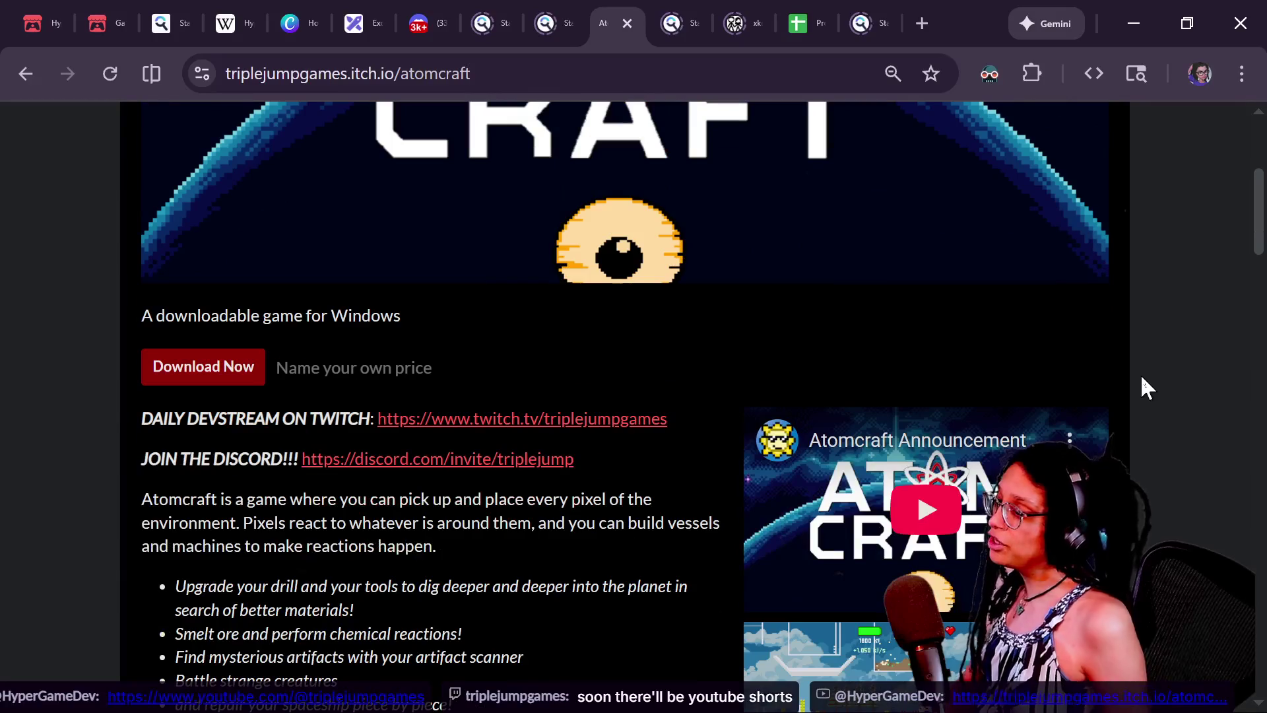
{"action": "scroll", "coordinate": [1141, 378], "scroll_direction": "down", "scroll_amount": 8}
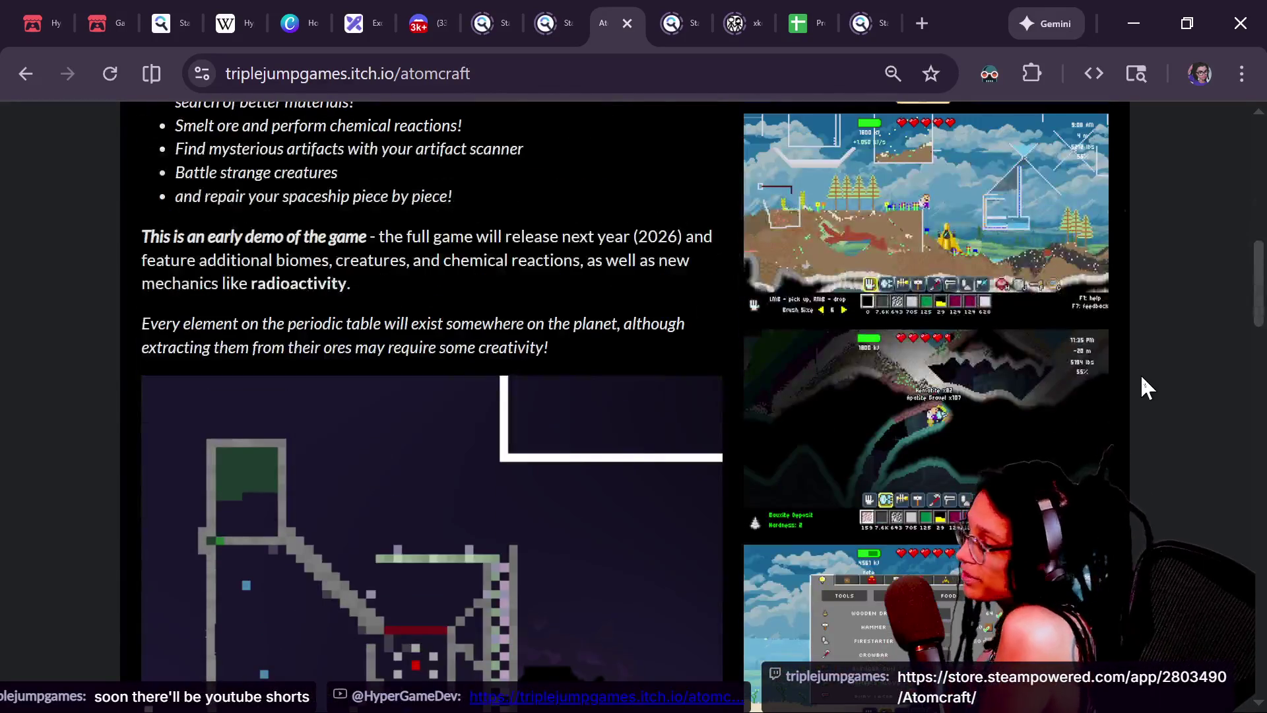
{"action": "scroll", "coordinate": [1142, 378], "scroll_direction": "down", "scroll_amount": 10}
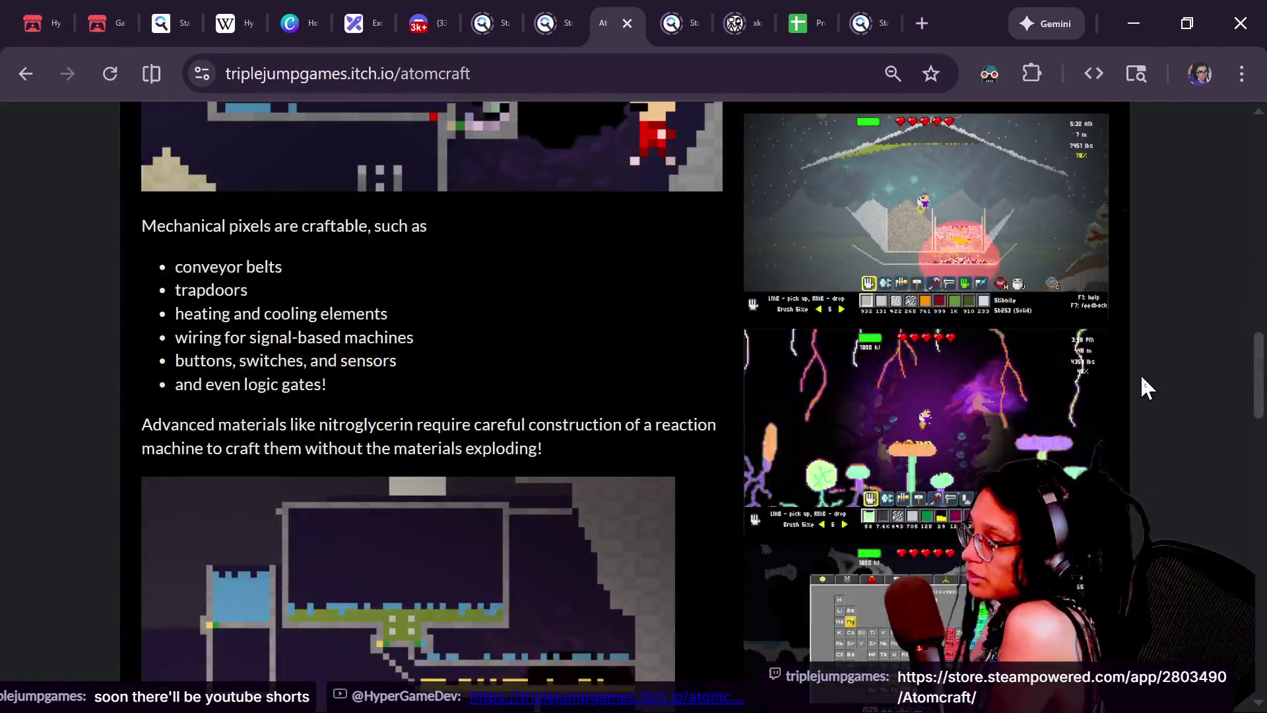
{"action": "key", "text": "alt+Tab"}
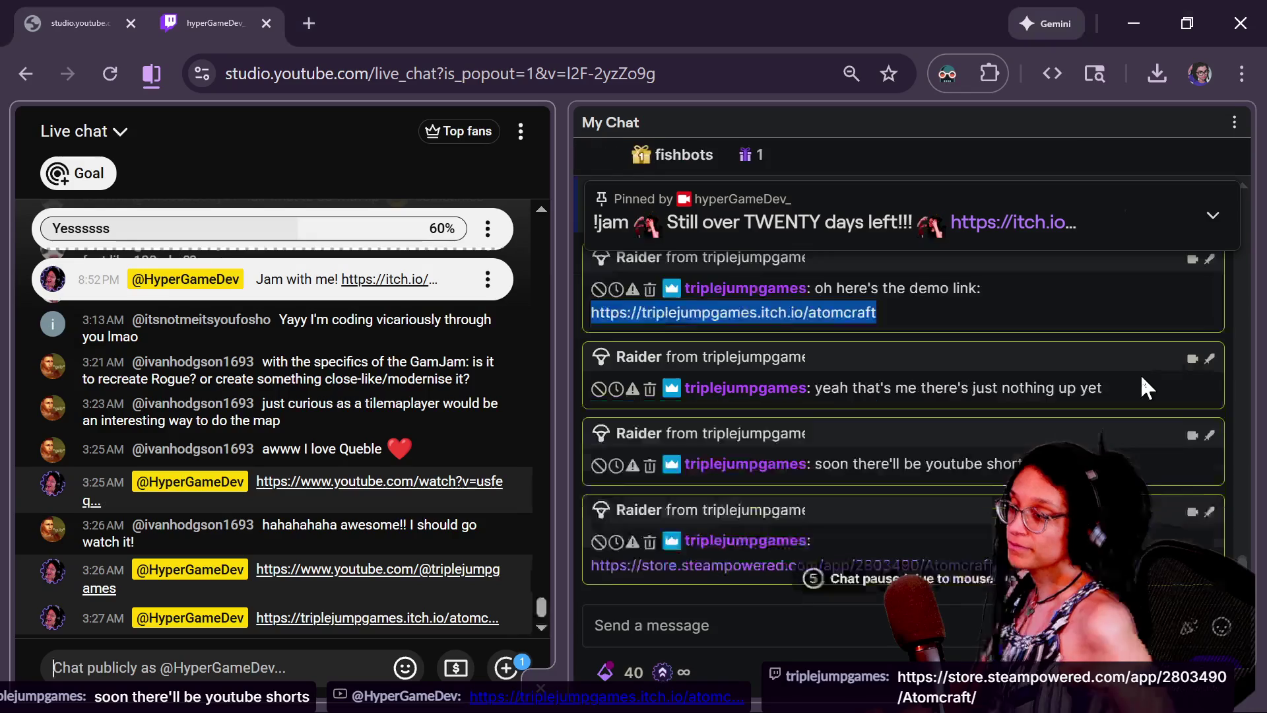
{"action": "left_click_drag", "start_coordinate": [1001, 566], "coordinate": [550, 568]}
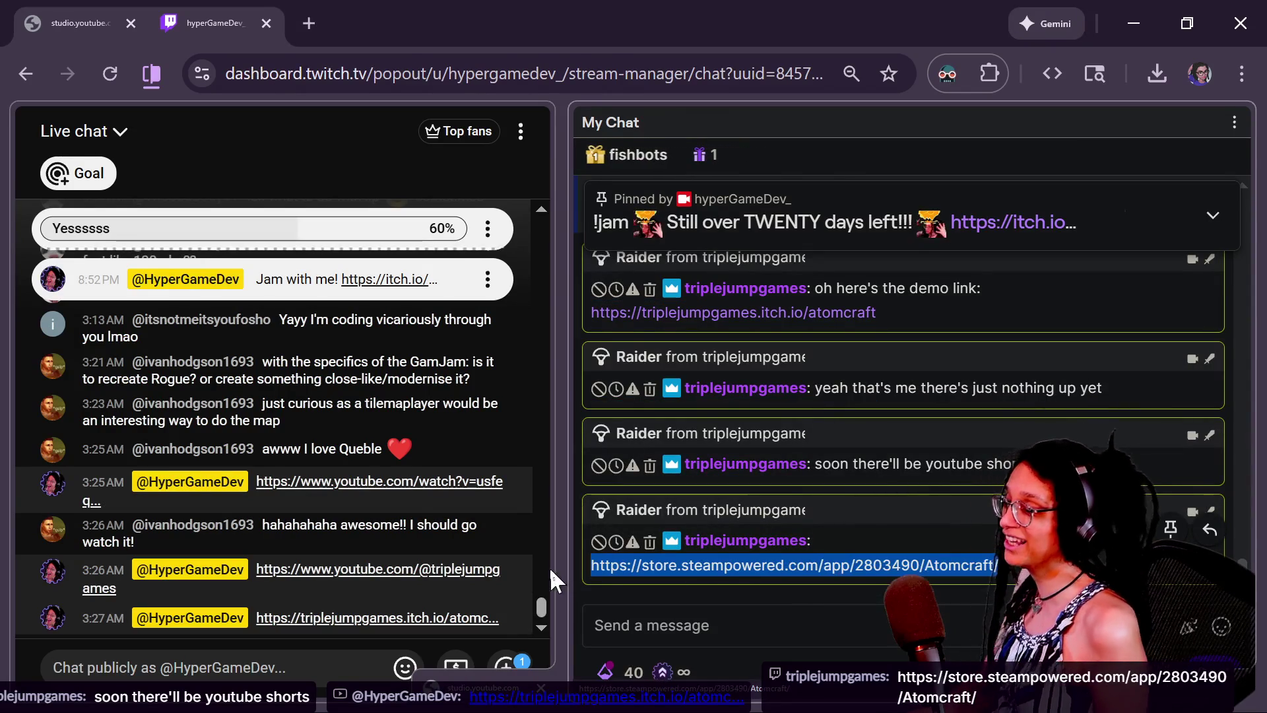
{"action": "key", "text": "ctrl+c"}
{"action": "left_click", "coordinate": [354, 659]}
{"action": "key", "text": "ctrl+v"}
{"action": "key", "text": "Return"}
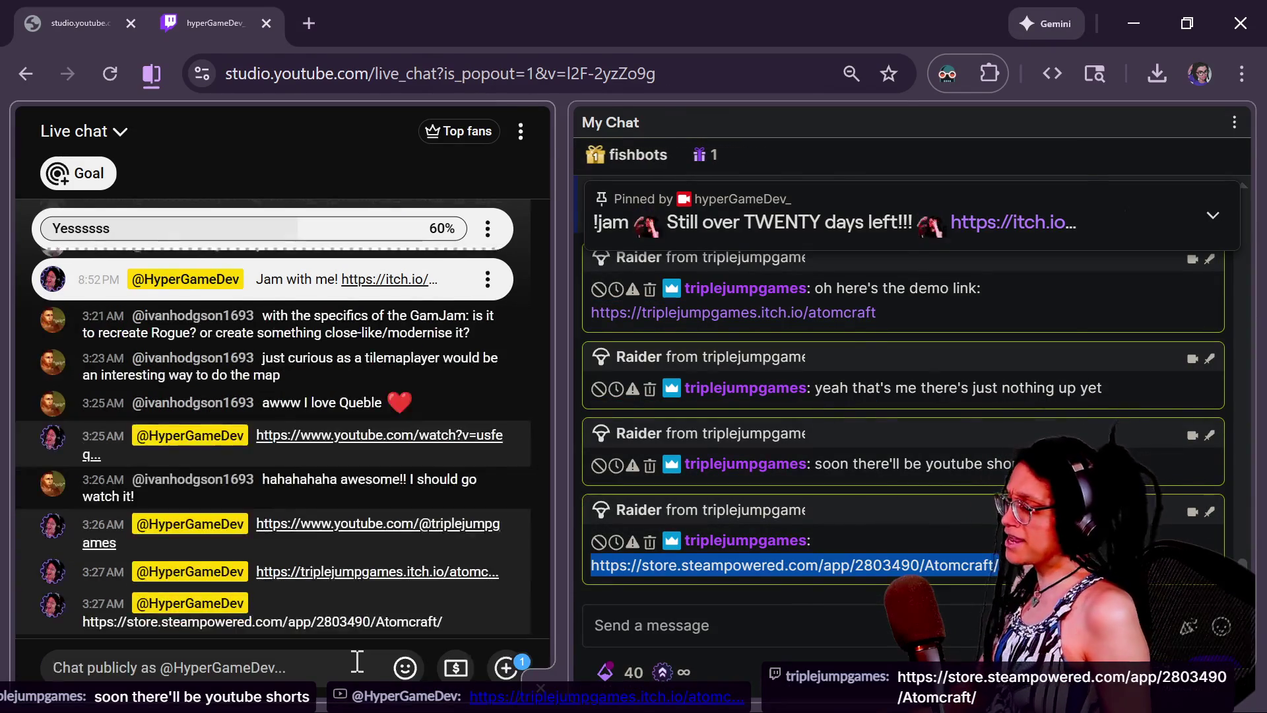
- Play the Atomcraft trailer embedded on the itch.io page and open it on YouTube
{"action": "key", "text": "alt+Tab"}
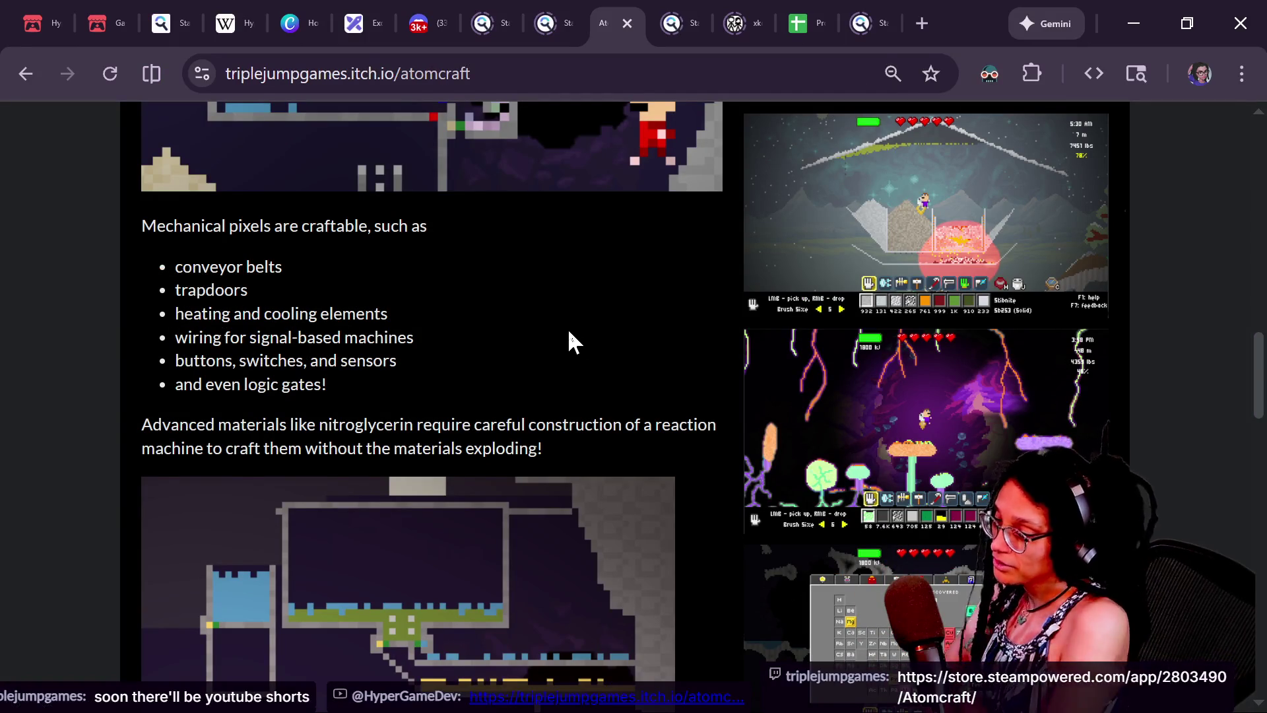
{"action": "scroll", "coordinate": [569, 332], "scroll_direction": "down", "scroll_amount": 8}
{"action": "scroll", "coordinate": [569, 332], "scroll_direction": "up", "scroll_amount": 1}
{"action": "scroll", "coordinate": [569, 332], "scroll_direction": "up", "scroll_amount": 2}
{"action": "scroll", "coordinate": [569, 334], "scroll_direction": "up", "scroll_amount": 10}
{"action": "scroll", "coordinate": [569, 328], "scroll_direction": "up", "scroll_amount": 4}
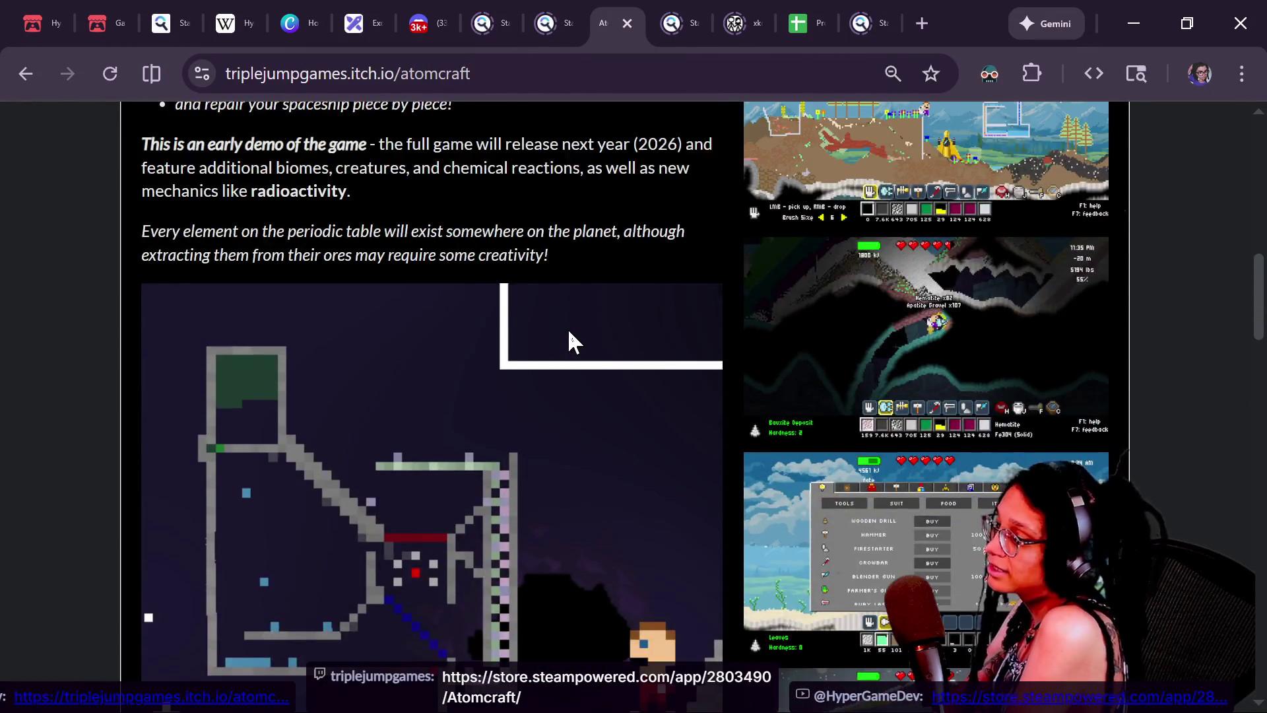
{"action": "scroll", "coordinate": [570, 330], "scroll_direction": "up", "scroll_amount": 2}
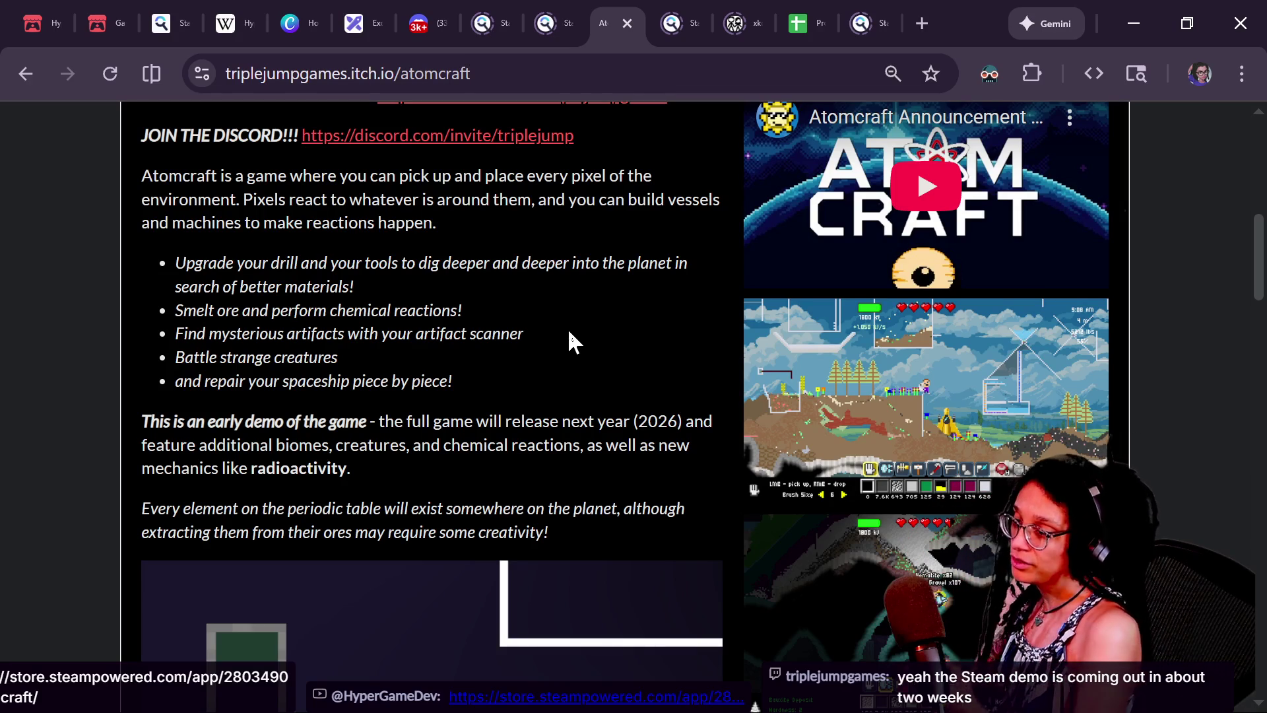
{"action": "scroll", "coordinate": [568, 327], "scroll_direction": "up", "scroll_amount": 1}
{"action": "left_click", "coordinate": [802, 314]}
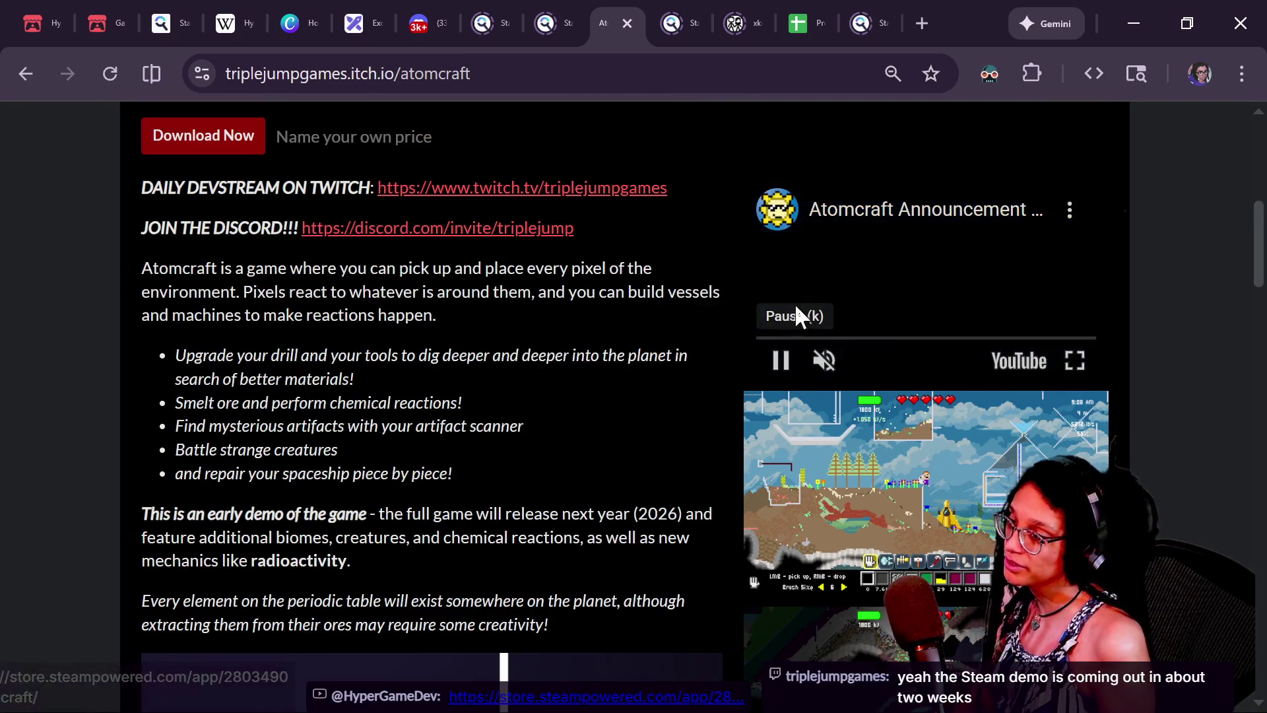
{"action": "left_click", "coordinate": [835, 237]}
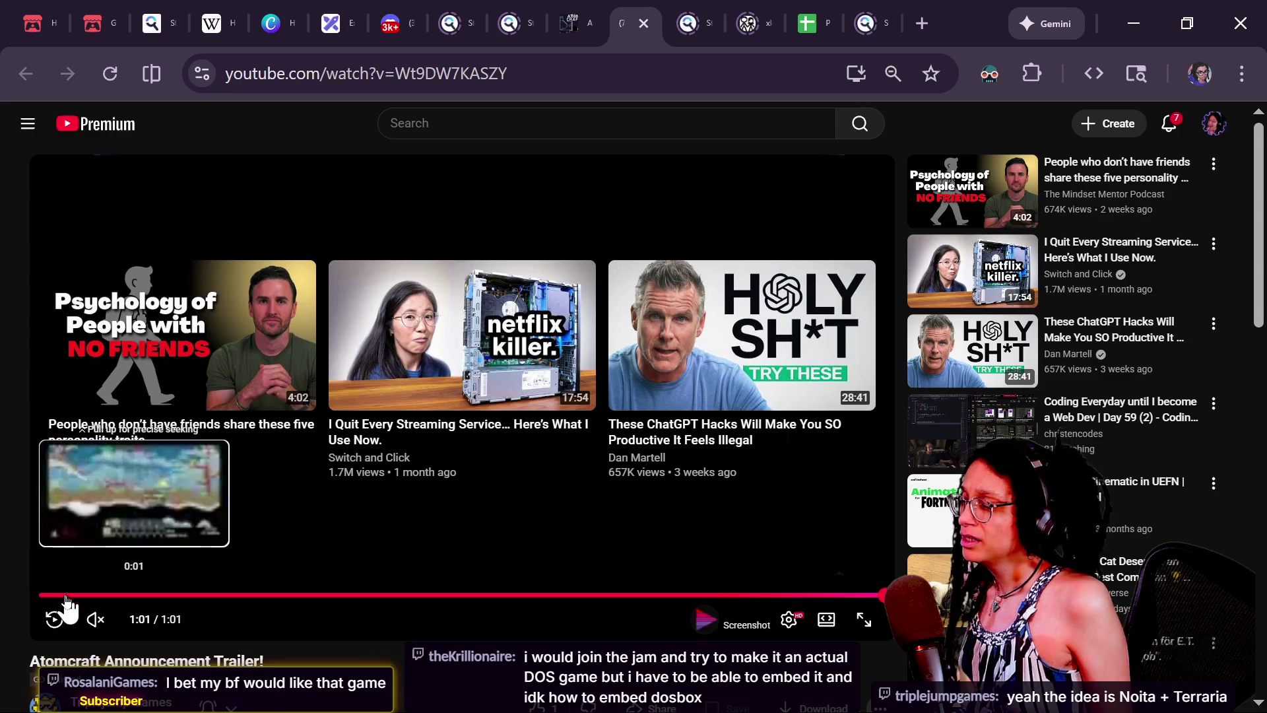
- Replay the Atomcraft trailer, skip to about 0:06, and pause on a gameplay shot
{"action": "left_click", "coordinate": [54, 619]}
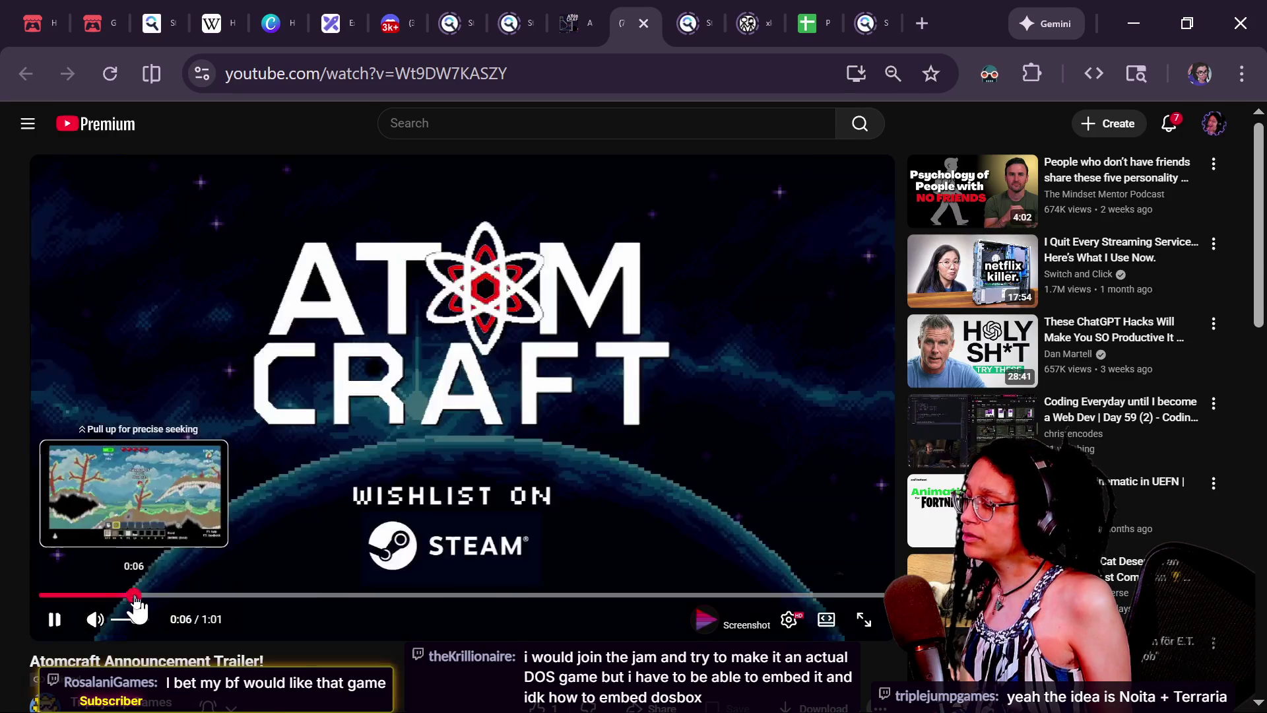
{"action": "left_click", "coordinate": [132, 596]}
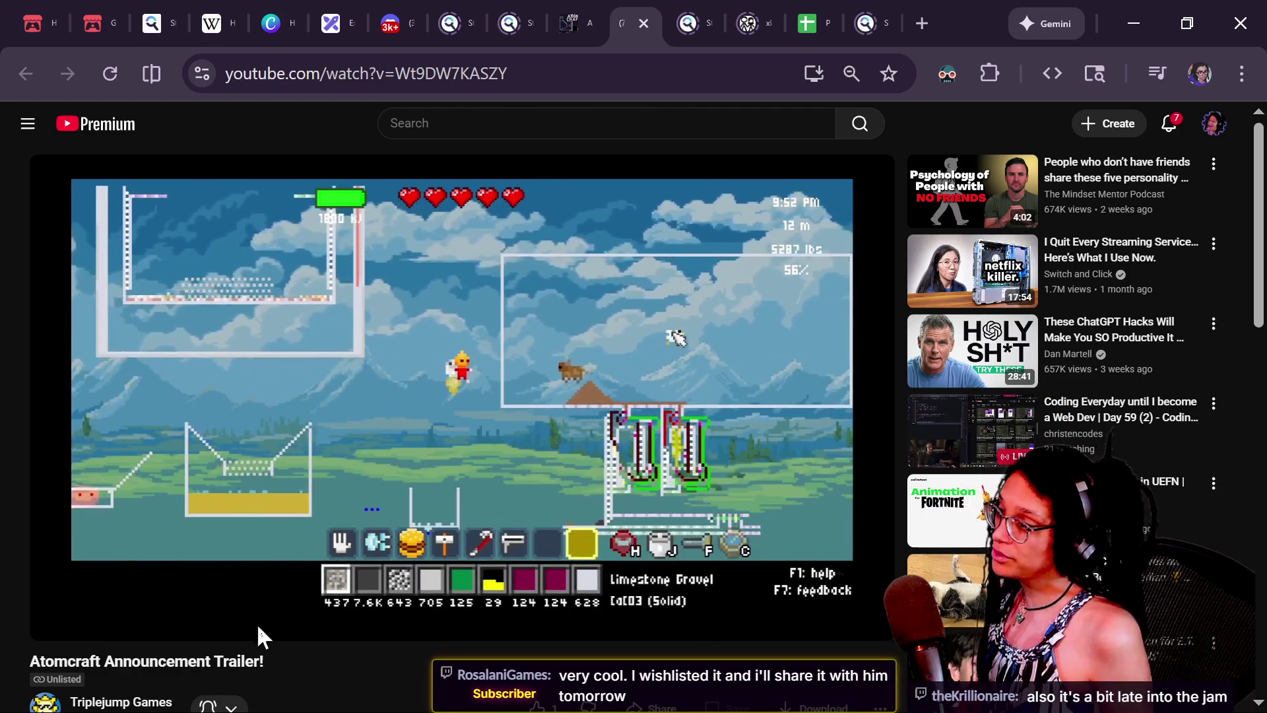
{"action": "left_click", "coordinate": [536, 301]}
- Bring up the Game-like Jam tab at its top and select its web address for copying
{"action": "key", "text": "ctrl+2"}
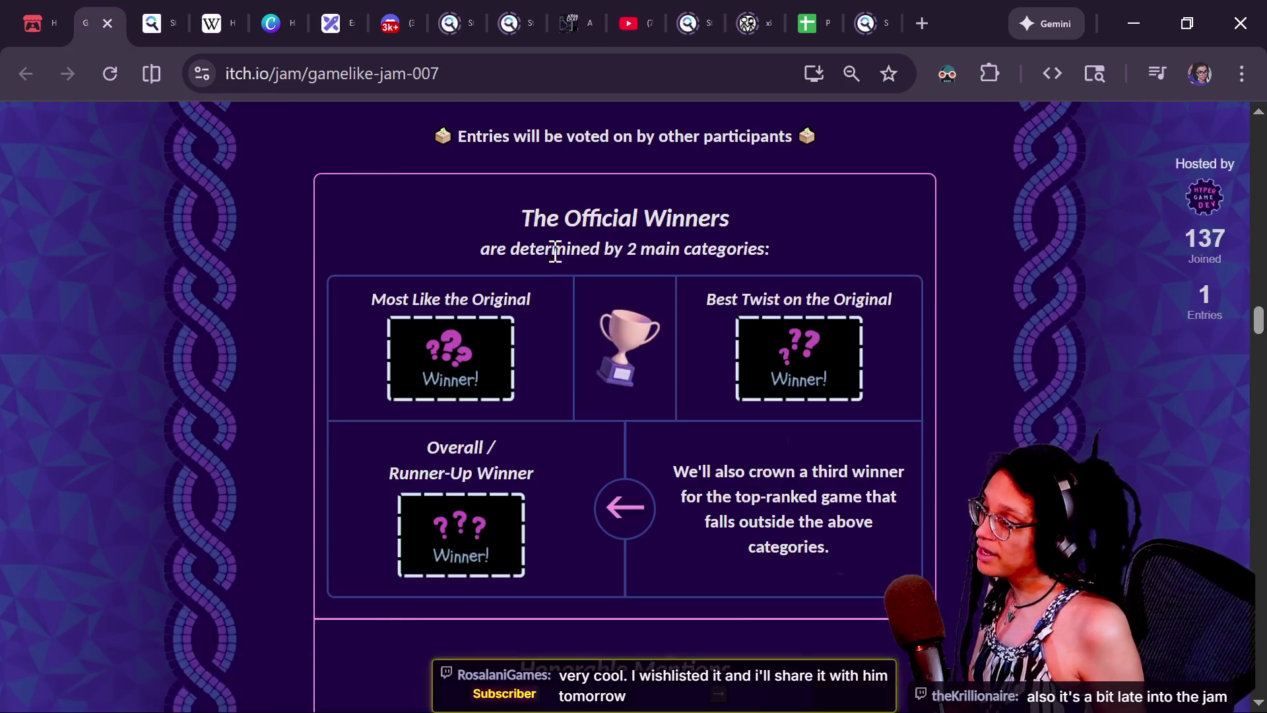
{"action": "scroll", "coordinate": [1017, 365], "scroll_direction": "up", "scroll_amount": 10}
{"action": "left_click", "coordinate": [455, 74]}
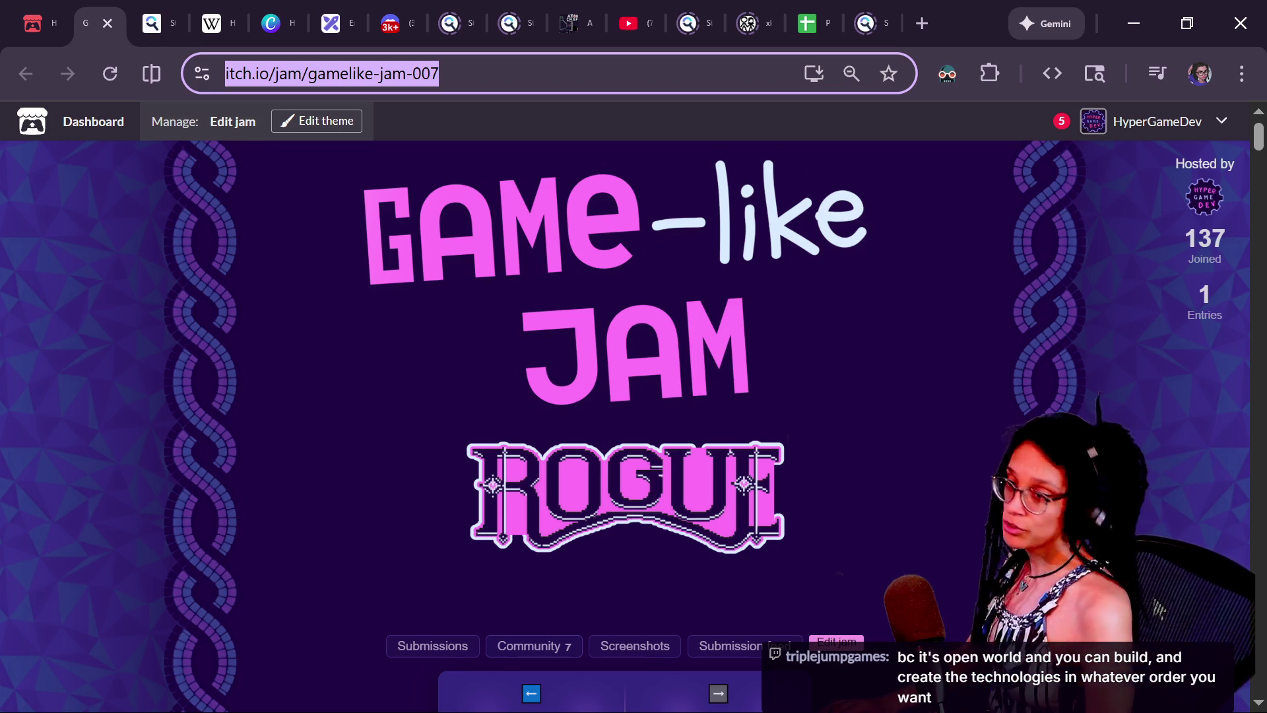
{"action": "key", "text": "alt+Tab"}
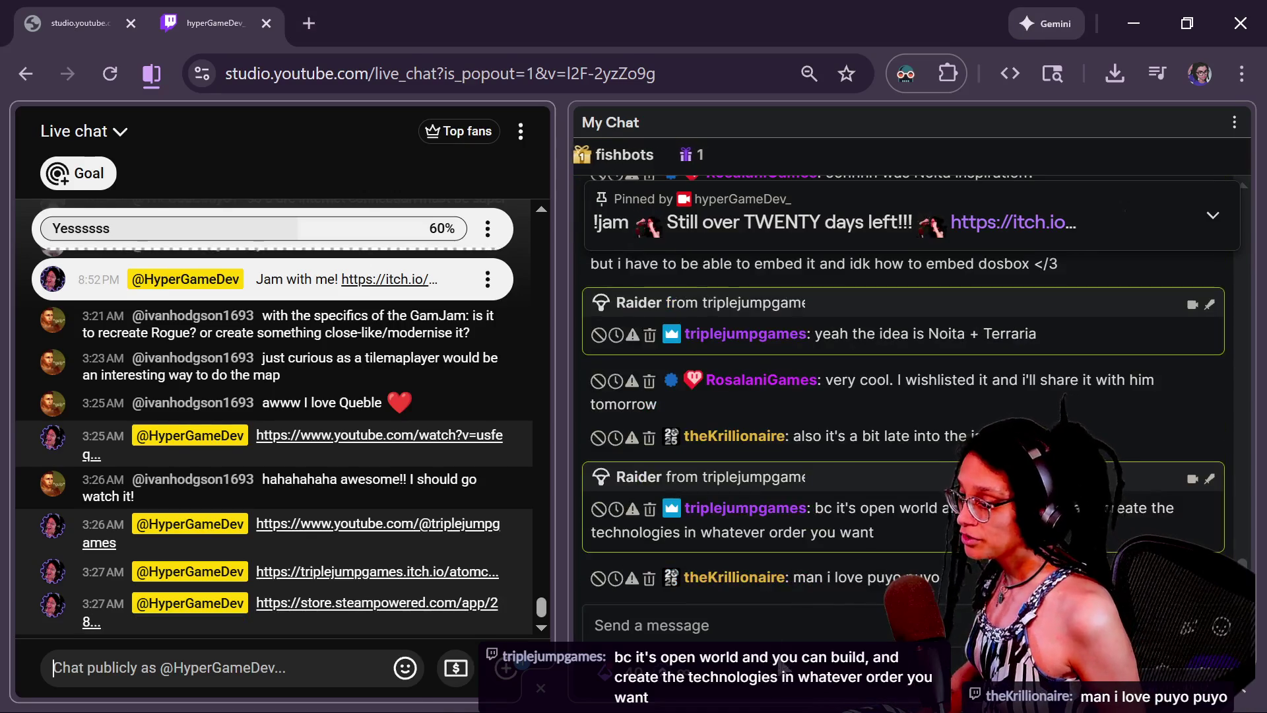
- Paste and send the Gamelike Jam 007 link in chat, then return to the jam page
{"action": "left_click", "coordinate": [764, 628]}
{"action": "key", "text": "ctrl+v"}
{"action": "key", "text": "Return"}
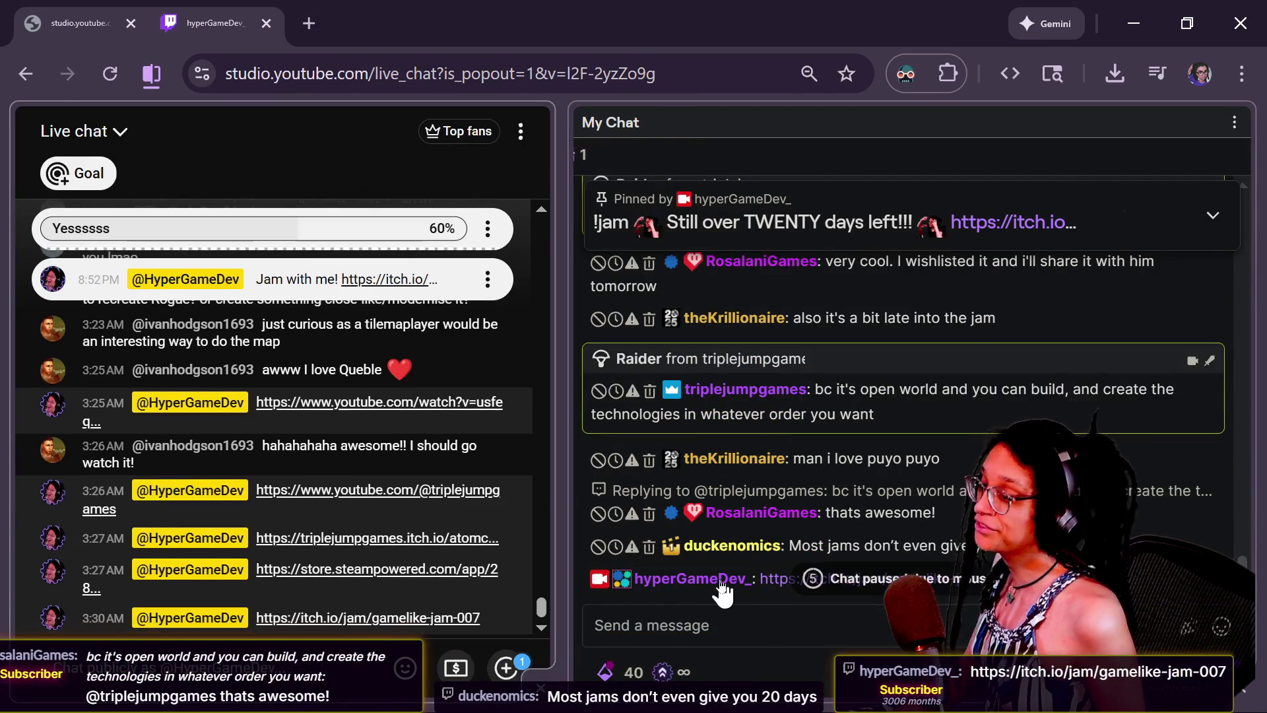
{"action": "key", "text": "alt+Tab"}
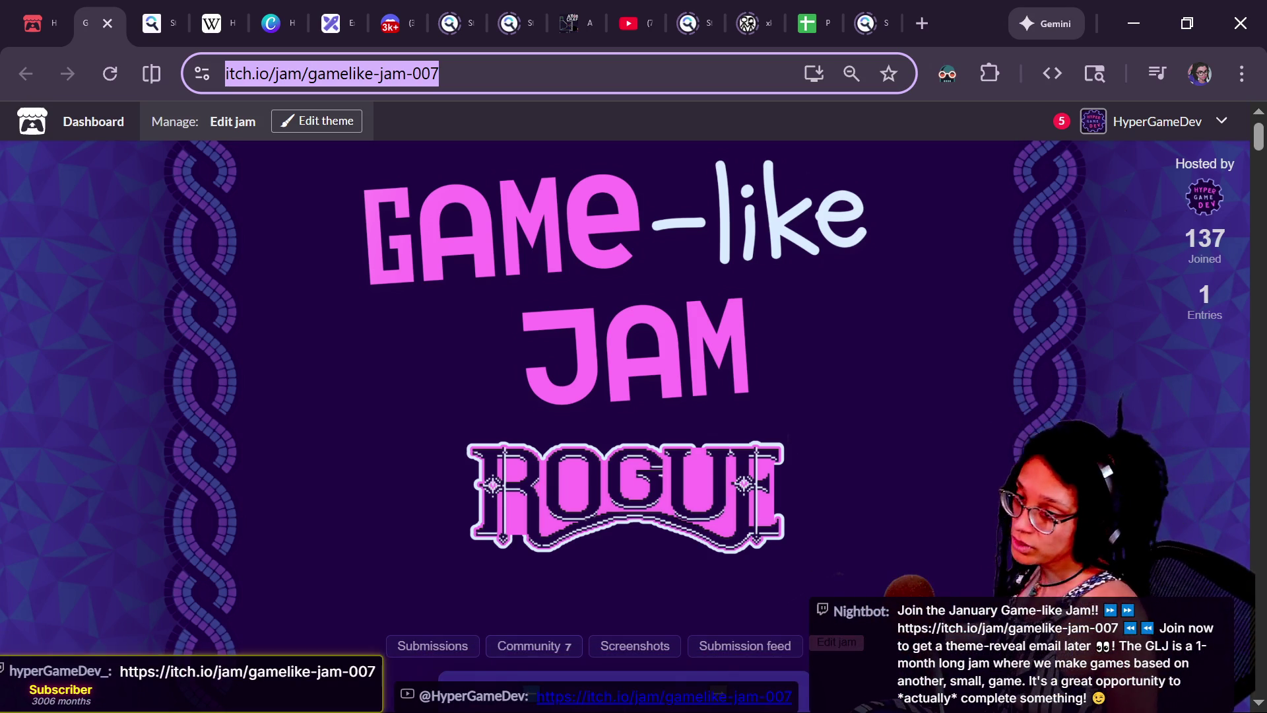
- Start the embedded Rogue theme game, answer the name and fruit ('hr') prompts, and leave the first room
{"action": "scroll", "coordinate": [1029, 421], "scroll_direction": "down", "scroll_amount": 10}
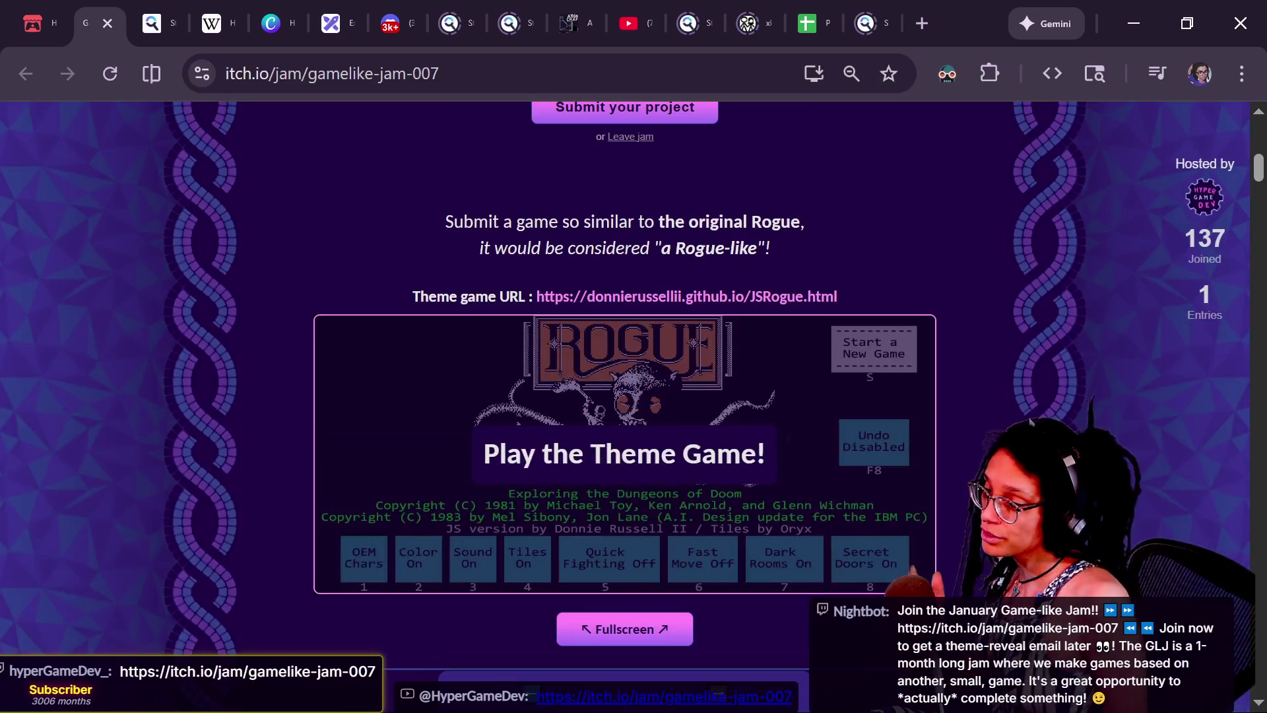
{"action": "left_click", "coordinate": [874, 347]}
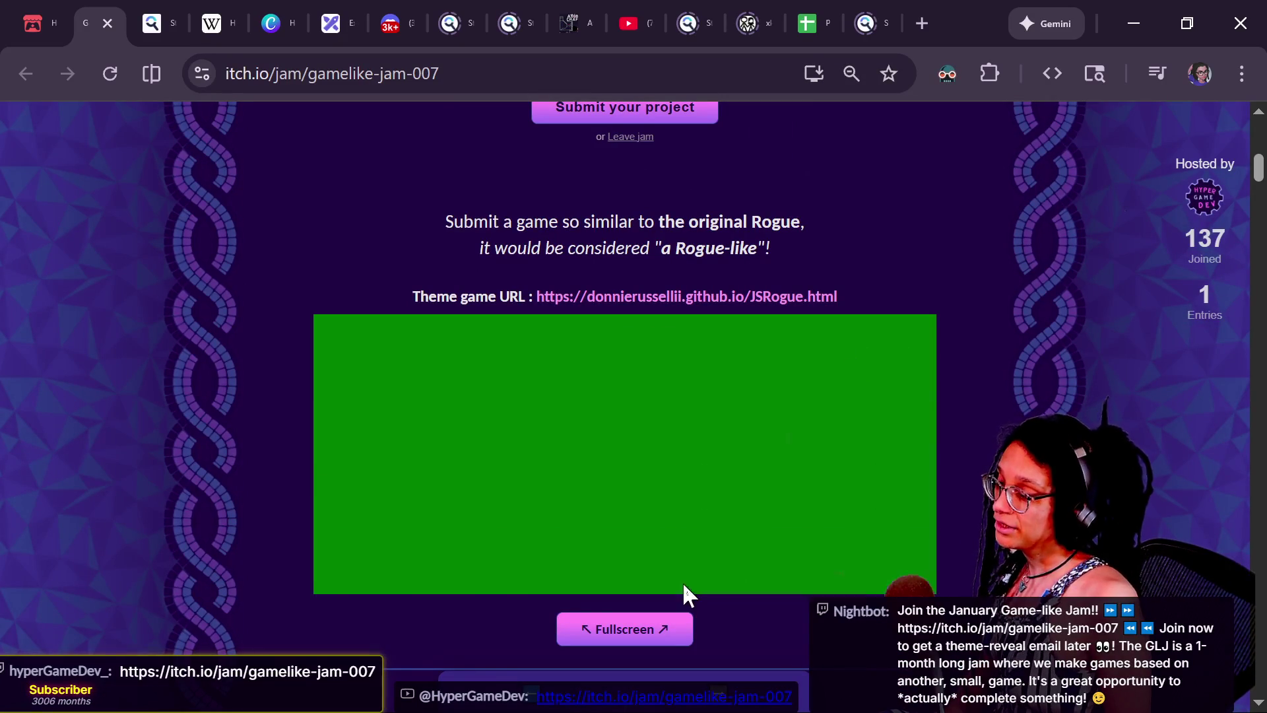
{"action": "key", "text": "Return"}
{"action": "type", "text": "hr"}
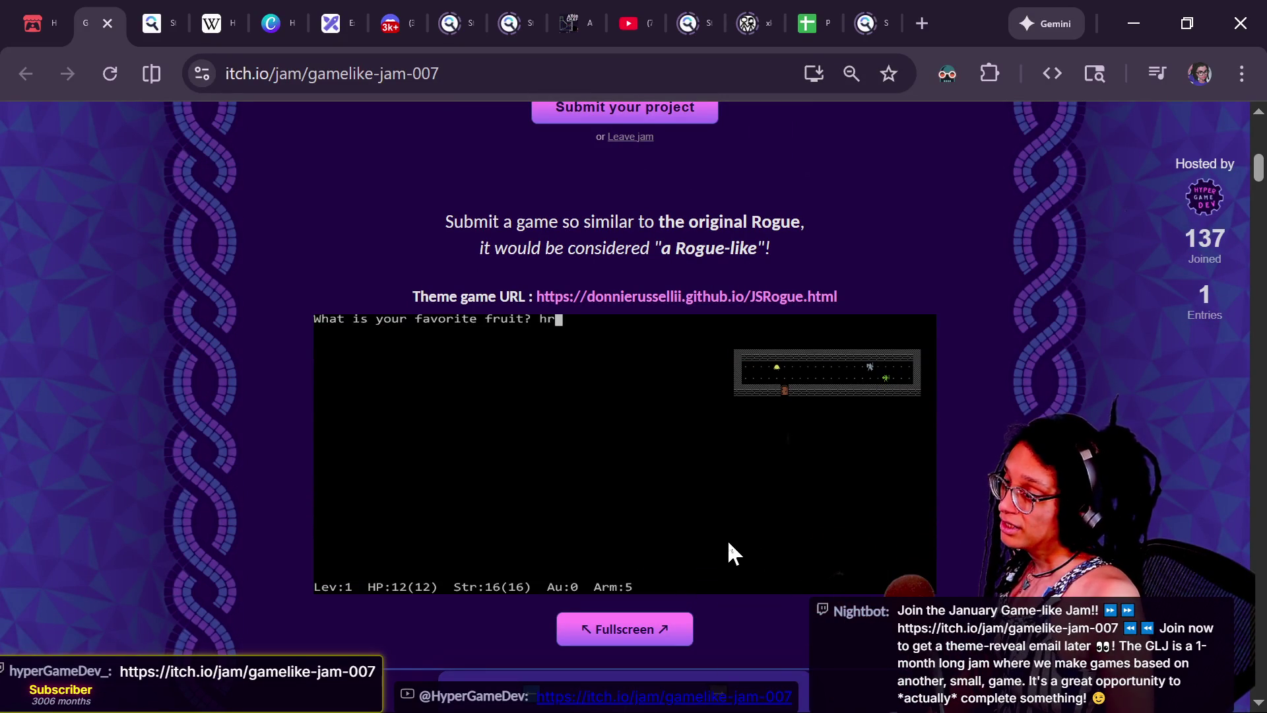
{"action": "key", "text": "Return"}
{"action": "key", "text": "space"}
{"action": "key", "text": "b"}
{"action": "key", "text": "Left"}
{"action": "key", "text": "Left"}
{"action": "key", "text": "Left"}
{"action": "key", "text": "Left"}
{"action": "key", "text": "Down"}
{"action": "key", "text": "Down"}
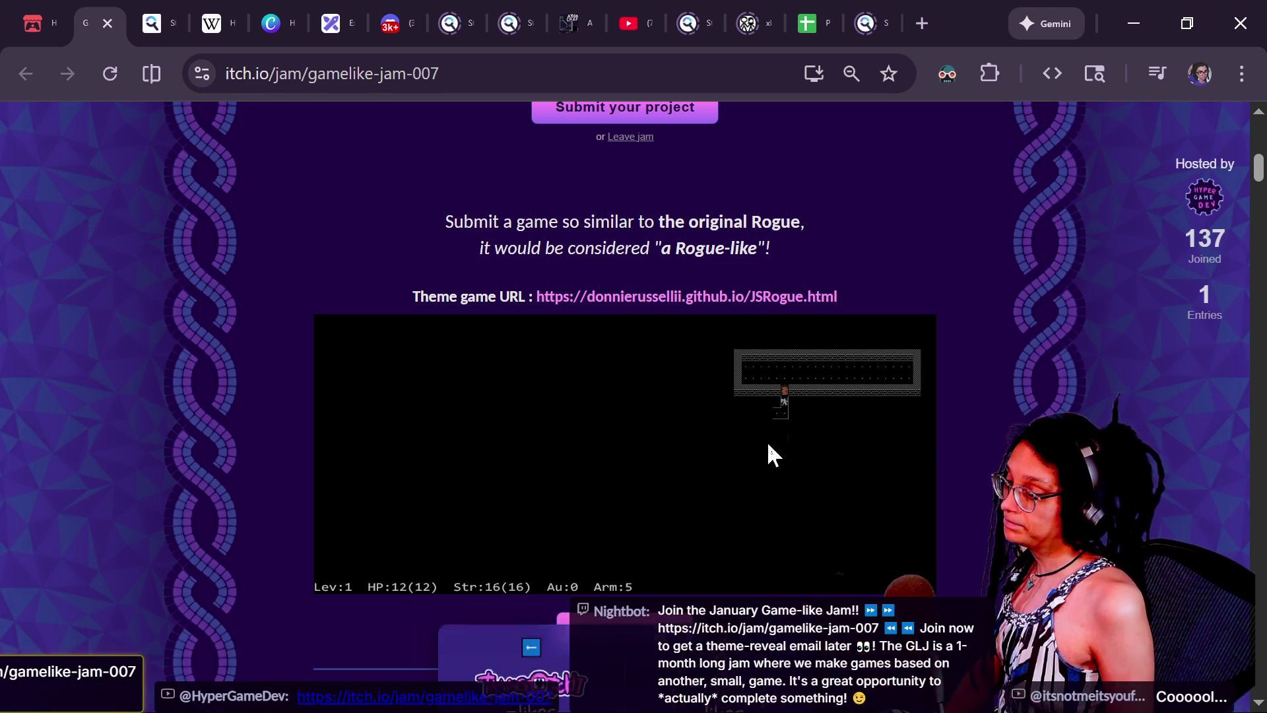
- Play fullscreen, following corridors into new rooms and attacking a hobgoblin
{"action": "scroll", "coordinate": [981, 495], "scroll_direction": "down", "scroll_amount": 2}
{"action": "left_click", "coordinate": [681, 515]}
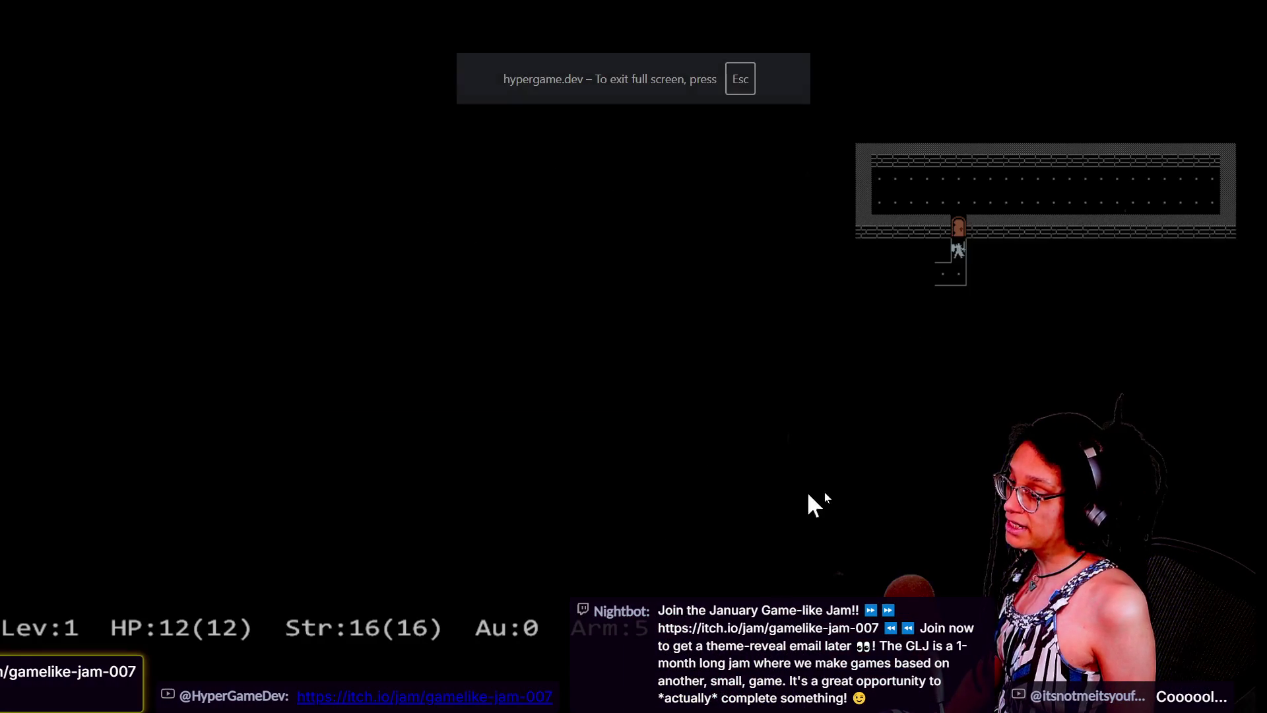
{"action": "key", "text": "Down"}
{"action": "key", "text": "Left"}
{"action": "key", "text": "Left"}
{"action": "key", "text": "Left"}
{"action": "key", "text": "Down"}
{"action": "key", "text": "Down"}
{"action": "key", "text": "Down"}
{"action": "key", "text": "Down"}
{"action": "key", "text": "Left"}
{"action": "key", "text": "Left"}
{"action": "key", "text": "Left"}
{"action": "key", "text": "Up"}
{"action": "key", "text": "Up"}
{"action": "key", "text": "Left"}
{"action": "key", "text": "Left"}
{"action": "key", "text": "Left"}
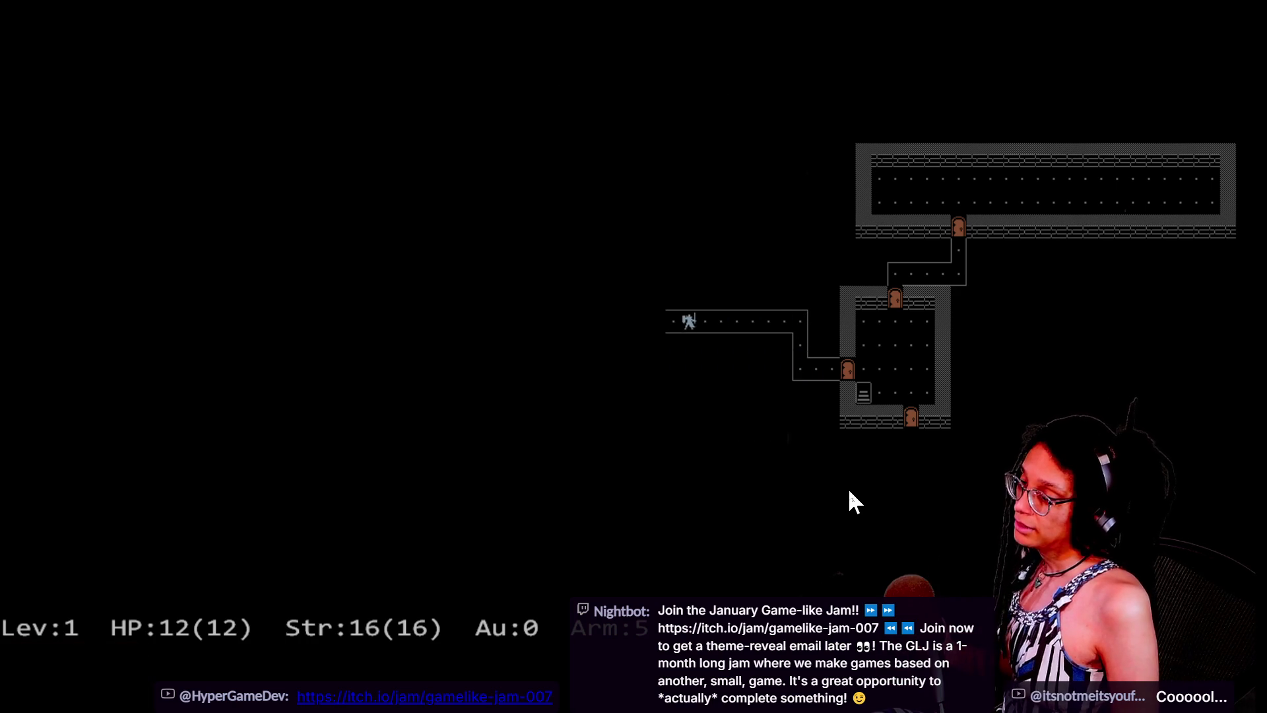
{"action": "key", "text": "Left"}
{"action": "key", "text": "Left"}
{"action": "key", "text": "Left"}
{"action": "key", "text": "Up"}
{"action": "key", "text": "Up"}
{"action": "key", "text": "Left"}
{"action": "key", "text": "Down"}
{"action": "key", "text": "Down"}
{"action": "key", "text": "Left"}
{"action": "key", "text": "Left"}
{"action": "key", "text": "Left"}
{"action": "key", "text": "Down"}
{"action": "key", "text": "Left"}
{"action": "key", "text": "Left"}
{"action": "key", "text": "Left"}
{"action": "key", "text": "Left"}
{"action": "key", "text": "Down"}
- Explore the big room and the room above, then exit fullscreen and return to Godot
{"action": "key", "text": "Left"}
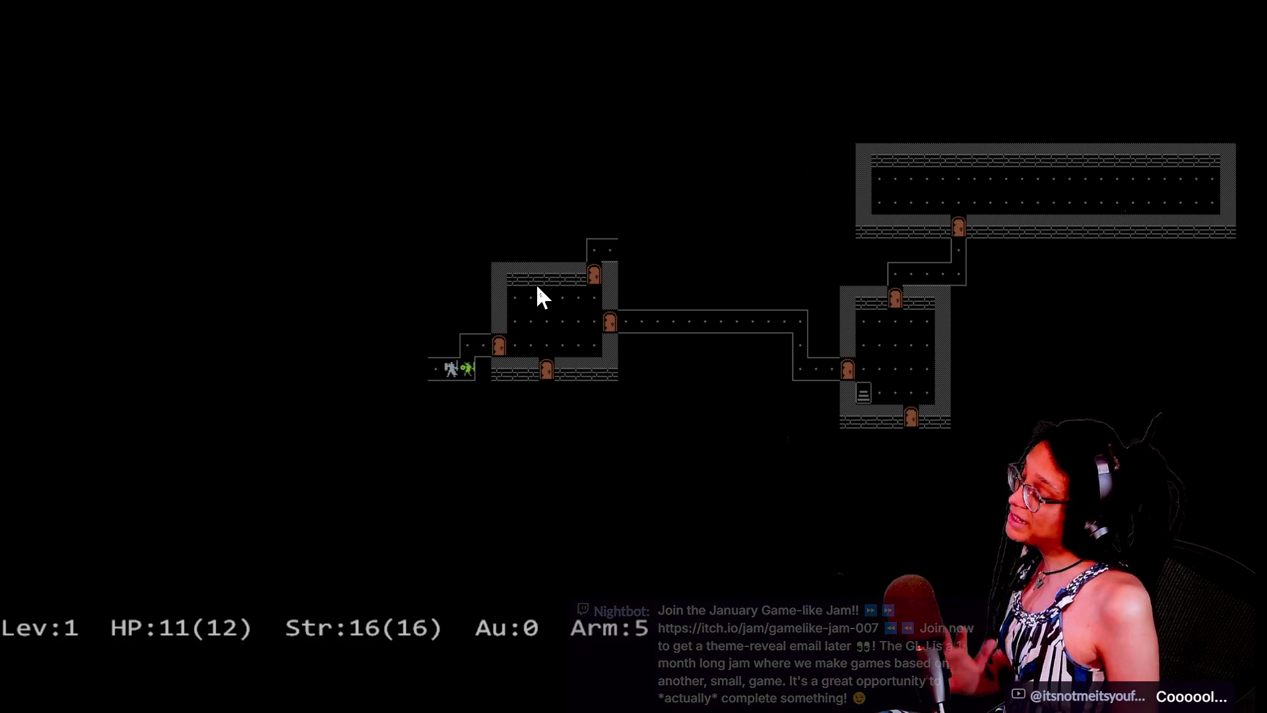
{"action": "key", "text": "Left"}
{"action": "key", "text": "Left"}
{"action": "key", "text": "Left"}
{"action": "key", "text": "Left"}
{"action": "key", "text": "Left"}
{"action": "key", "text": "Up"}
{"action": "key", "text": "Left"}
{"action": "key", "text": "Left"}
{"action": "key", "text": "Left"}
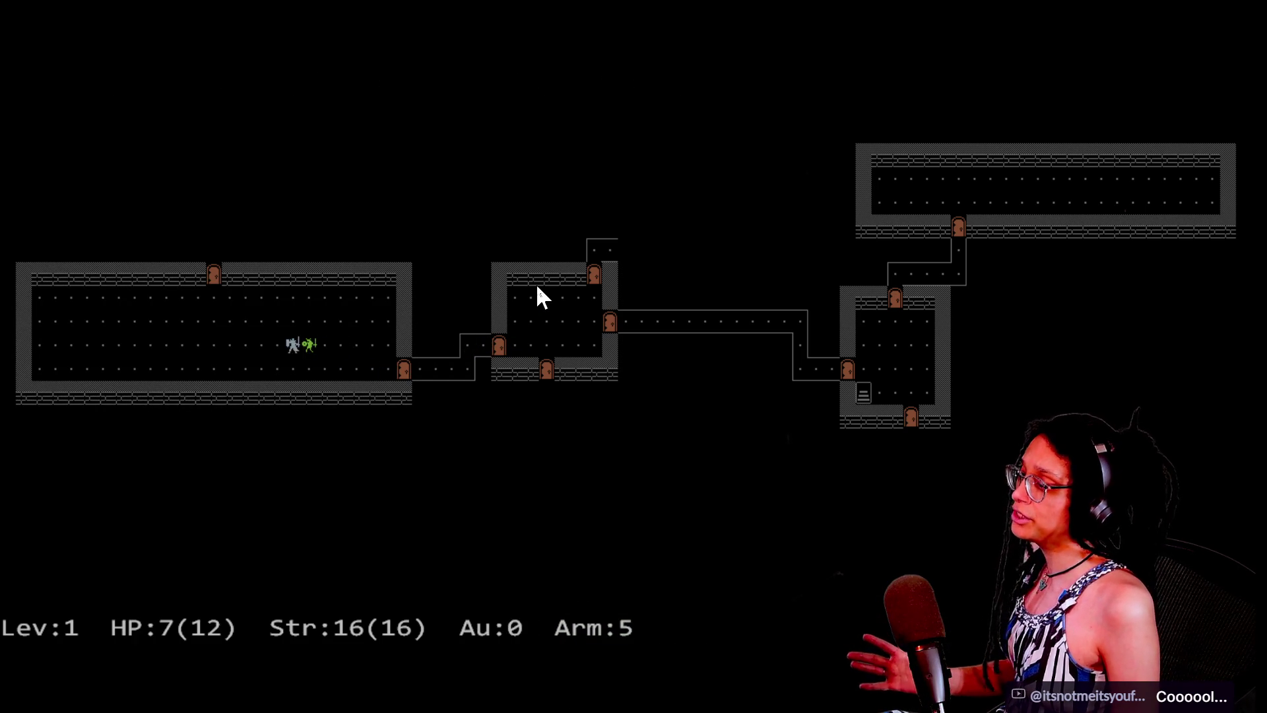
{"action": "key", "text": "Left"}
{"action": "key", "text": "Up"}
{"action": "key", "text": "Up"}
{"action": "key", "text": "Up"}
{"action": "key", "text": "Left"}
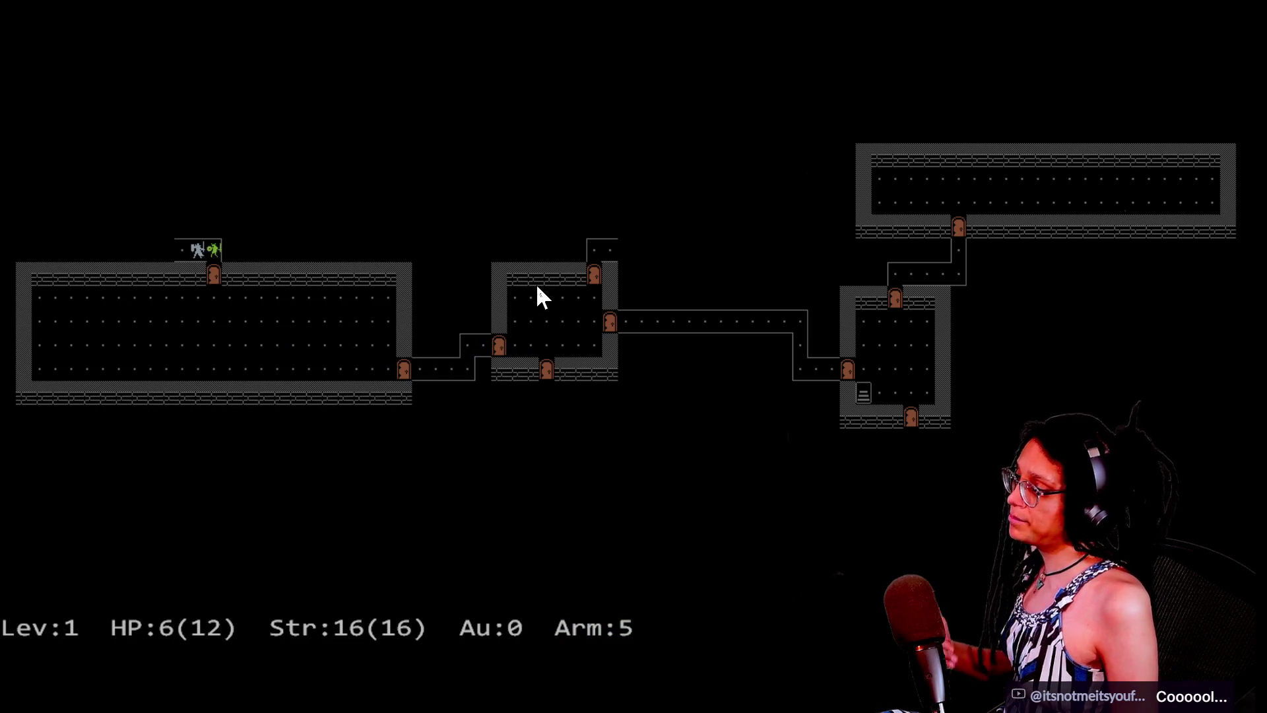
{"action": "key", "text": "Left"}
{"action": "key", "text": "Left"}
{"action": "key", "text": "Up"}
{"action": "key", "text": "Up"}
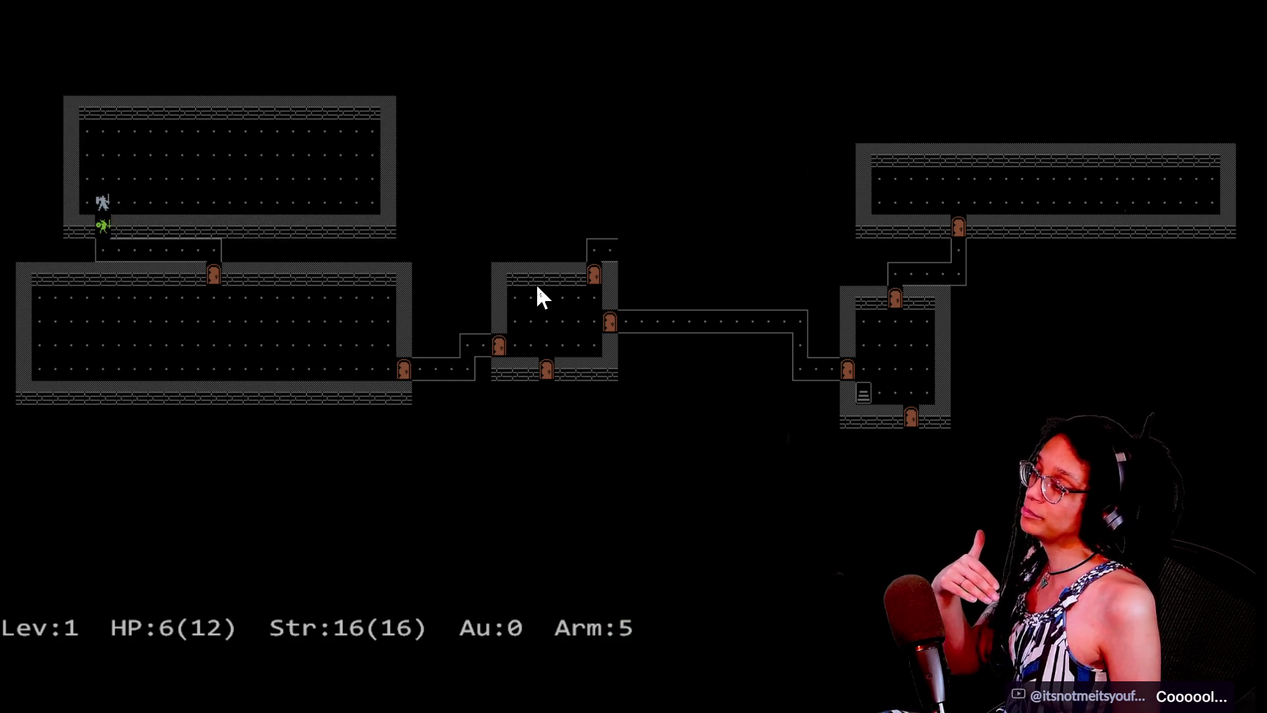
{"action": "key", "text": "Right"}
{"action": "key", "text": "Right"}
{"action": "key", "text": "Right"}
{"action": "key", "text": "Right"}
{"action": "key", "text": "Right"}
{"action": "key", "text": "Right"}
{"action": "key", "text": "Right"}
{"action": "key", "text": "Right"}
{"action": "key", "text": "Right"}
{"action": "key", "text": "Right"}
{"action": "key", "text": "Up"}
{"action": "key", "text": "Up"}
{"action": "key", "text": "Left"}
{"action": "key", "text": "Left"}
{"action": "key", "text": "Left"}
{"action": "key", "text": "Left"}
{"action": "key", "text": "Left"}
{"action": "key", "text": "Left"}
{"action": "key", "text": "Down"}
{"action": "key", "text": "Left"}
{"action": "key", "text": "Down"}
{"action": "key", "text": "Left"}
{"action": "key", "text": "Up"}
{"action": "key", "text": "Right"}
{"action": "key", "text": "Up"}
{"action": "key", "text": "Right"}
{"action": "key", "text": "Left"}
{"action": "key", "text": "Escape"}
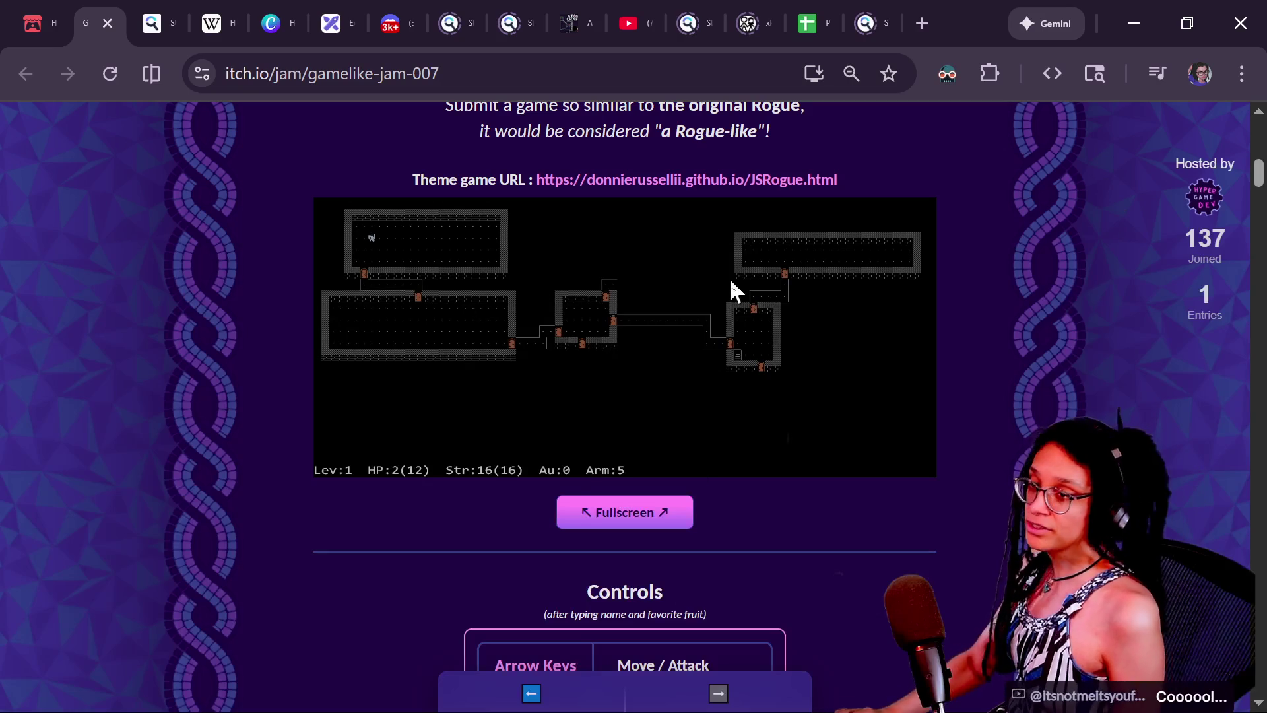
{"action": "key", "text": "alt+Tab"}
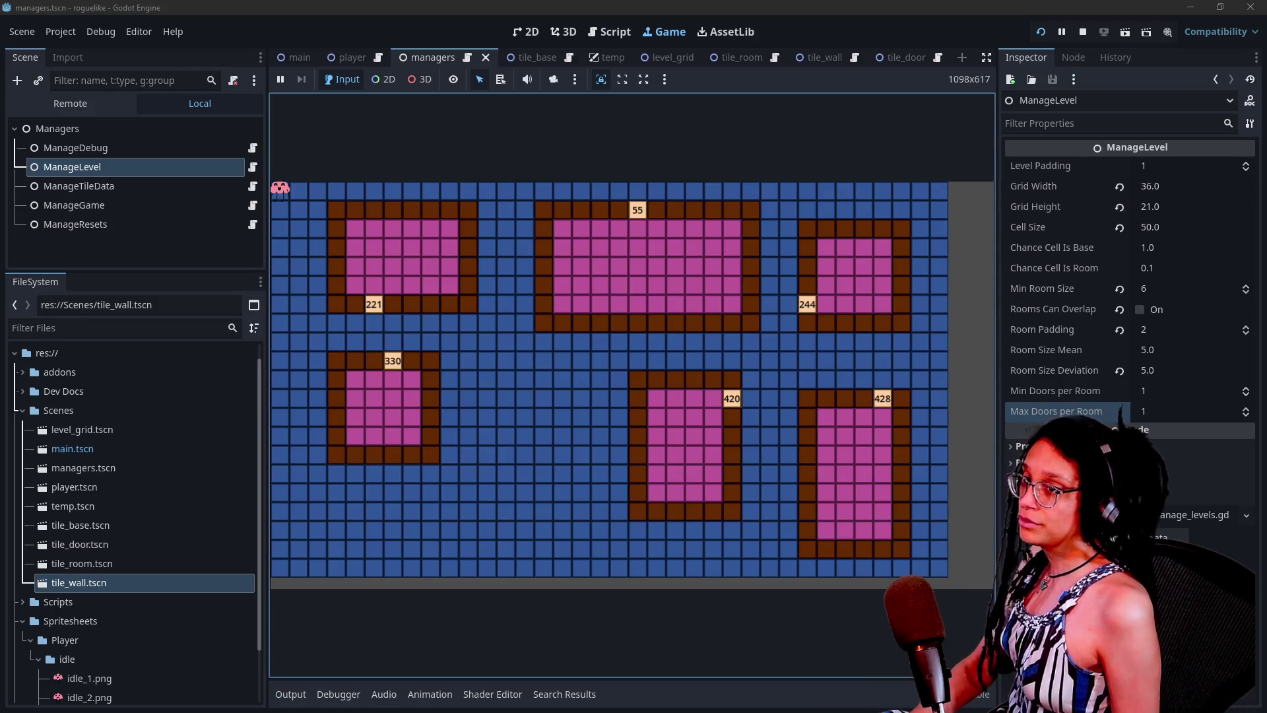
- Regenerate the running level several times to view new single-door room layouts
{"action": "key", "text": "r"}
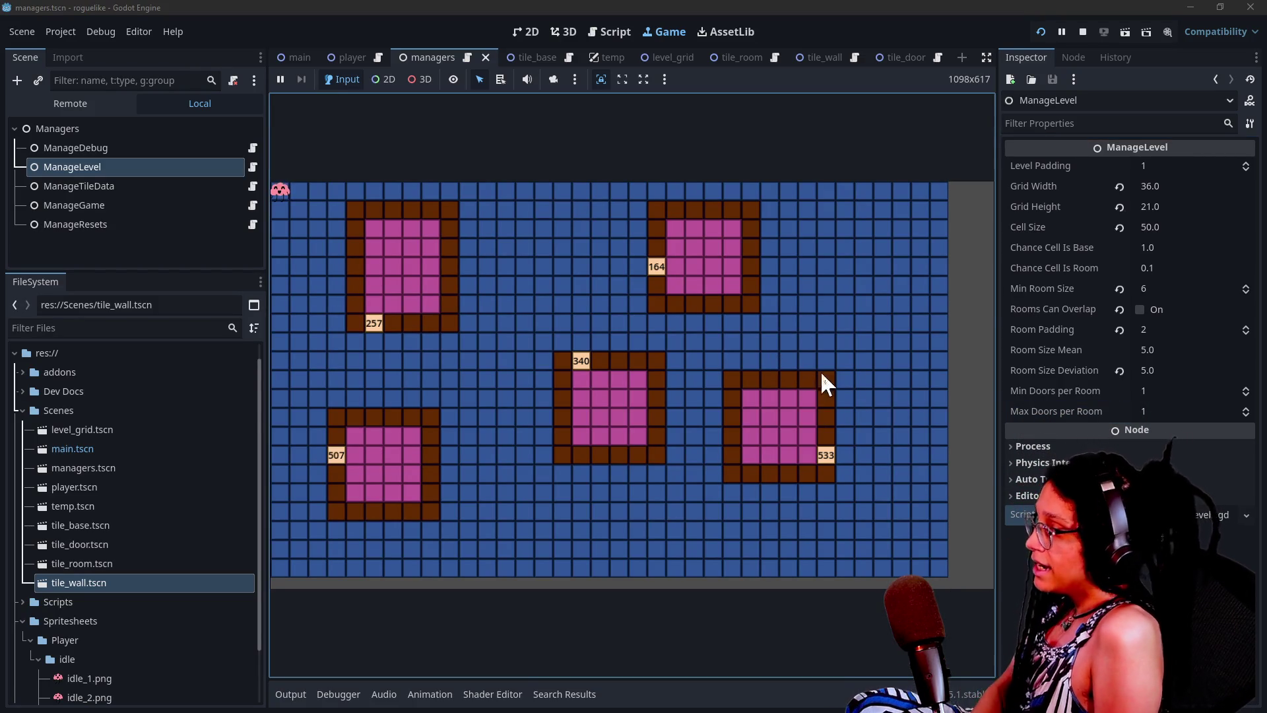
{"action": "key", "text": "r"}
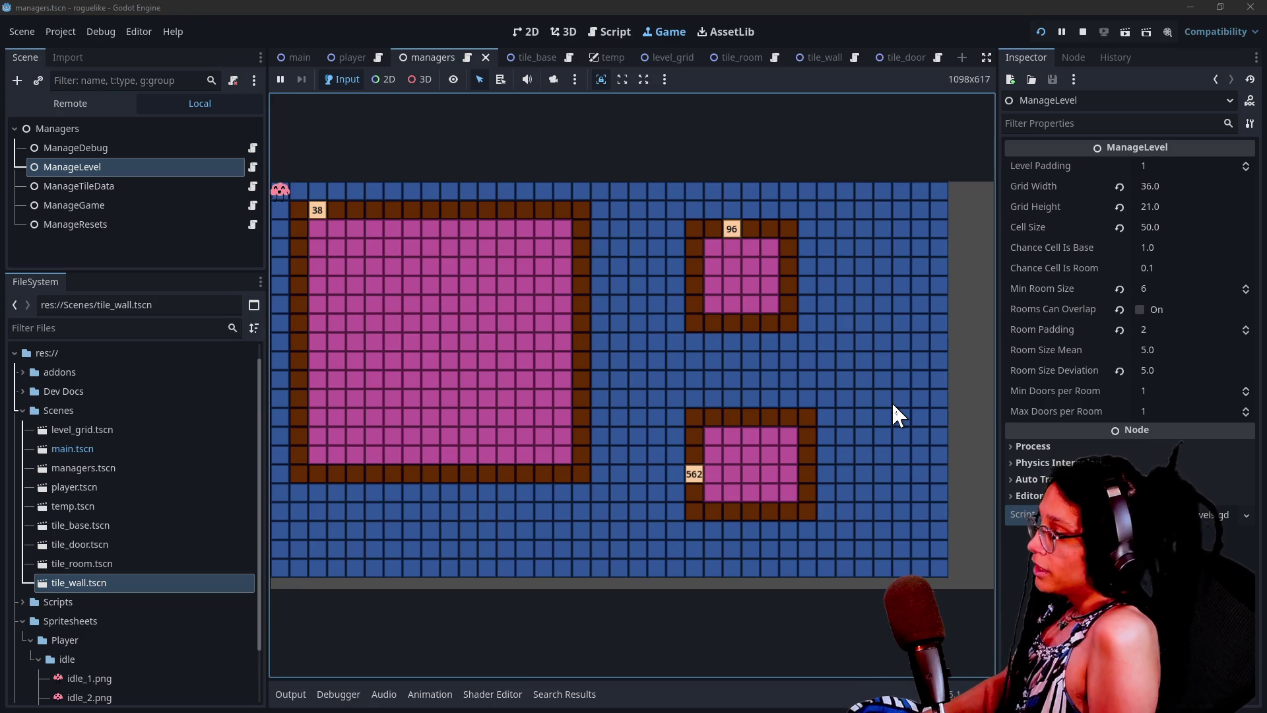
{"action": "key", "text": "r"}
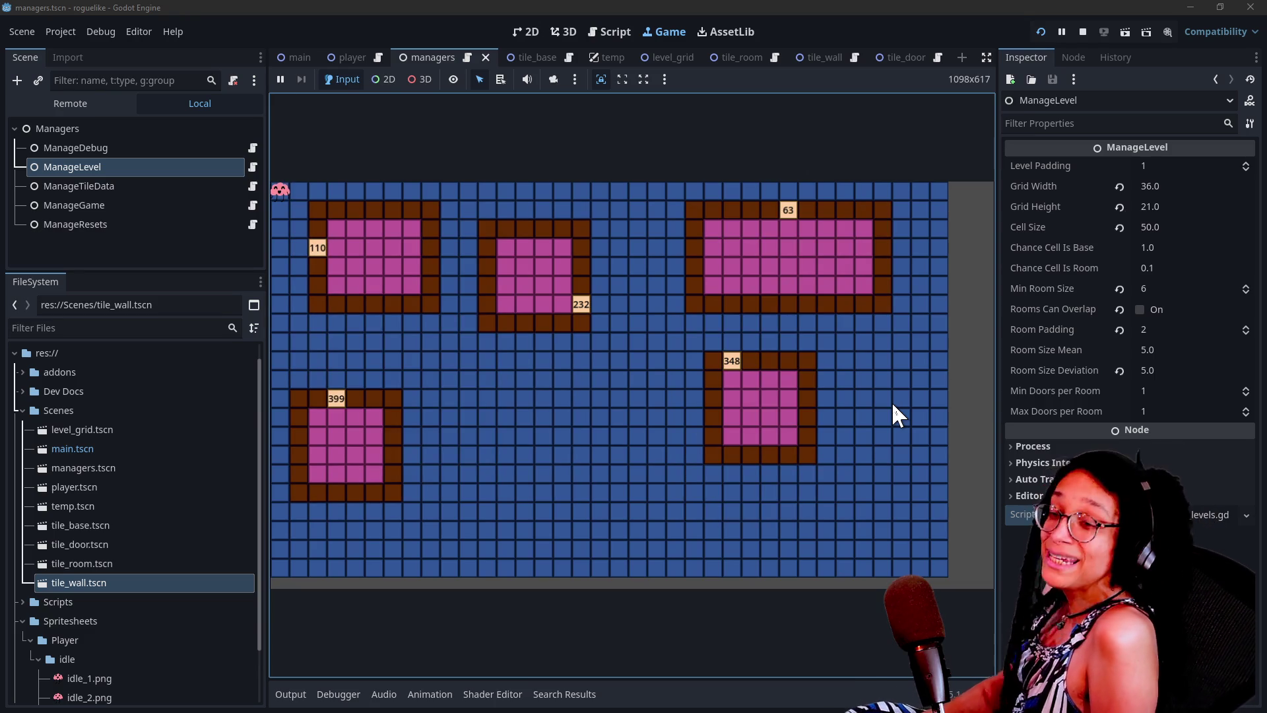
{"action": "key", "text": "r"}
{"action": "key", "text": "r"}
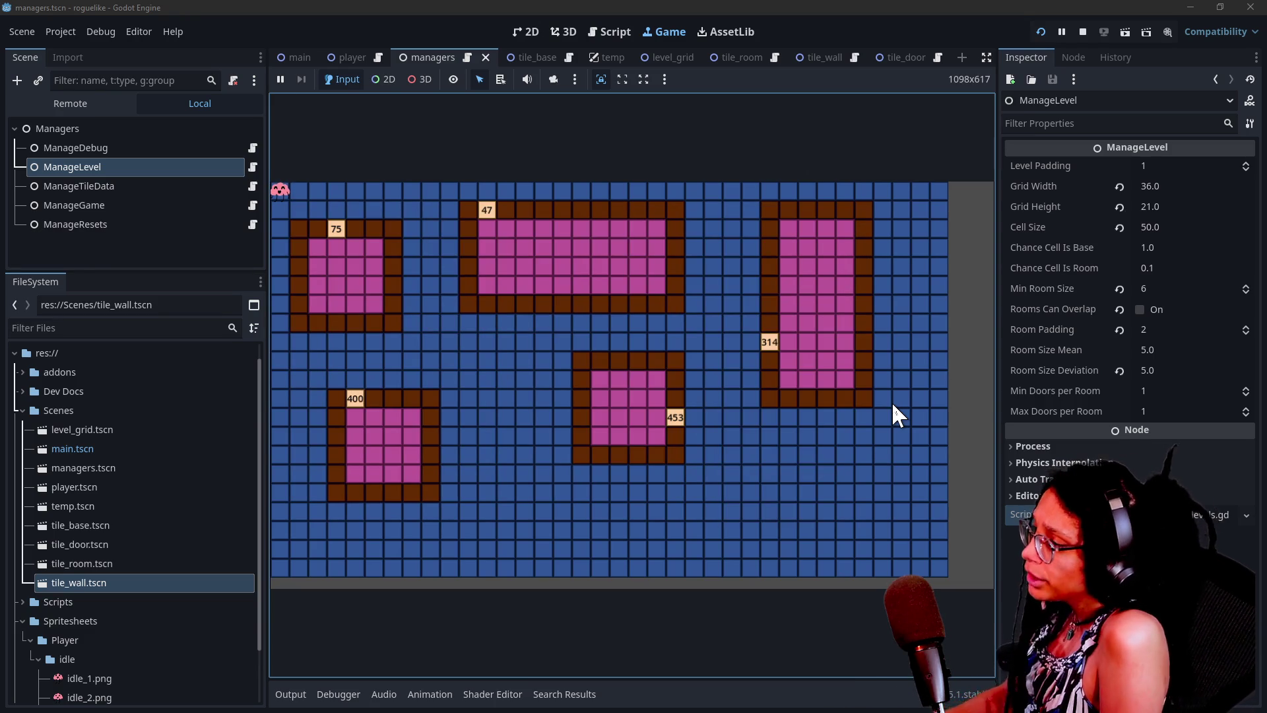
{"action": "key", "text": "r"}
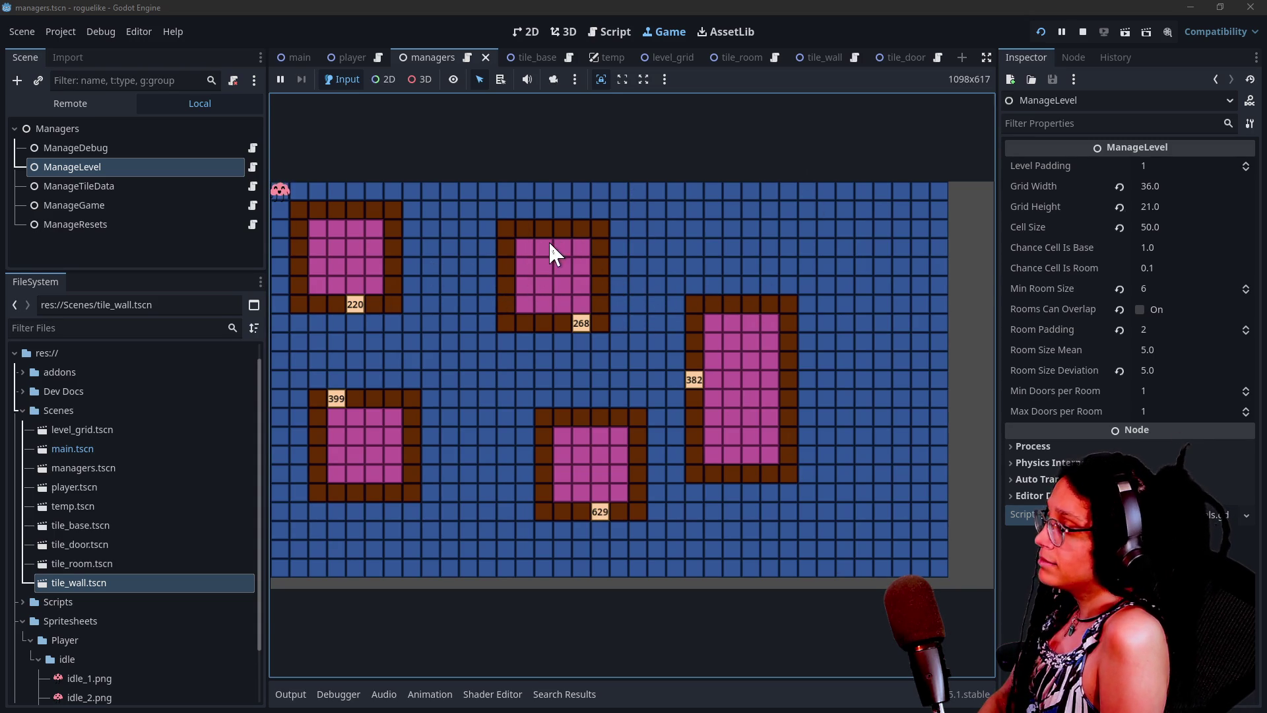
{"action": "left_click", "coordinate": [608, 302]}
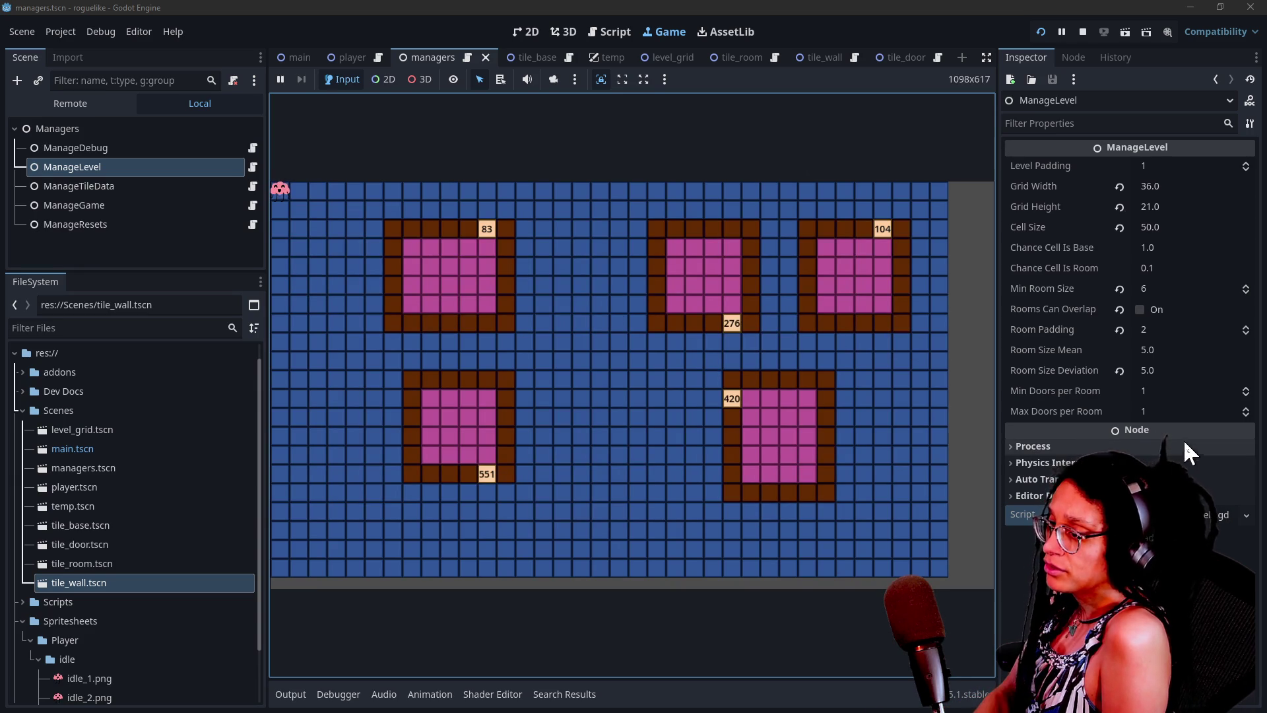
{"action": "left_click", "coordinate": [1194, 411]}
- Set Max Doors per Room to 5, then save and restart the game
{"action": "type", "text": "5"}
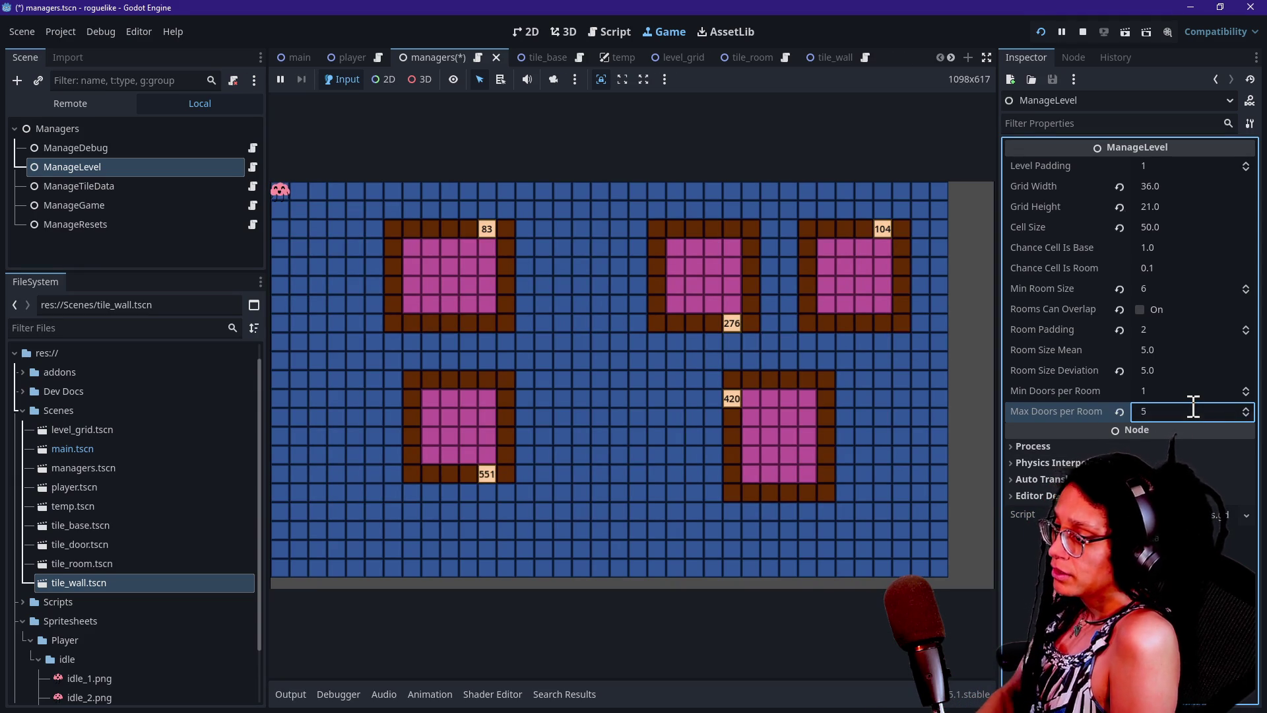
{"action": "left_click", "coordinate": [916, 549]}
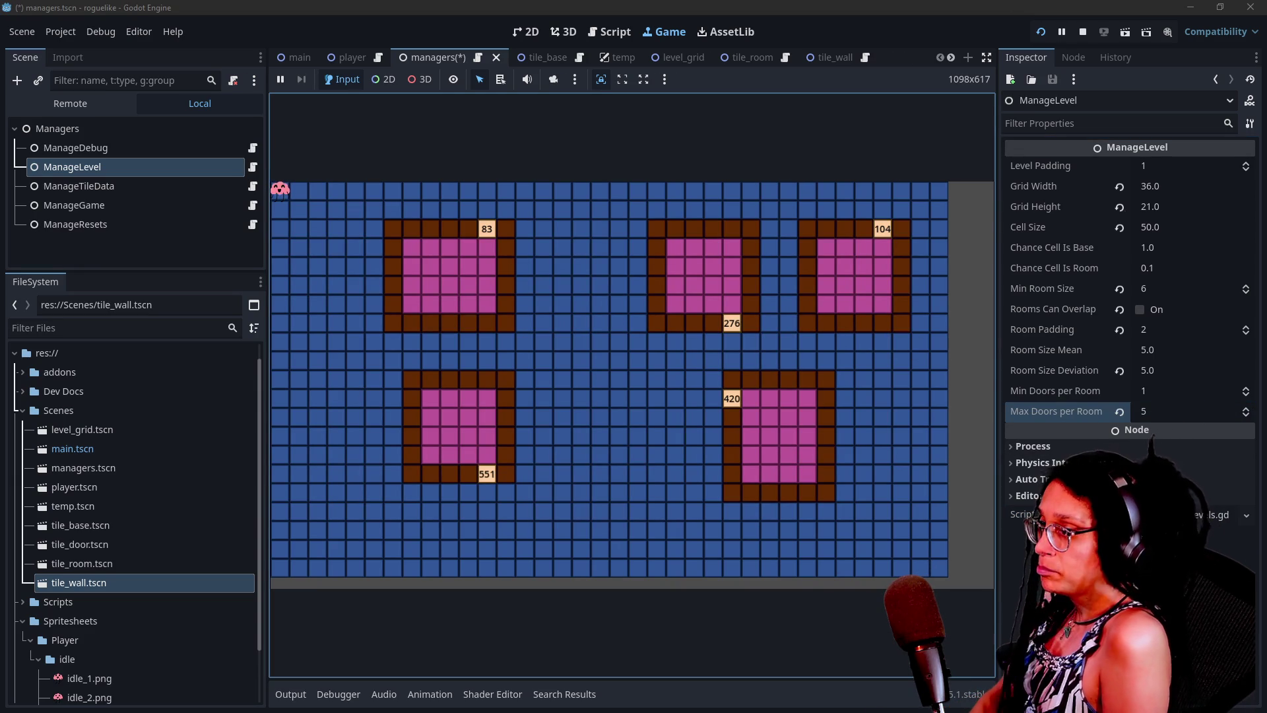
{"action": "left_click", "coordinate": [1042, 32]}
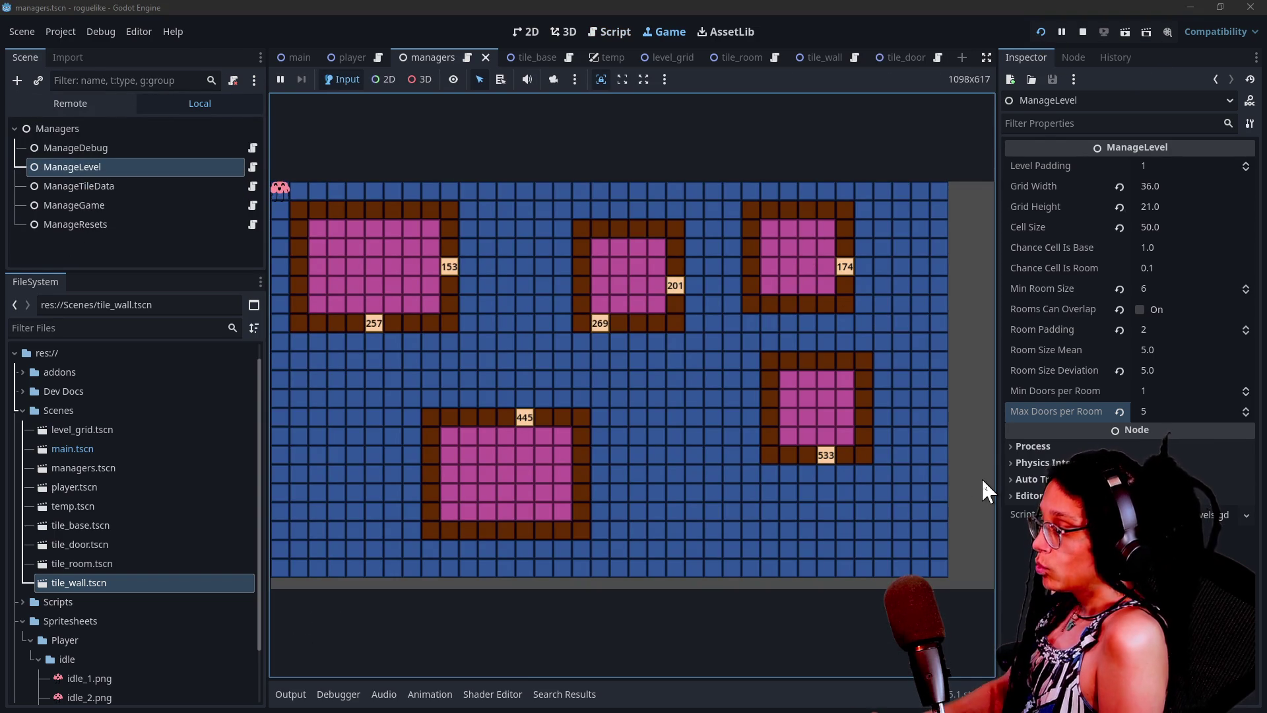
- Regenerate the level nine times to compare rooms with multiple numbered doors
{"action": "key", "text": "r"}
{"action": "key", "text": "r"}
{"action": "key", "text": "r"}
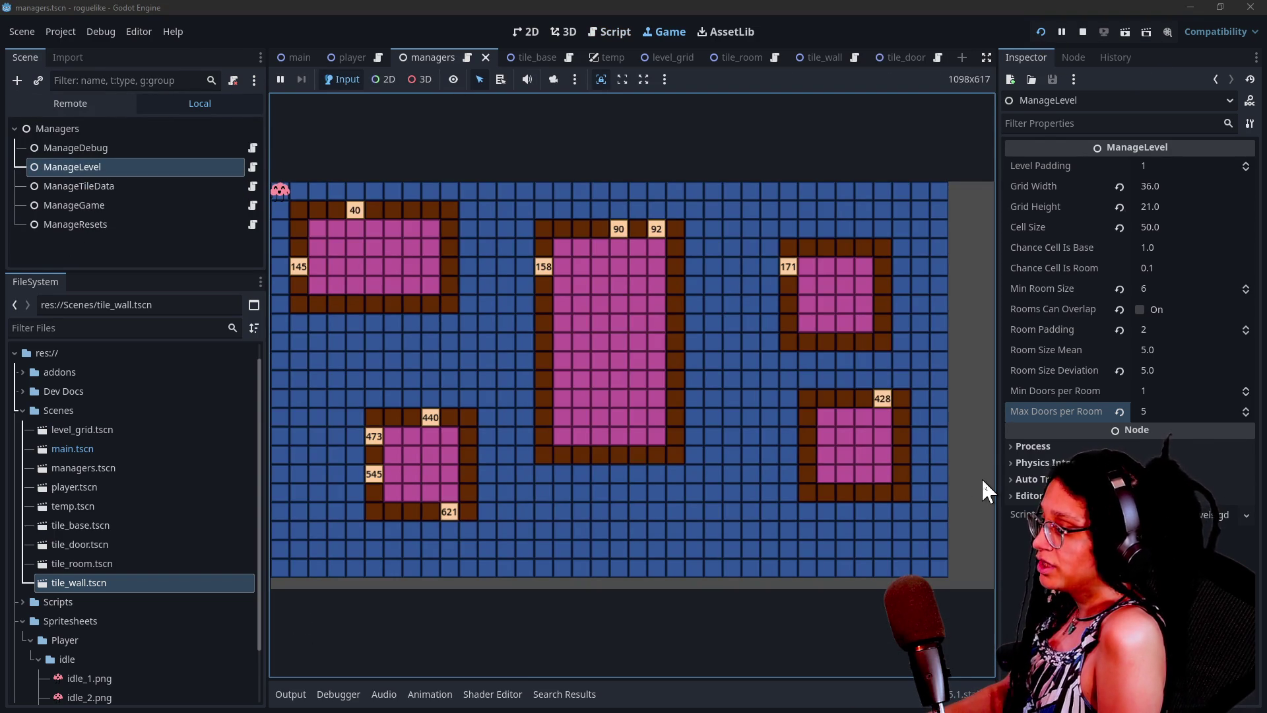
{"action": "key", "text": "r"}
{"action": "key", "text": "r"}
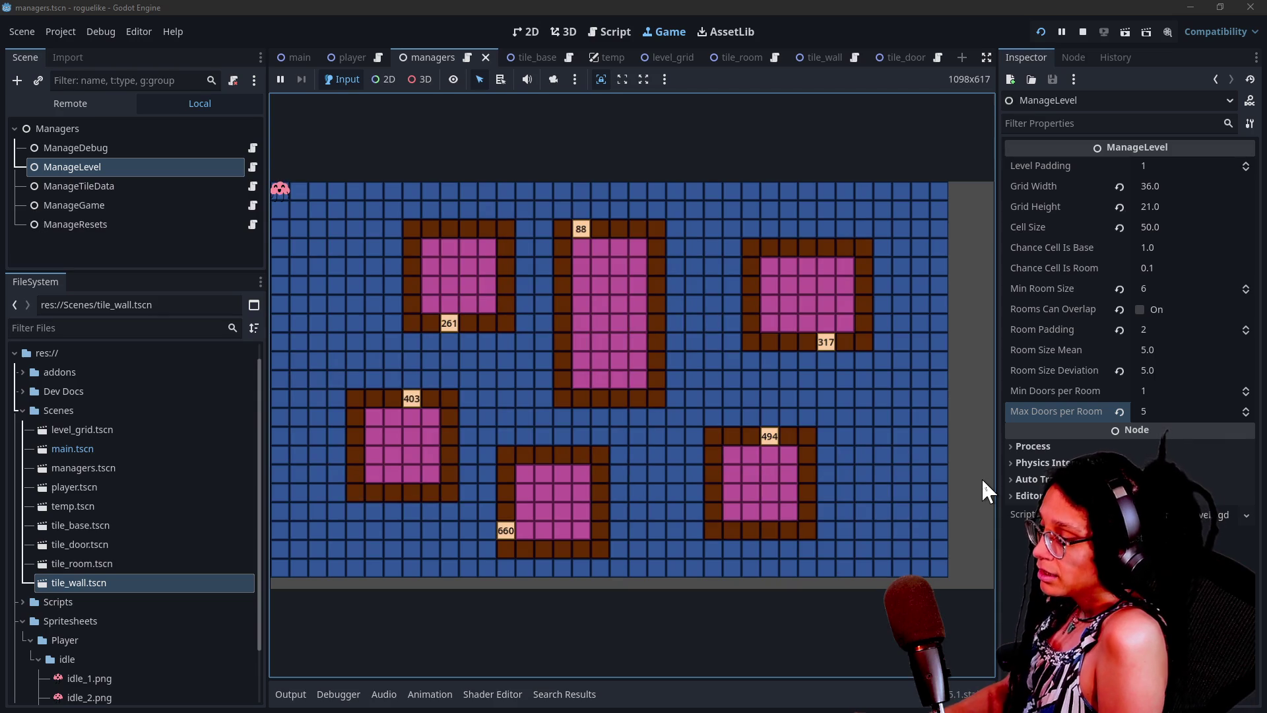
{"action": "key", "text": "r"}
{"action": "key", "text": "r"}
{"action": "key", "text": "r"}
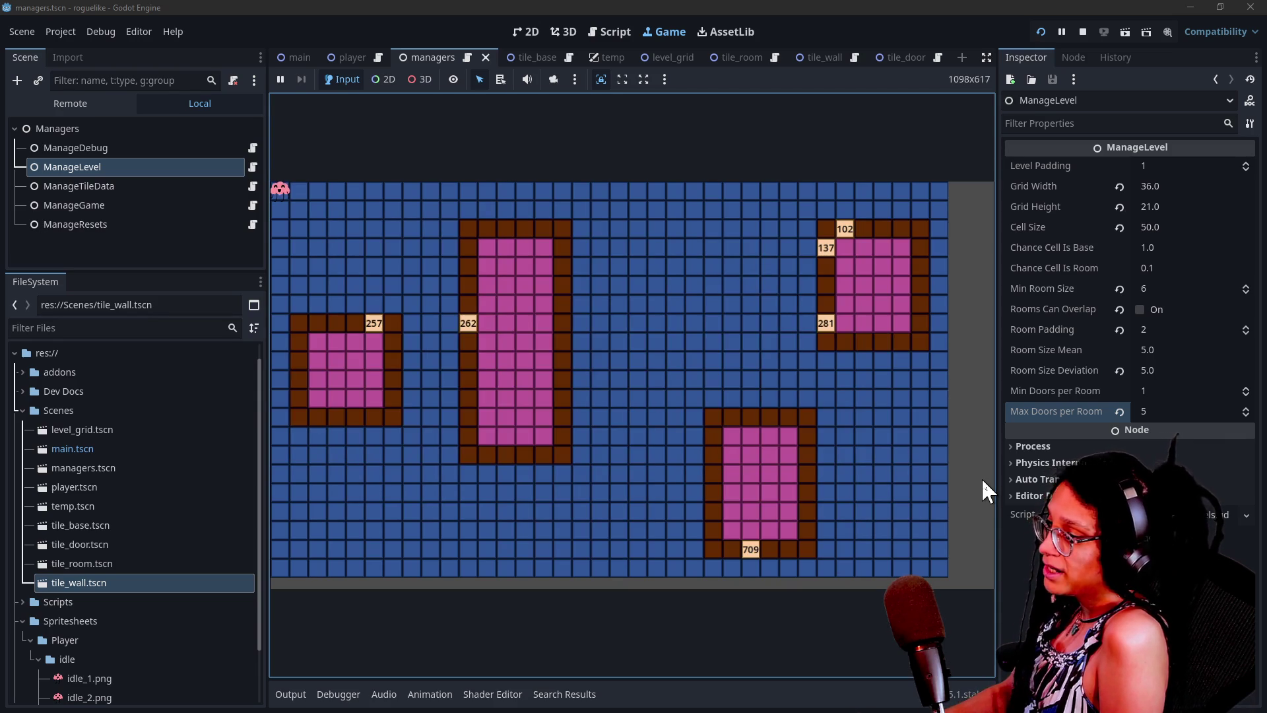
{"action": "key", "text": "r"}
{"action": "key", "text": "r"}
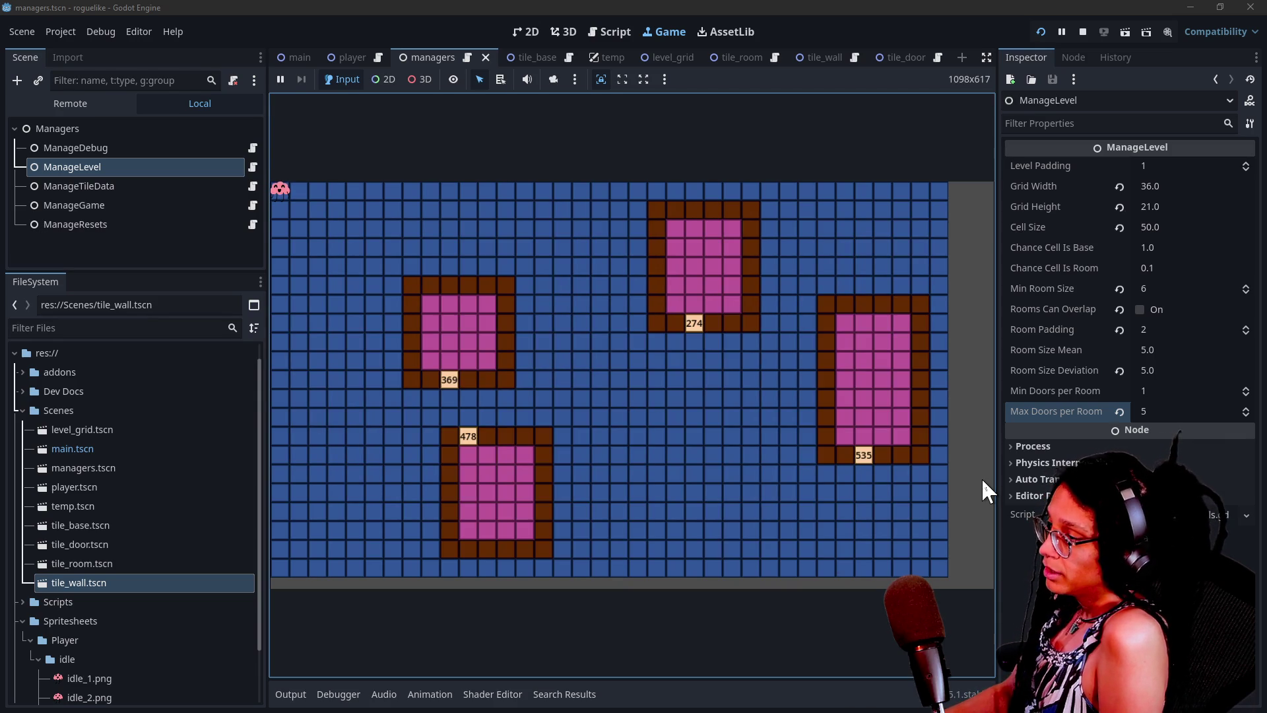
{"action": "key", "text": "r"}
{"action": "key", "text": "r"}
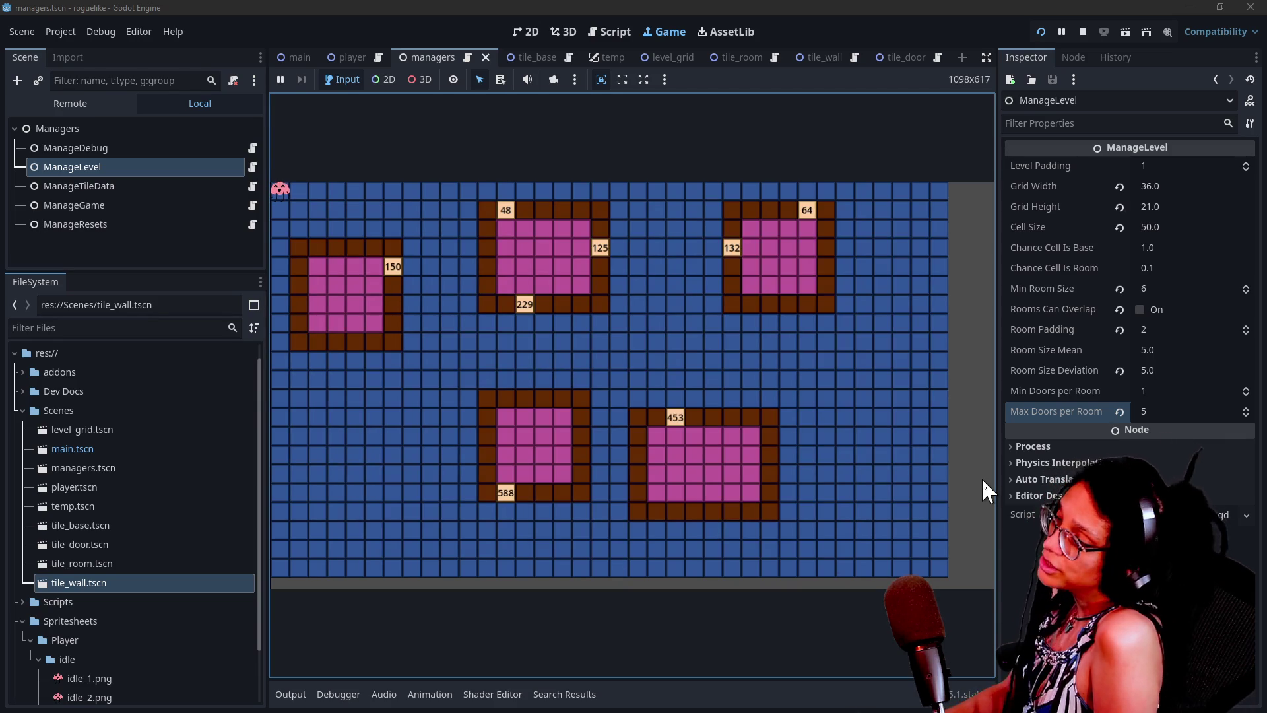
{"action": "key", "text": "r"}
{"action": "key", "text": "r"}
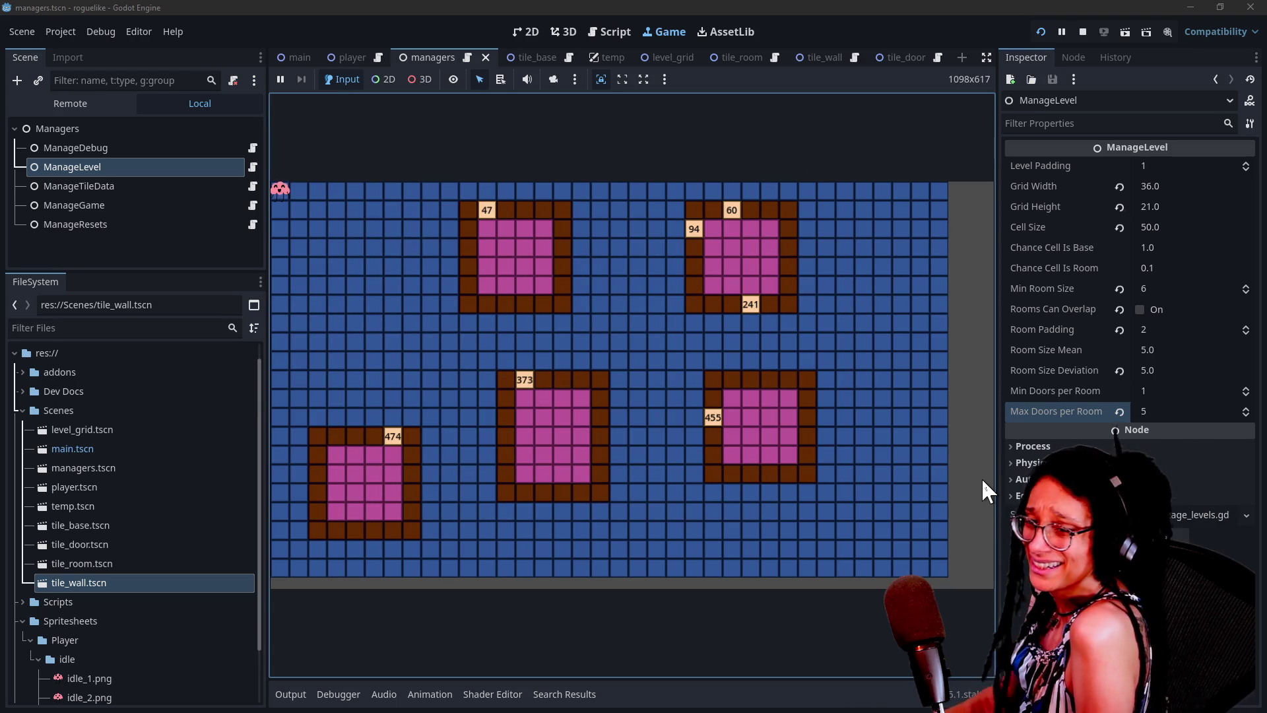
{"action": "key", "text": "r"}
{"action": "key", "text": "r"}
{"action": "key", "text": "r"}
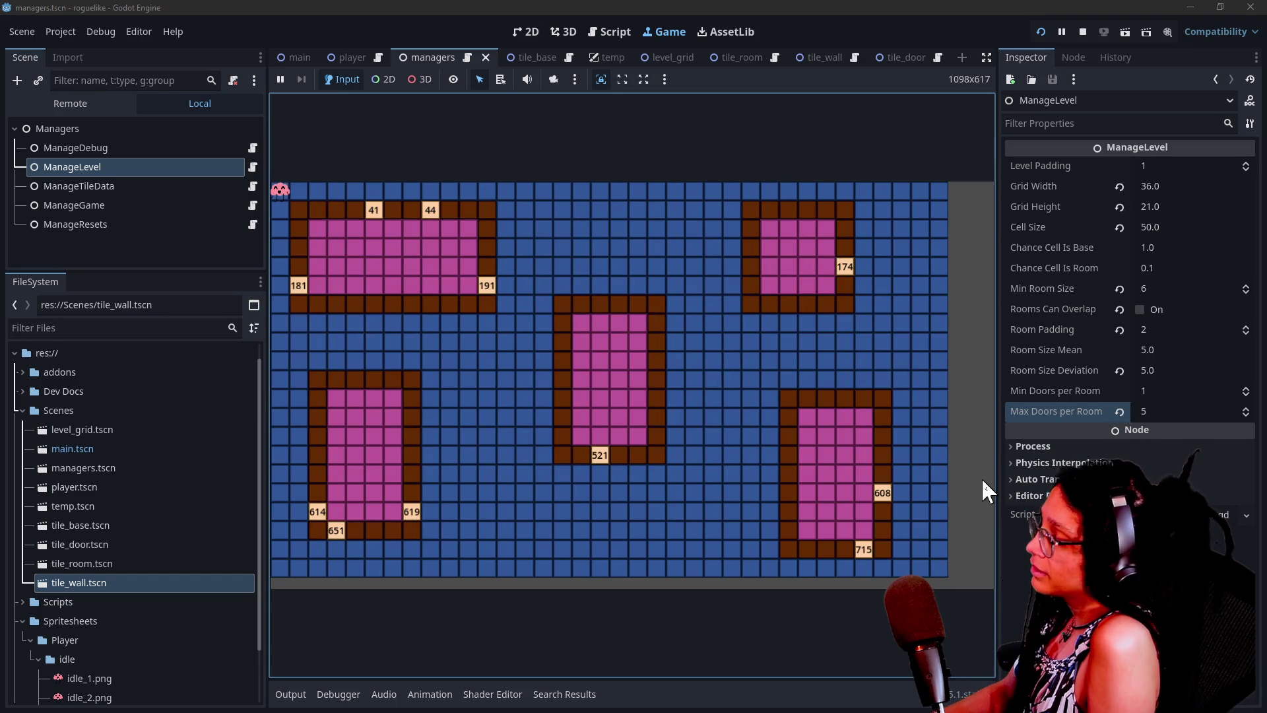
{"action": "key", "text": "r"}
{"action": "key", "text": "r"}
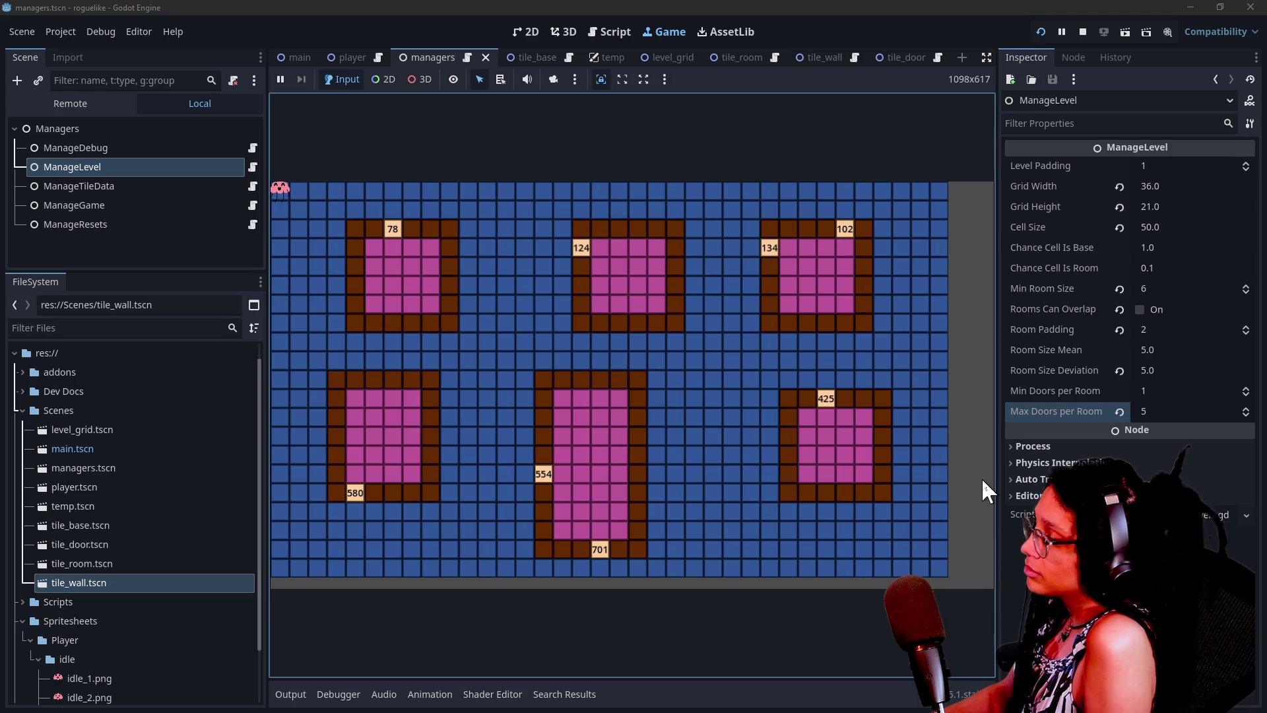
{"action": "key", "text": "r"}
{"action": "key", "text": "r"}
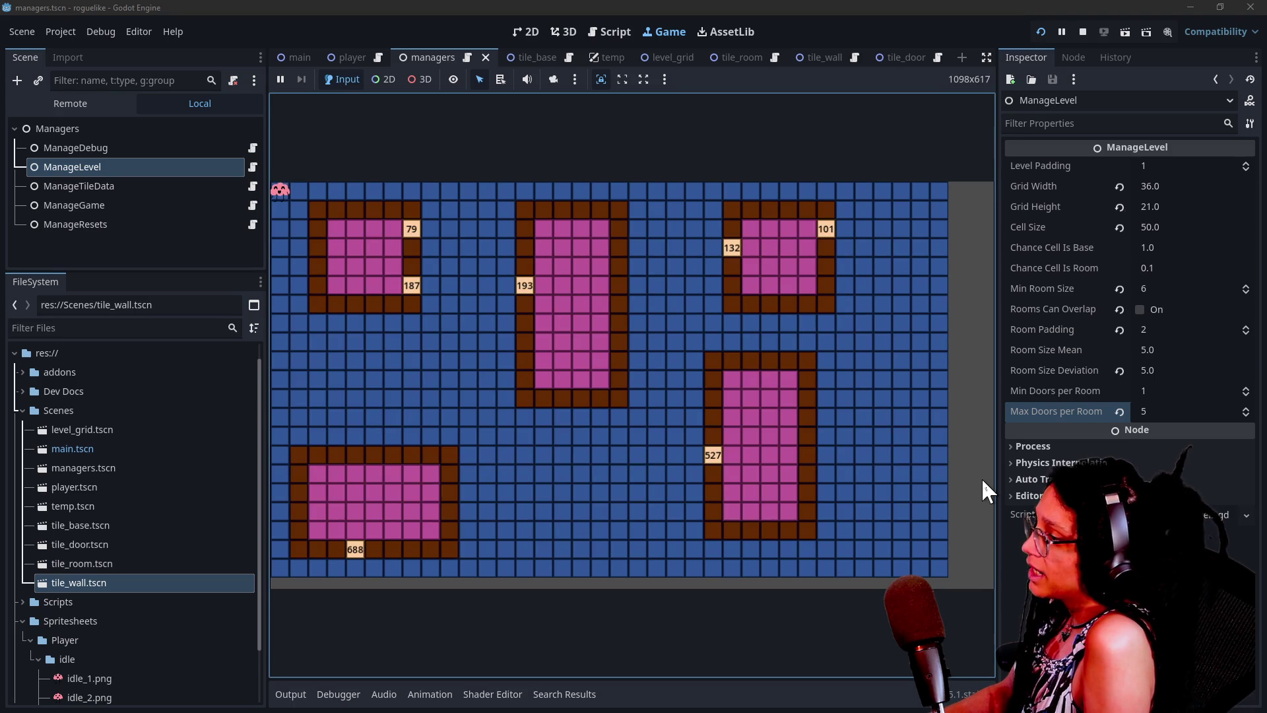
{"action": "left_click", "coordinate": [627, 32]}
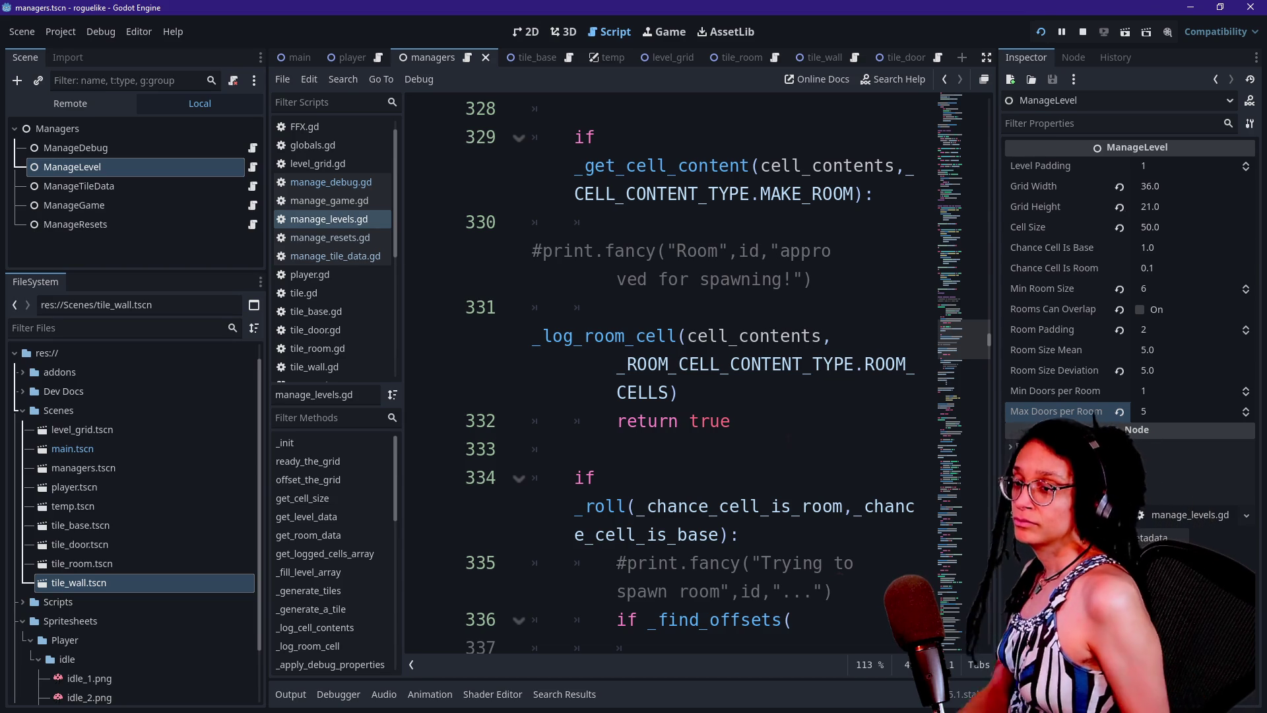
- Switch over to the stream chat window
{"action": "key", "text": "alt+Tab"}
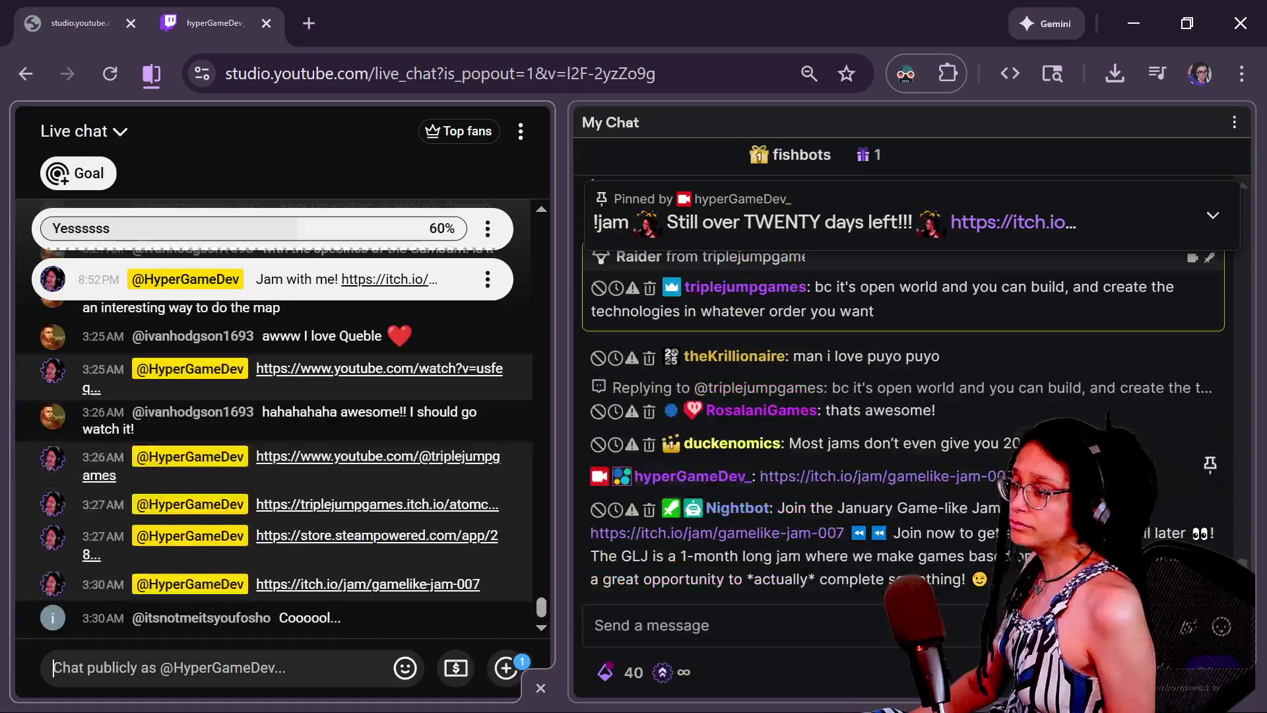
{"action": "scroll", "coordinate": [945, 492], "scroll_direction": "up", "scroll_amount": 2}
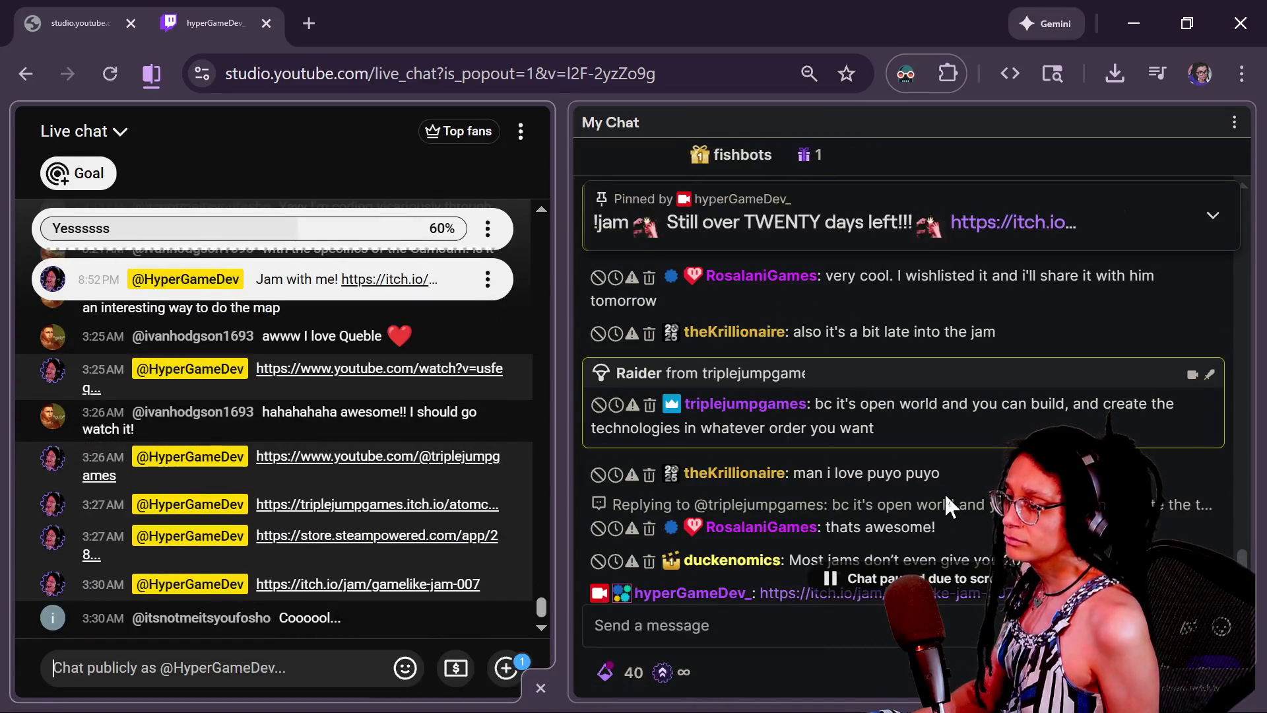
{"action": "left_click_drag", "start_coordinate": [824, 403], "coordinate": [970, 460]}
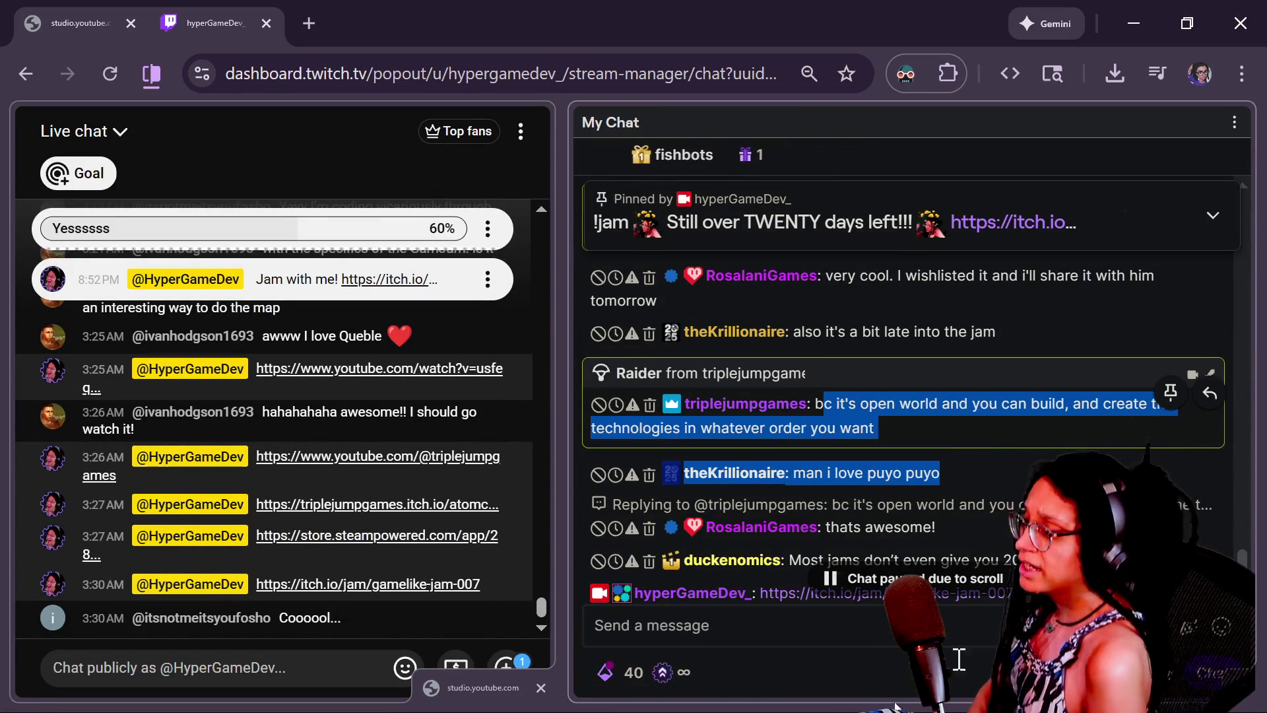
{"action": "left_click", "coordinate": [945, 385]}
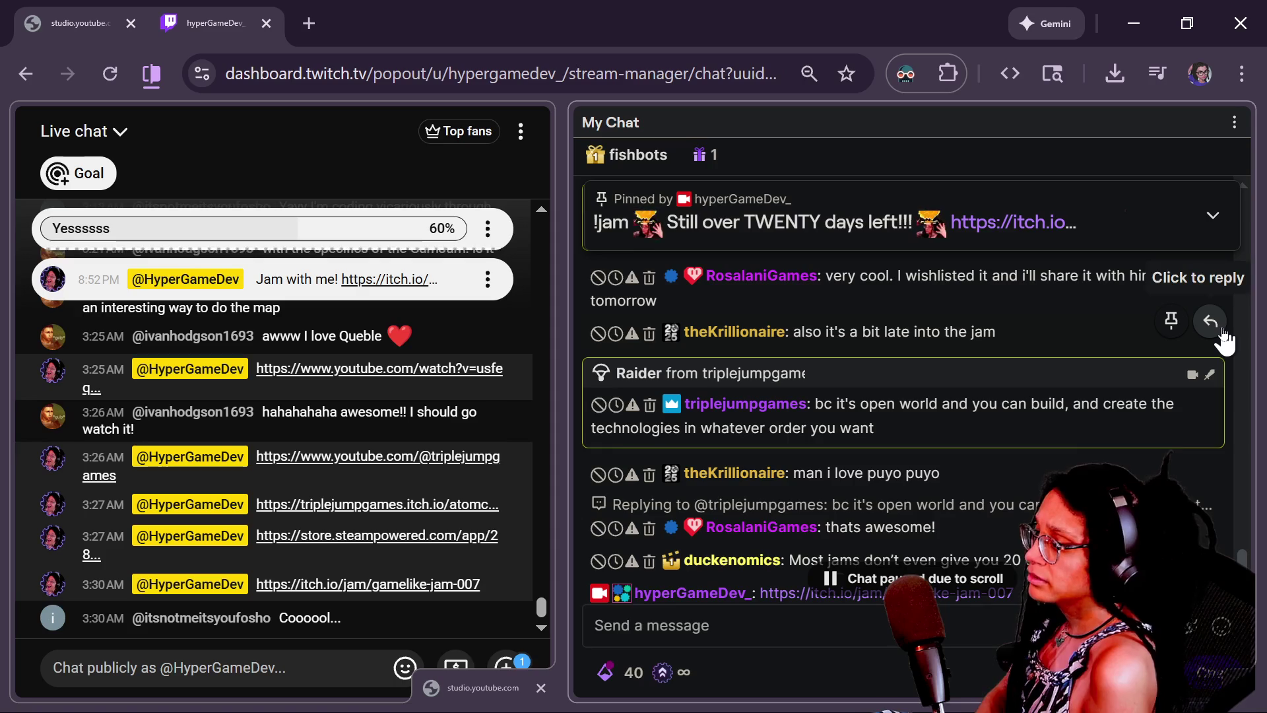
{"action": "scroll", "coordinate": [1222, 340], "scroll_direction": "down", "scroll_amount": 5}
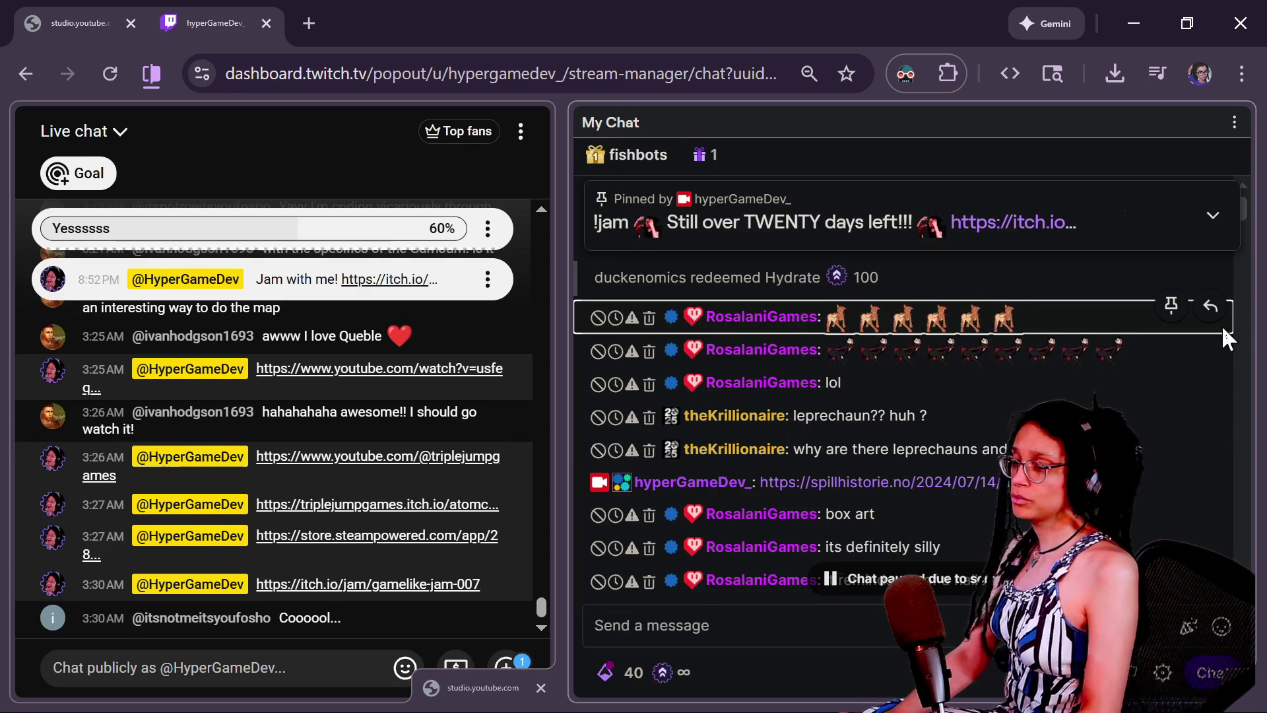
{"action": "left_click", "coordinate": [911, 579]}
{"action": "key", "text": "alt+Tab"}
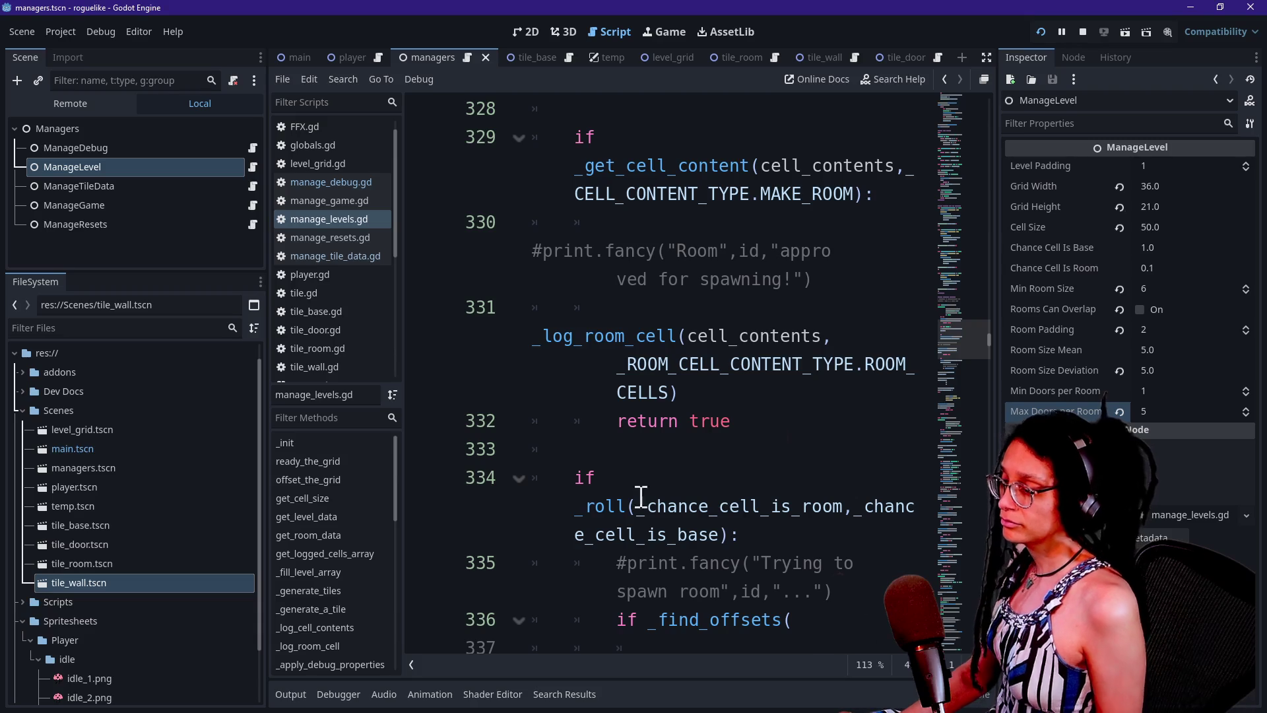
{"action": "left_click", "coordinate": [687, 327]}
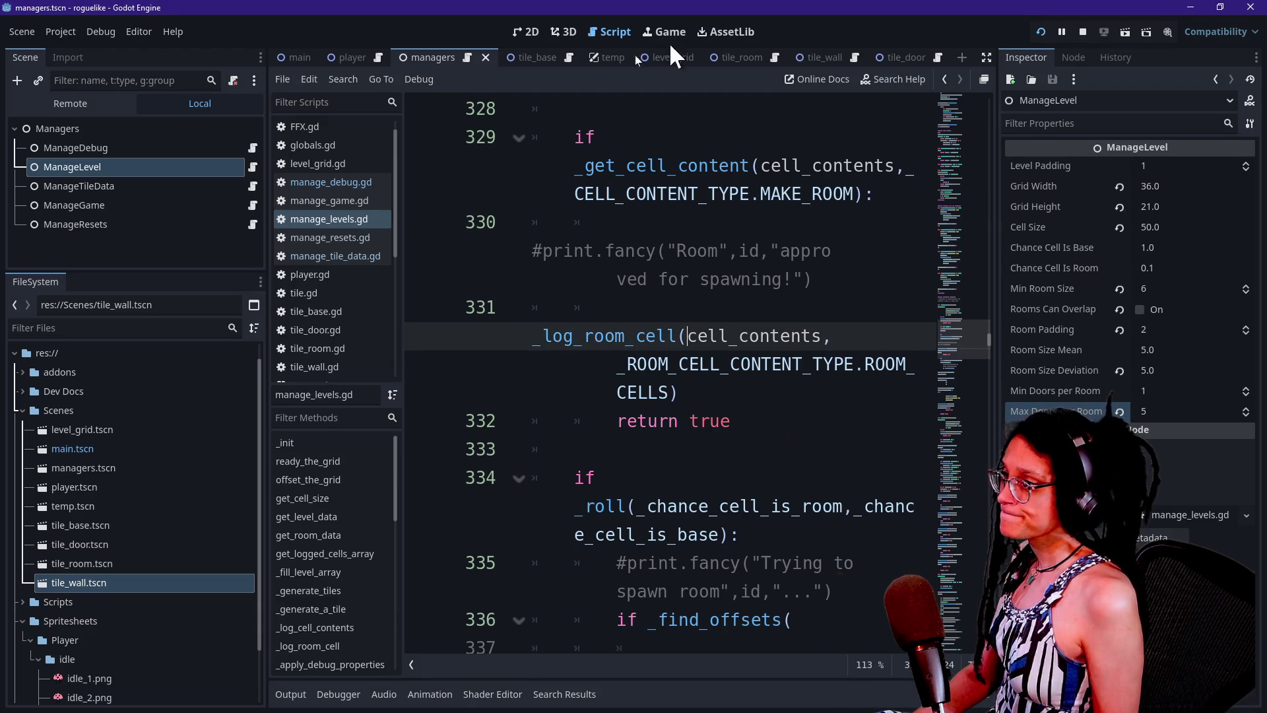
- Stop the game and relaunch it from the Game view to generate a fresh grid of walled rooms
{"action": "left_click", "coordinate": [1083, 32]}
{"action": "left_click", "coordinate": [861, 276]}
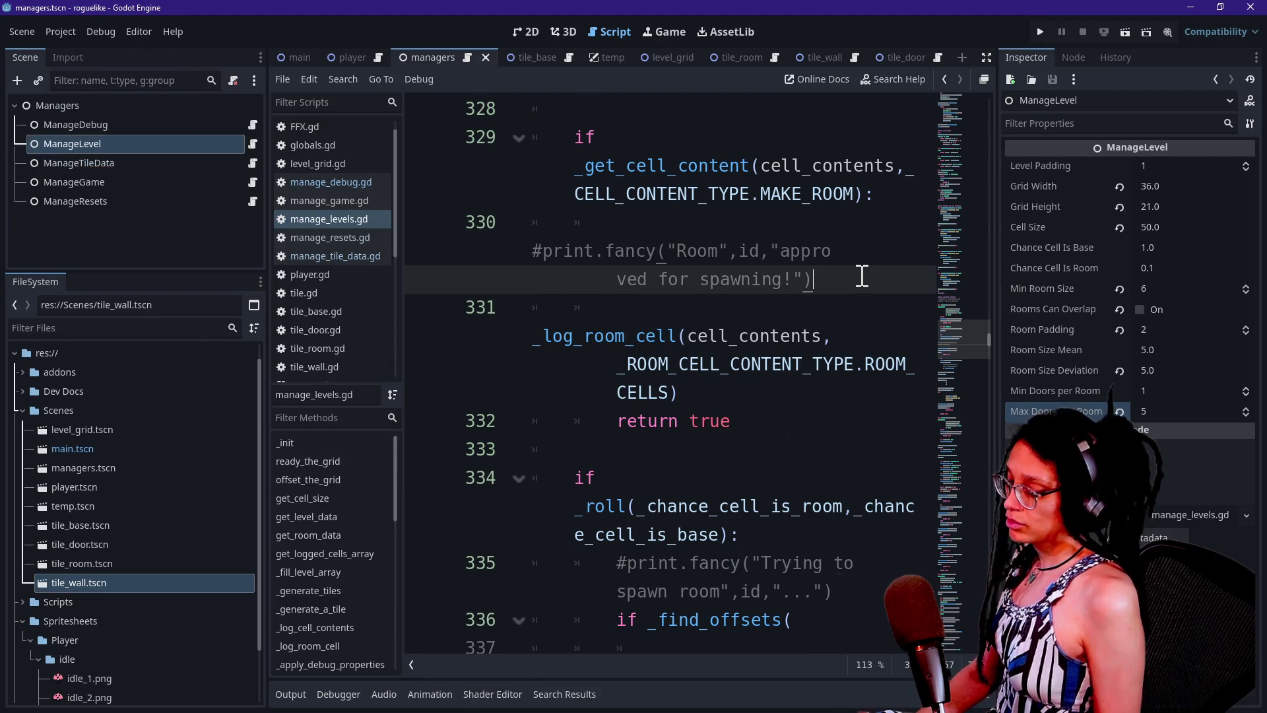
{"action": "key", "text": "ctrl+shift+F11"}
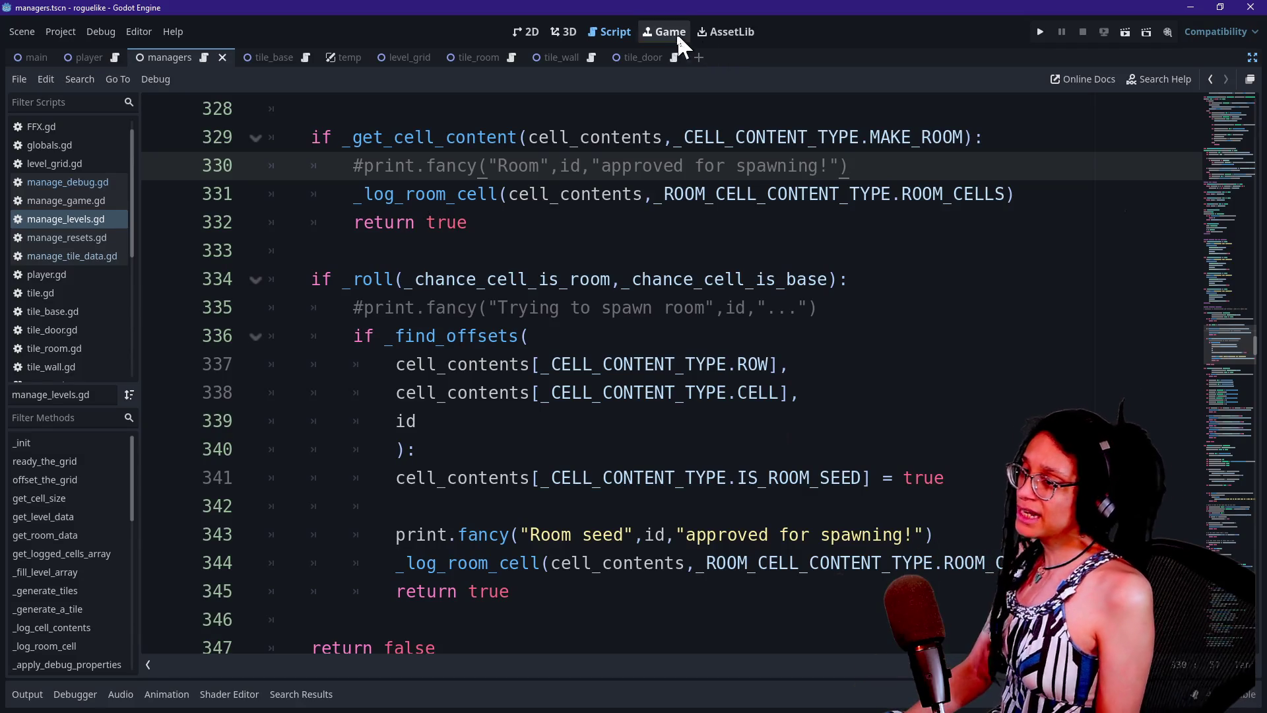
{"action": "left_click", "coordinate": [664, 31]}
{"action": "left_click", "coordinate": [1045, 33]}
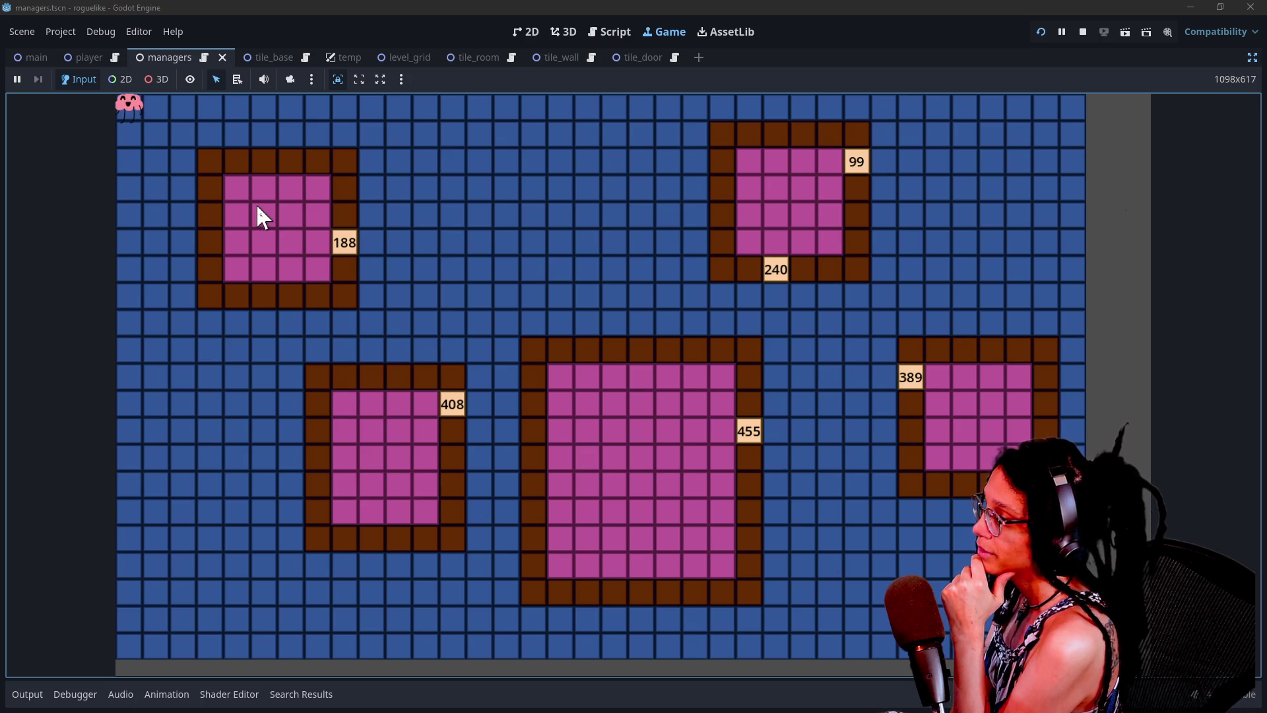
{"action": "left_click", "coordinate": [1252, 58]}
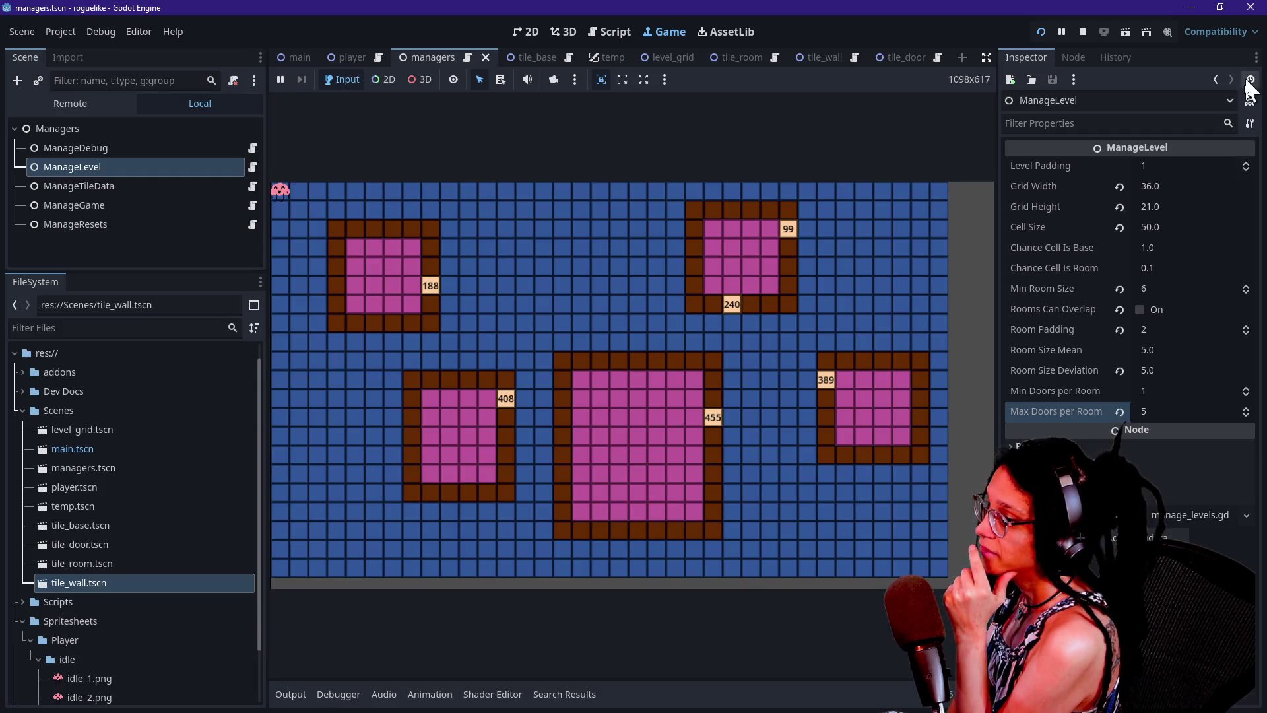
- Lower Max Doors per Room to 1, then save and restart to view the regenerated four-room level
{"action": "left_click_drag", "start_coordinate": [1198, 411], "coordinate": [1148, 411]}
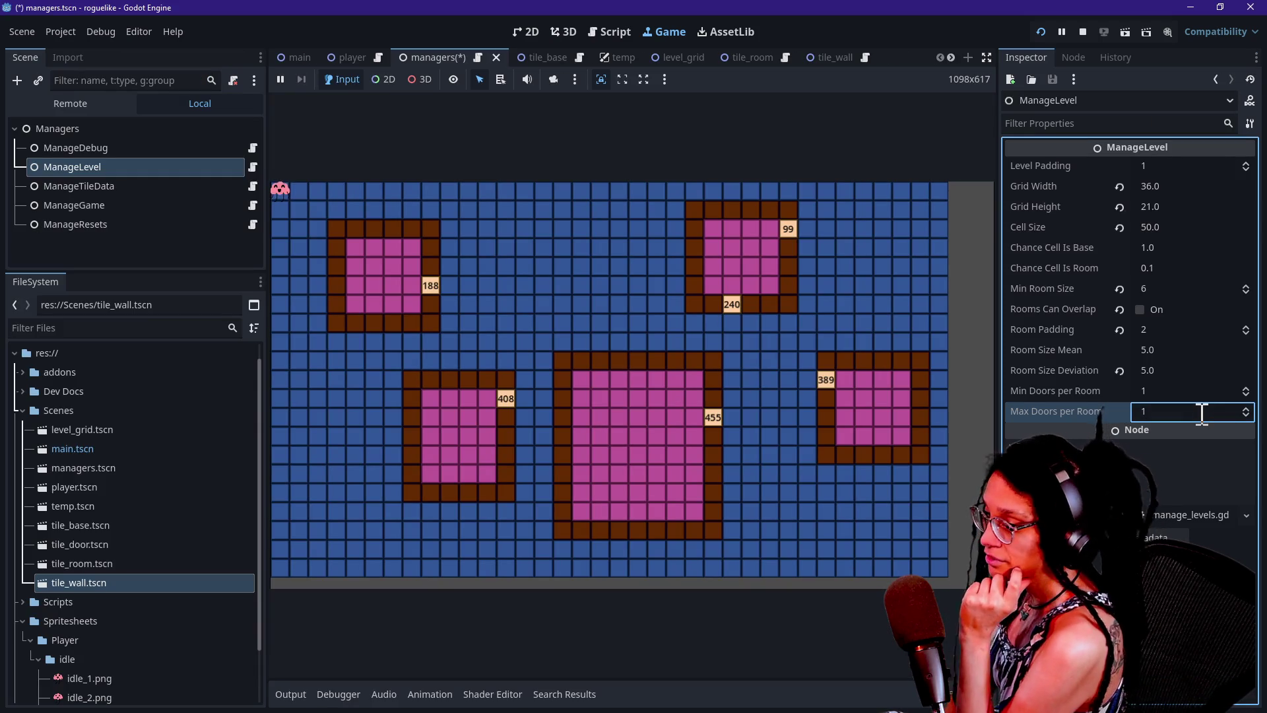
{"action": "left_click", "coordinate": [1040, 32]}
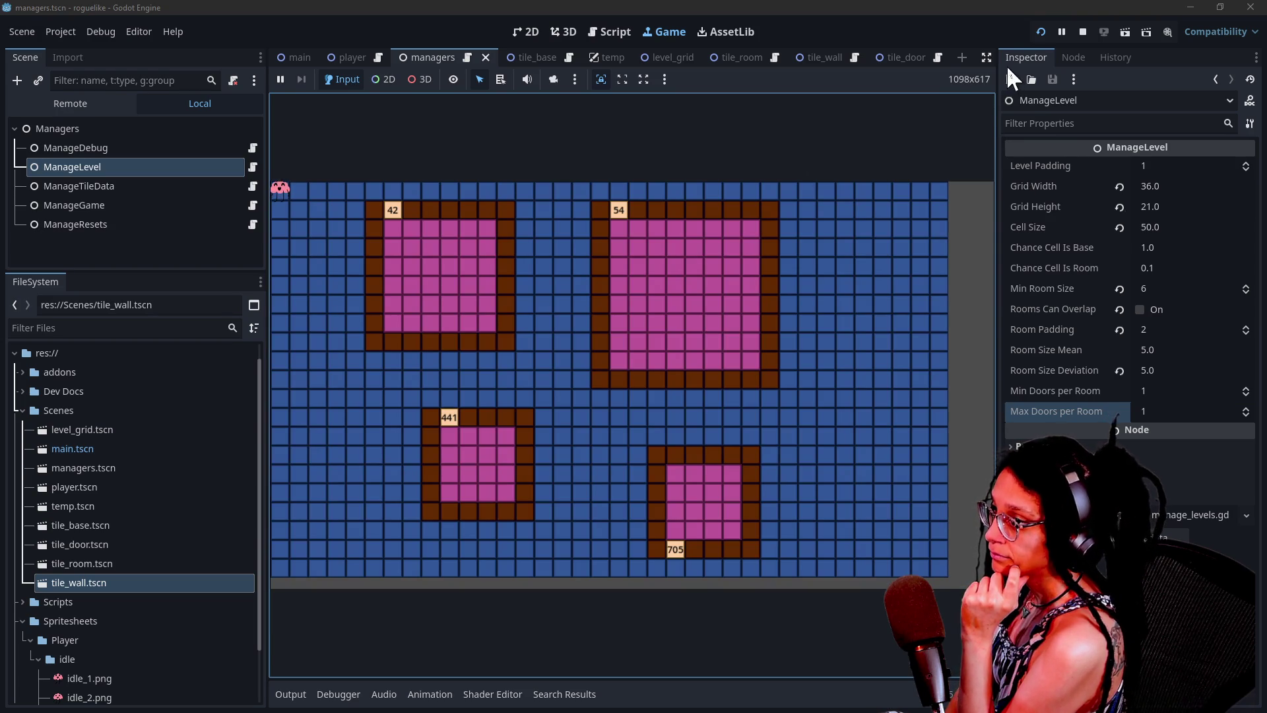
{"action": "left_click", "coordinate": [987, 58]}
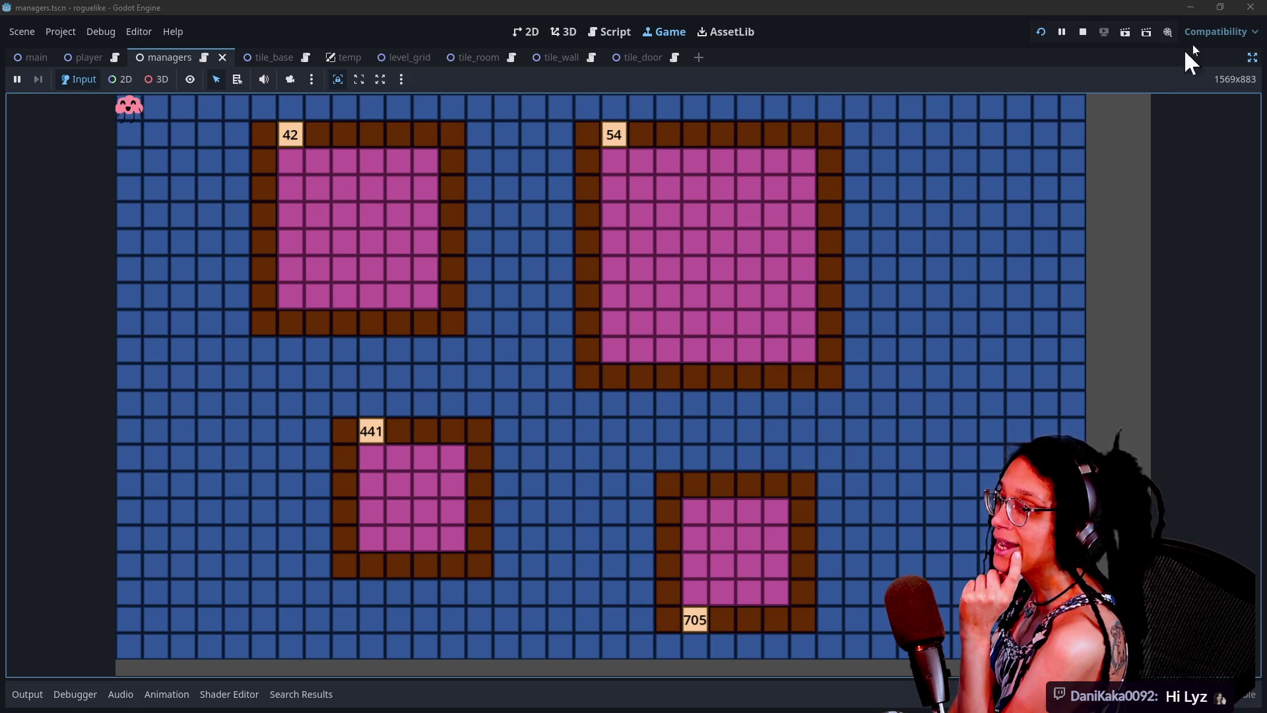
{"action": "left_click", "coordinate": [1252, 58]}
{"action": "left_click", "coordinate": [1164, 411]}
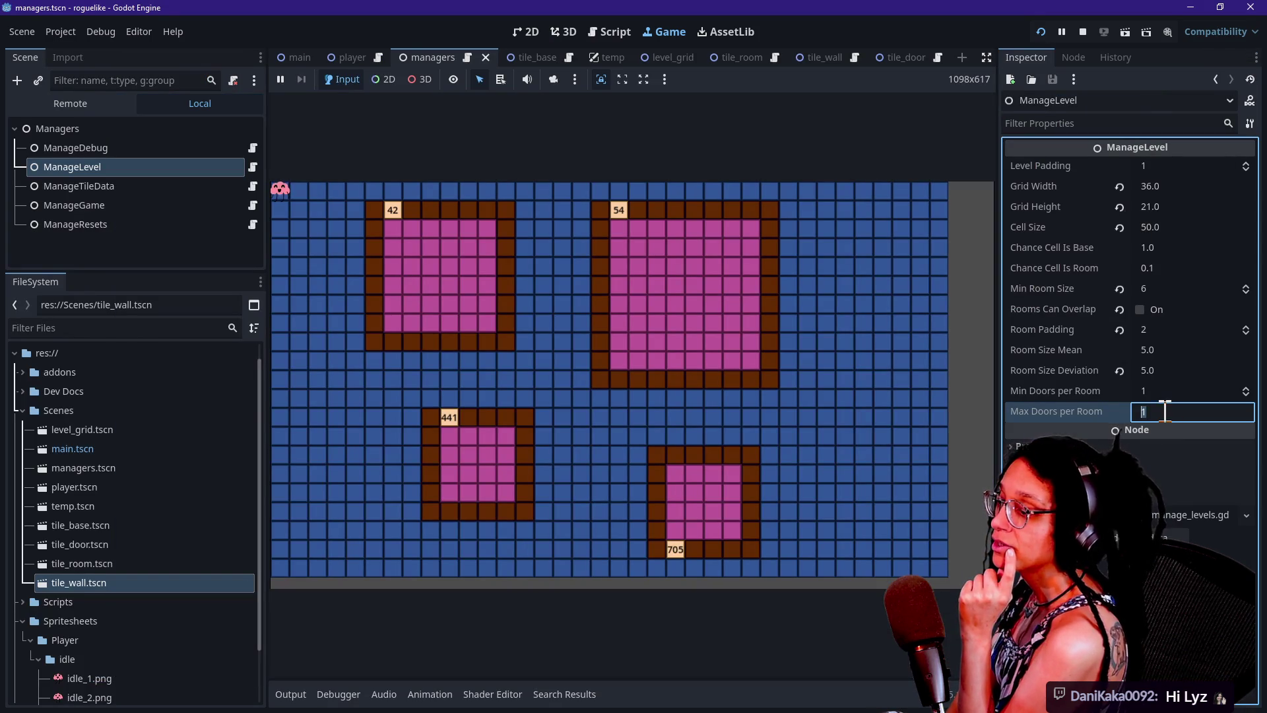
- Set Max Doors per Room to 2, save the managers scene, and inspect the game full-size
{"action": "type", "text": "2"}
{"action": "key", "text": "Return"}
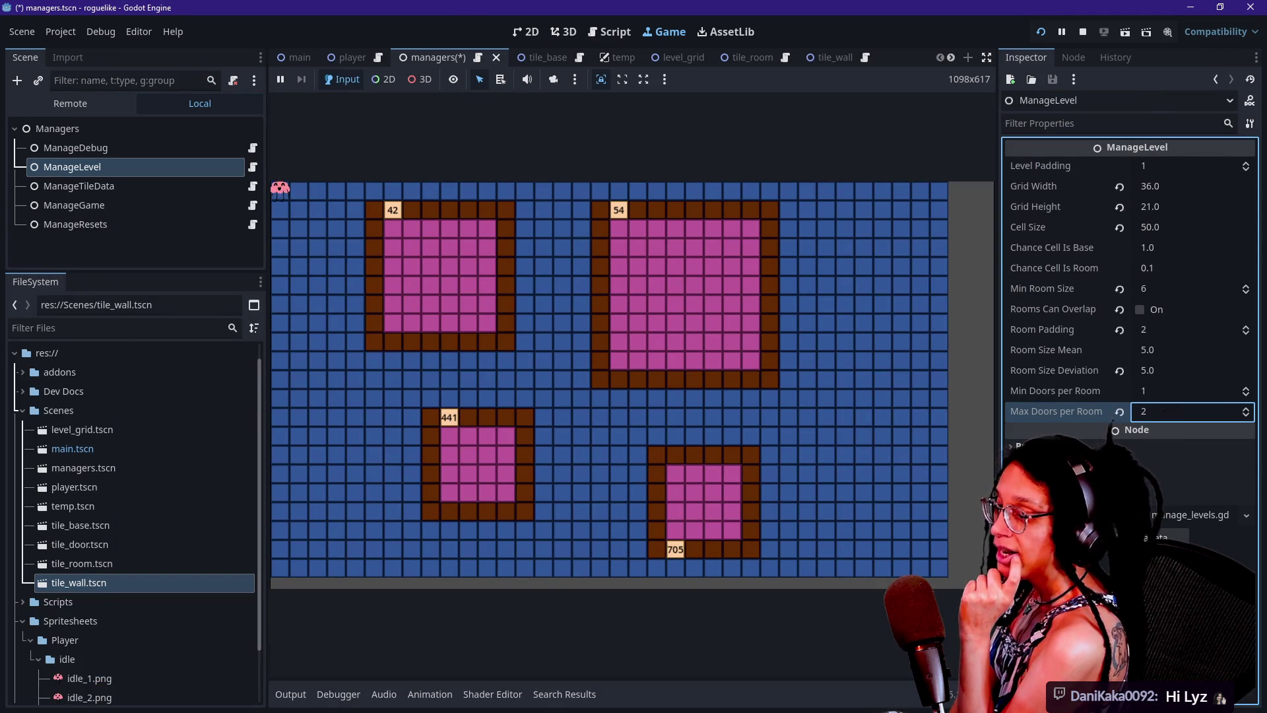
{"action": "key", "text": "ctrl+s"}
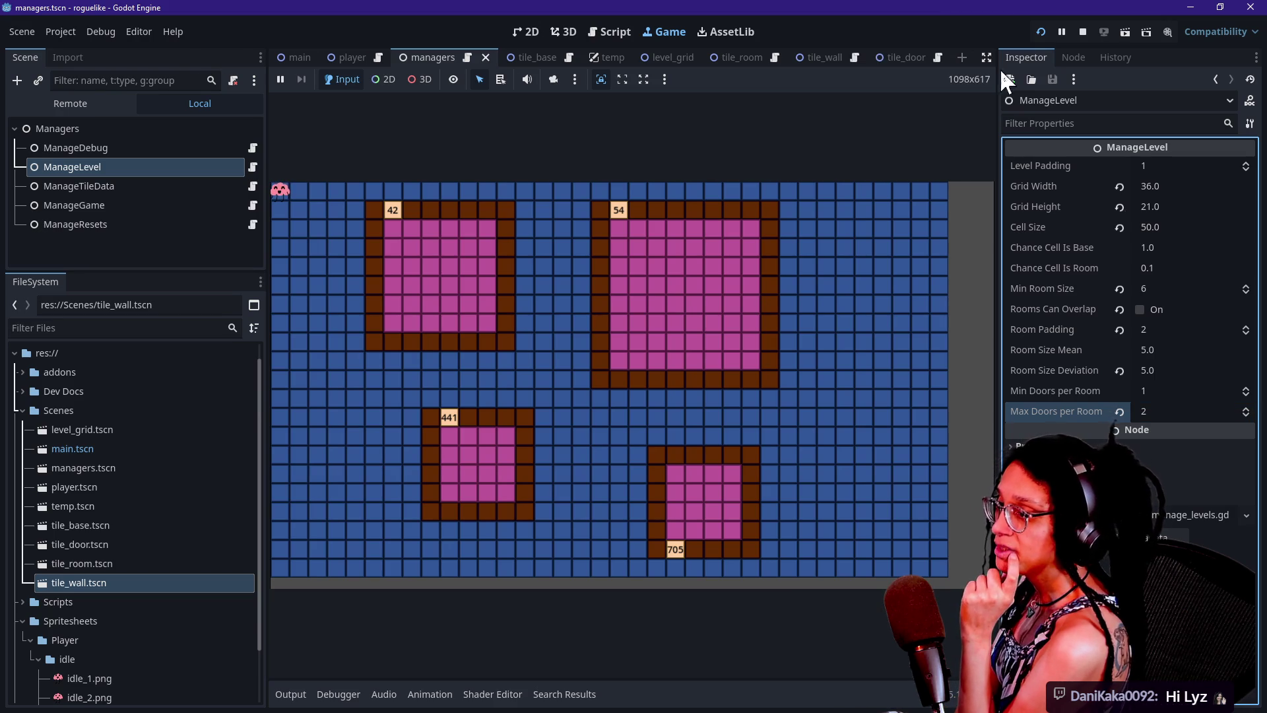
{"action": "left_click", "coordinate": [988, 58]}
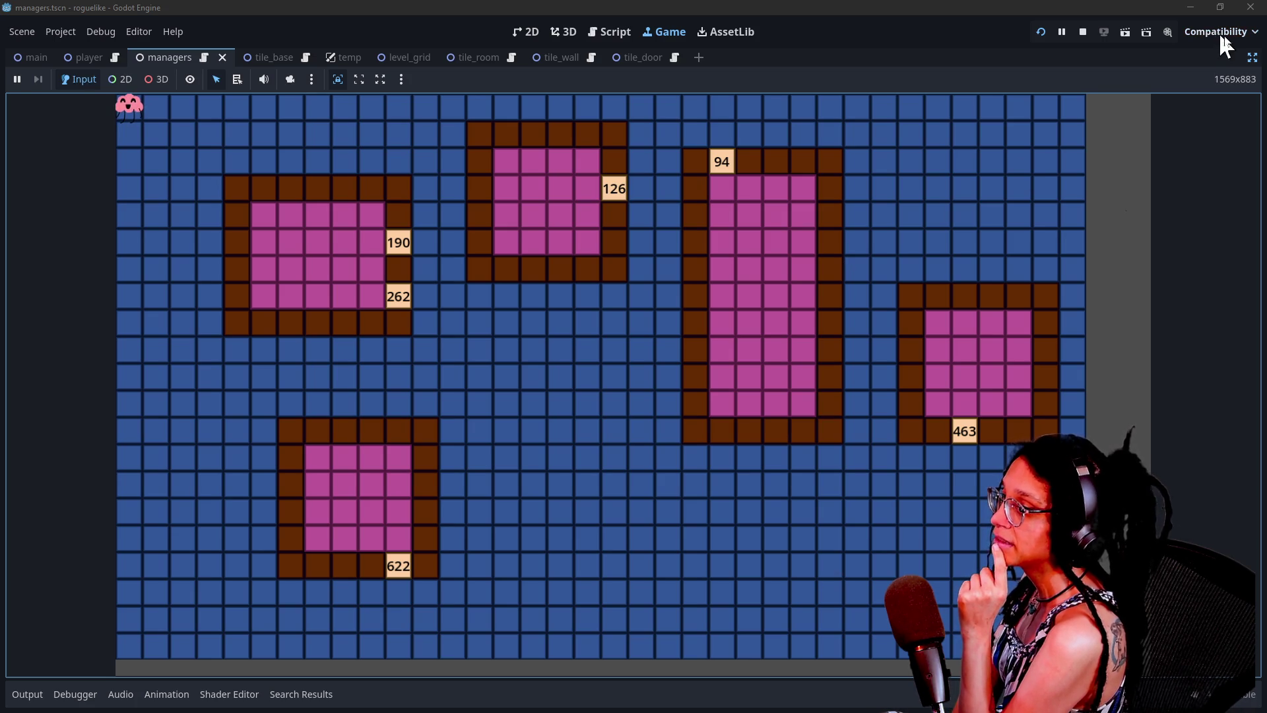
{"action": "left_click", "coordinate": [1252, 58]}
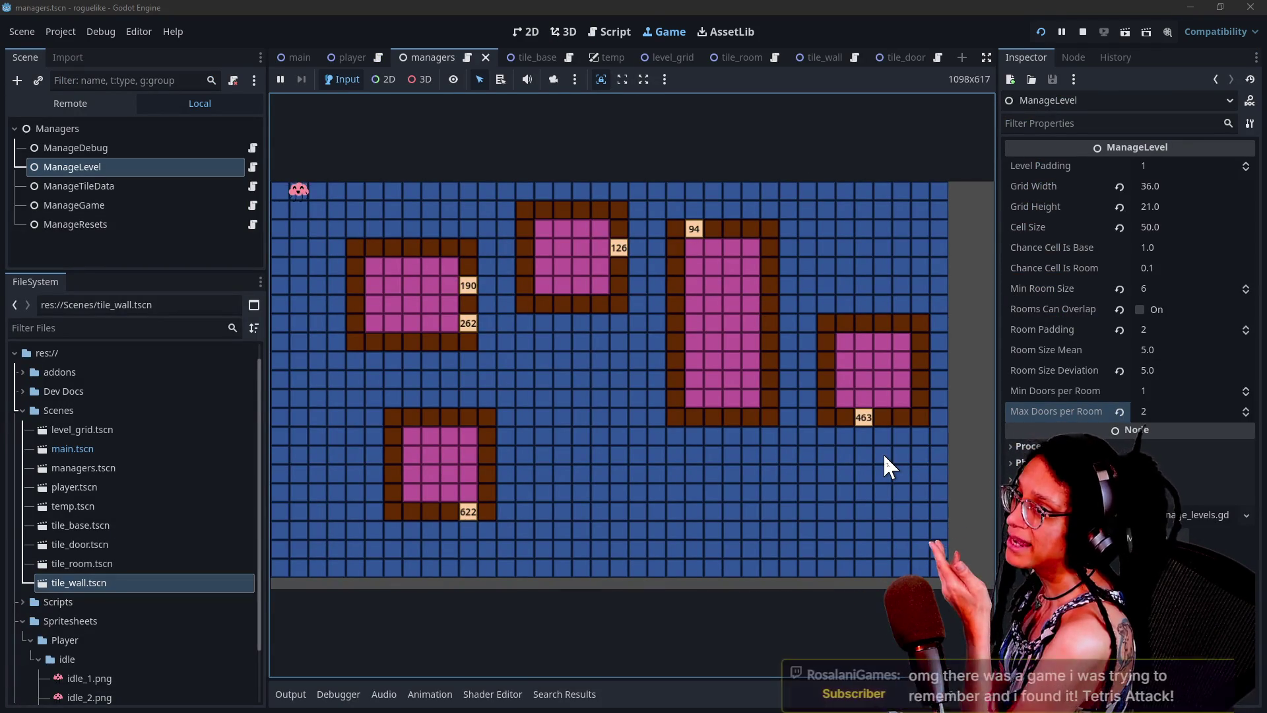
- Walk the player down and right across the level with the arrow keys
{"action": "key", "text": "Down"}
{"action": "key", "text": "Right"}
{"action": "key", "text": "Right"}
{"action": "key", "text": "Down"}
{"action": "key", "text": "Down"}
{"action": "key", "text": "Down"}
{"action": "key", "text": "Right"}
{"action": "key", "text": "Right"}
{"action": "key", "text": "Right"}
{"action": "key", "text": "Right"}
{"action": "key", "text": "Right"}
{"action": "key", "text": "Right"}
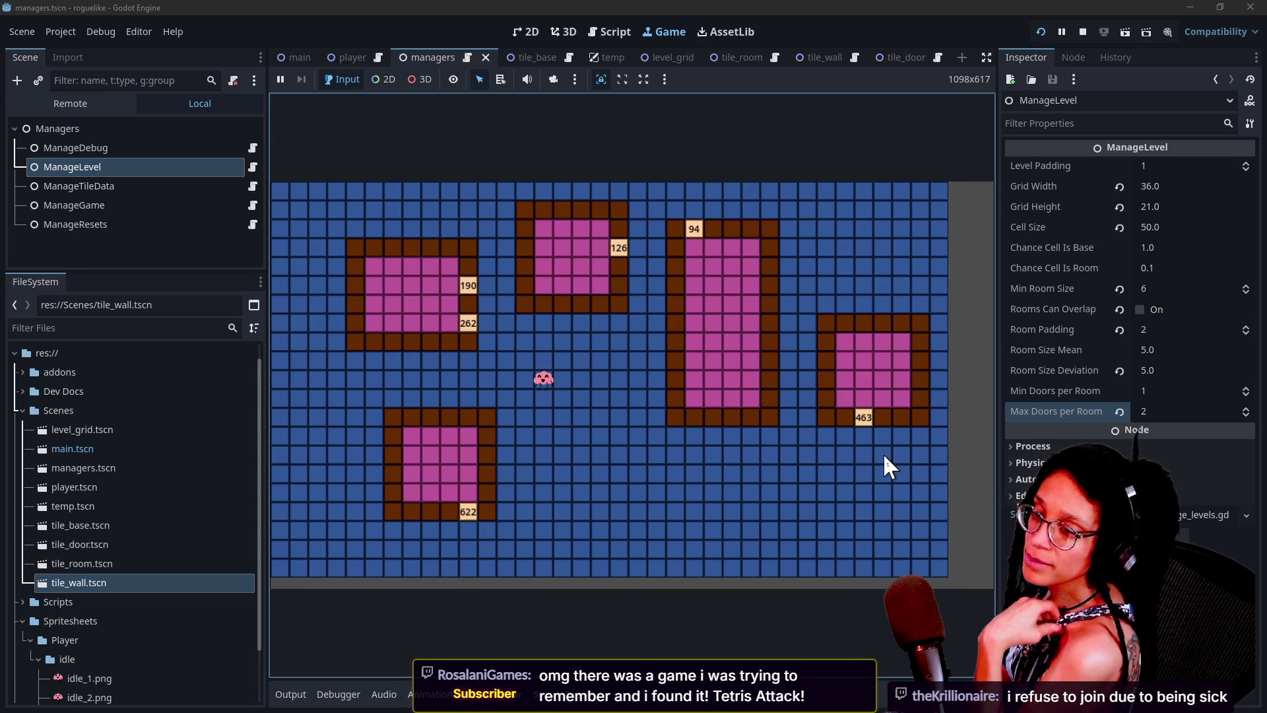
{"action": "key", "text": "Down"}
{"action": "key", "text": "Down"}
{"action": "key", "text": "Down"}
{"action": "key", "text": "Right"}
{"action": "key", "text": "Right"}
{"action": "key", "text": "Right"}
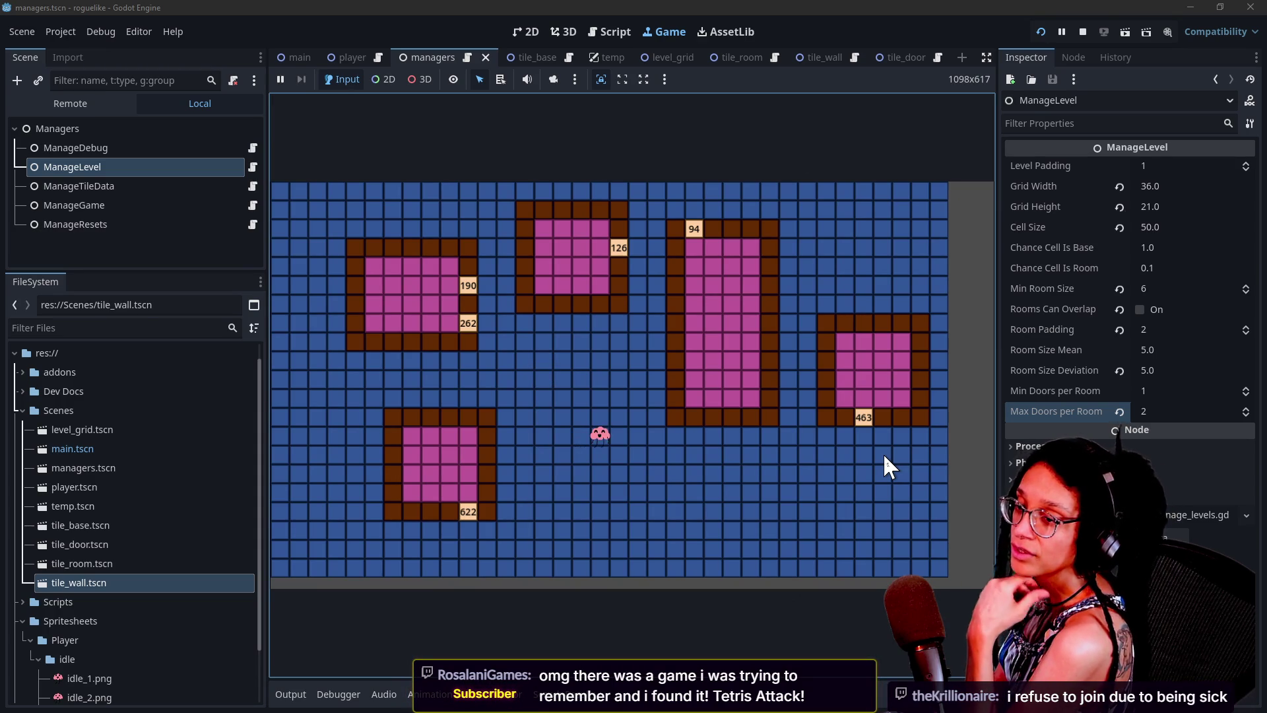
{"action": "key", "text": "Down"}
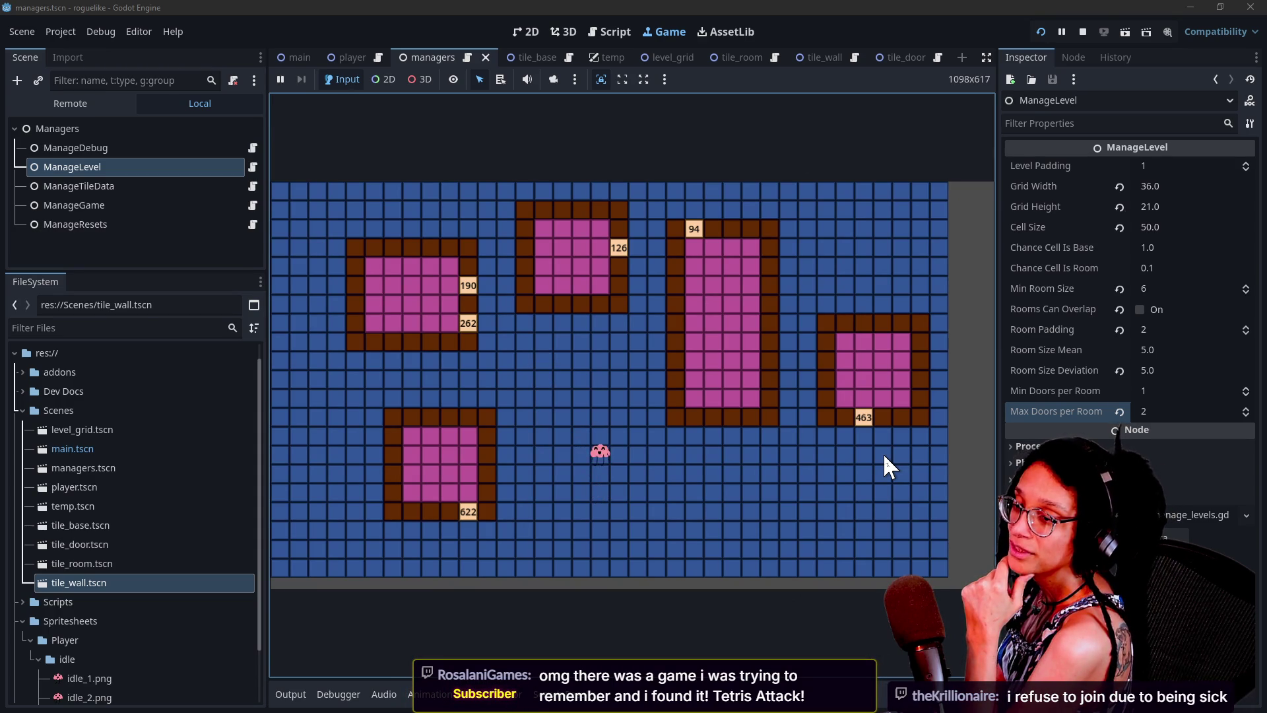
{"action": "key", "text": "Right"}
{"action": "key", "text": "Right"}
{"action": "key", "text": "Right"}
{"action": "key", "text": "Right"}
{"action": "key", "text": "Left"}
{"action": "key", "text": "Left"}
{"action": "key", "text": "Left"}
{"action": "key", "text": "Up"}
{"action": "key", "text": "Down"}
{"action": "key", "text": "Down"}
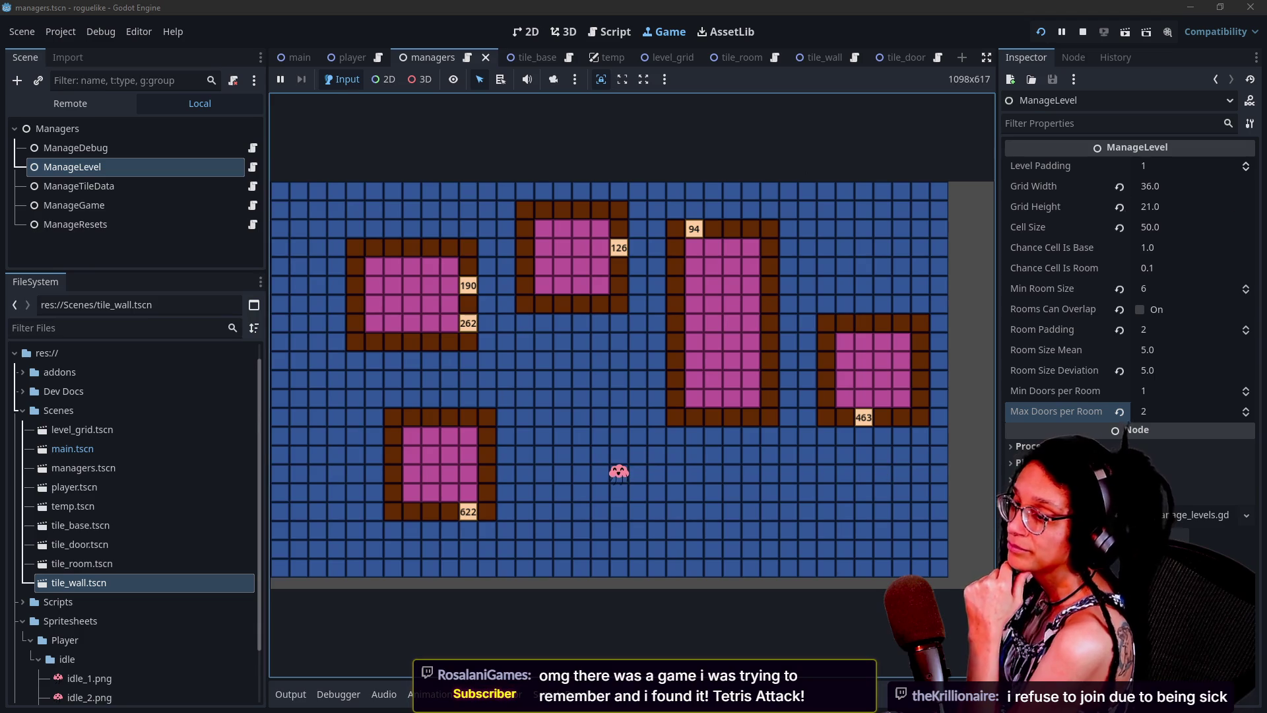
{"action": "left_click", "coordinate": [1162, 411]}
- Set Max Doors per Room to 3 and restart the game to regenerate the rooms
{"action": "type", "text": "3"}
{"action": "key", "text": "Return"}
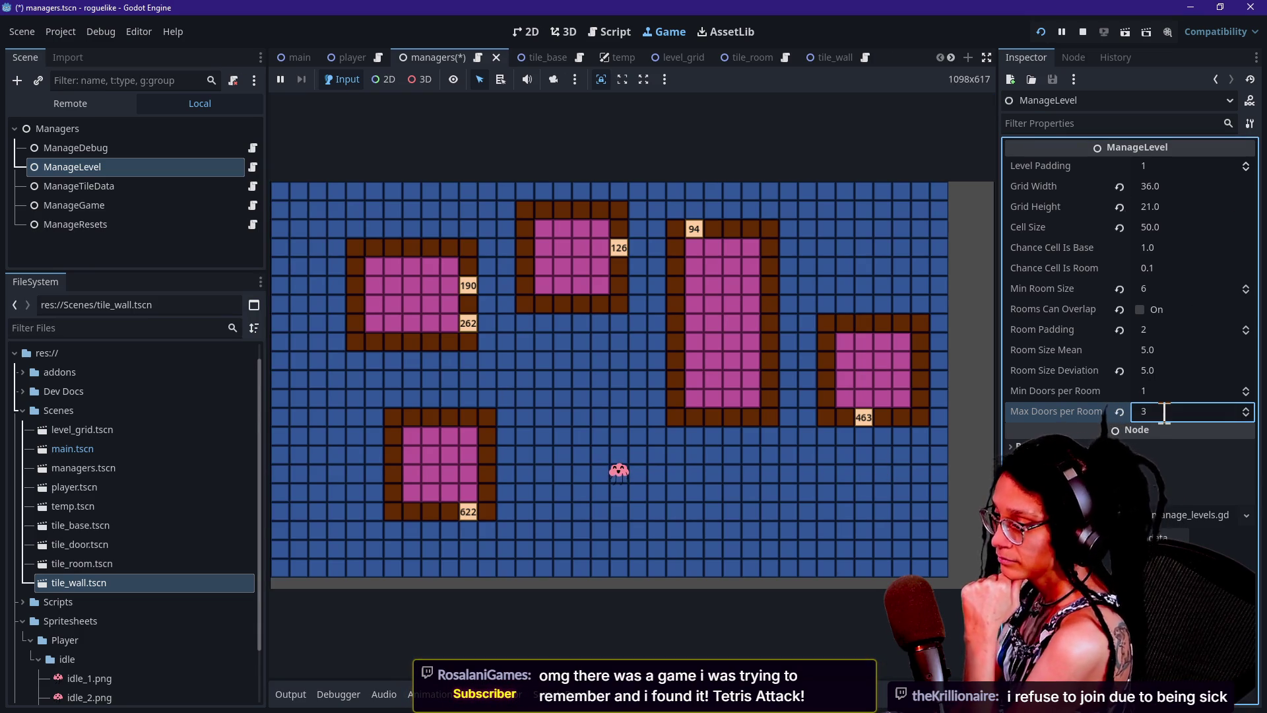
{"action": "left_click", "coordinate": [913, 433]}
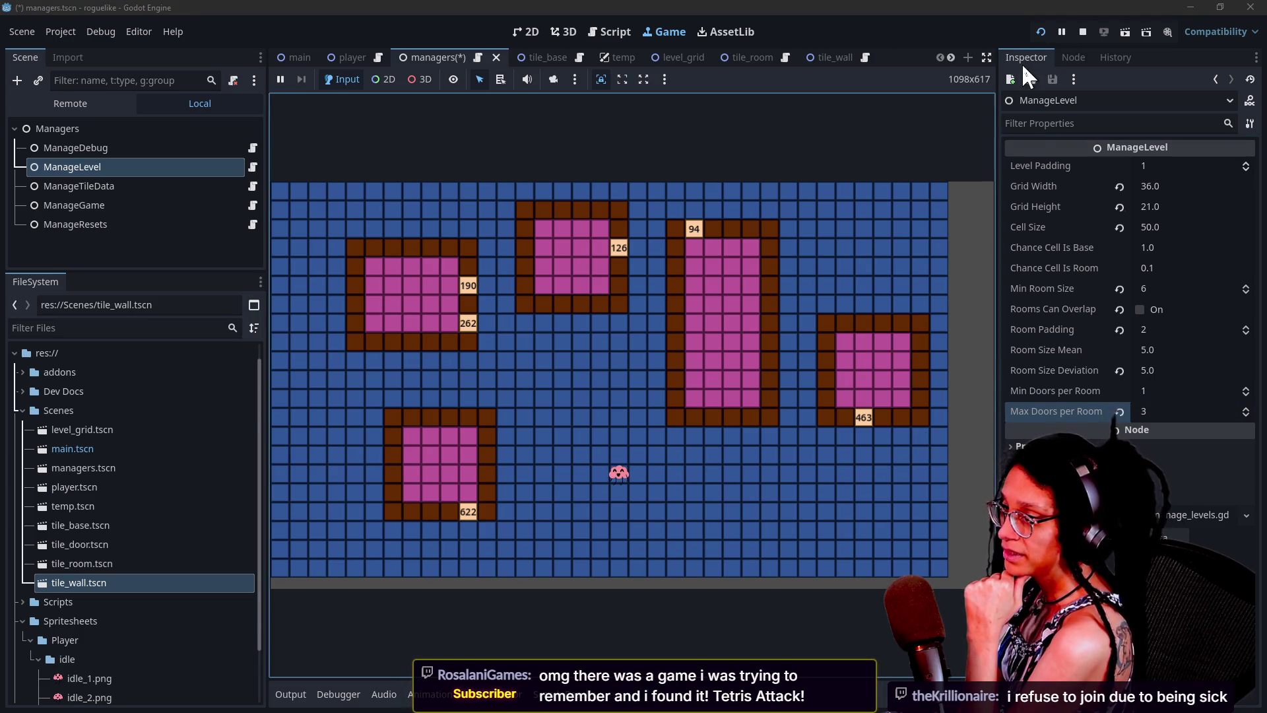
{"action": "left_click", "coordinate": [1040, 32]}
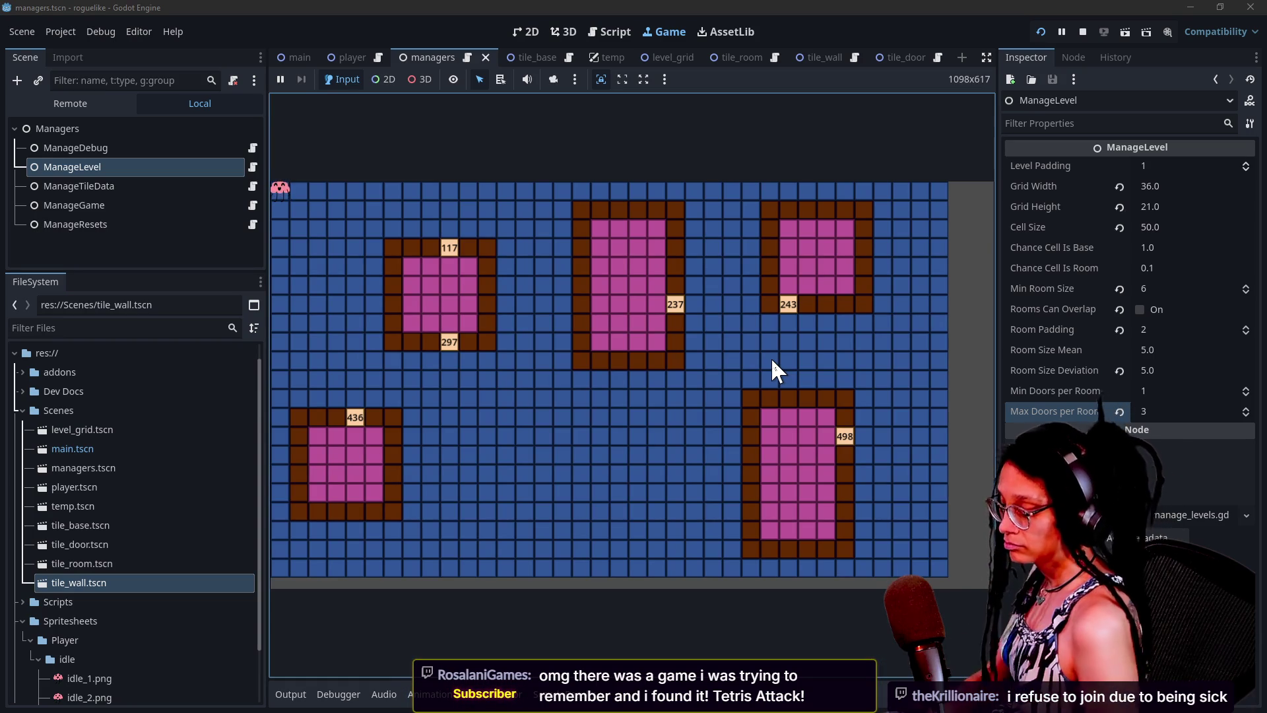
{"action": "left_click", "coordinate": [771, 357]}
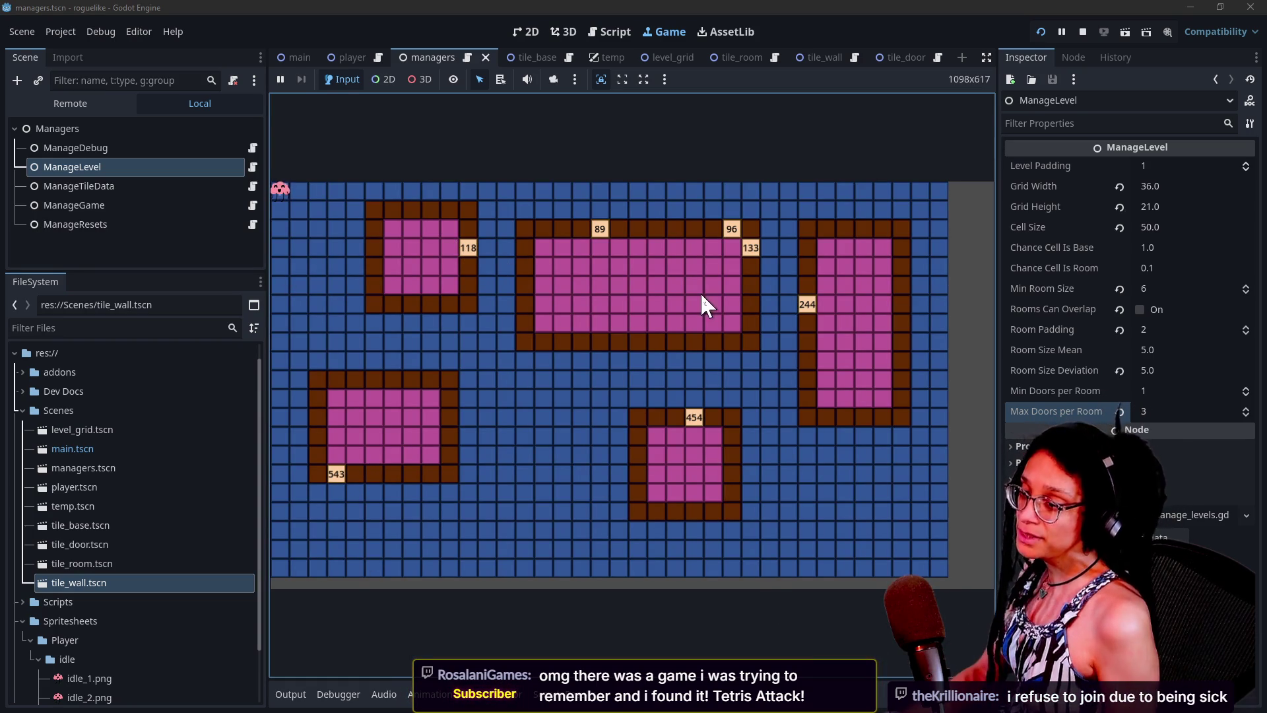
- Set both Min and Max Doors per Room to 2, then save and restart the game
{"action": "left_click_drag", "start_coordinate": [1127, 395], "coordinate": [1148, 394]}
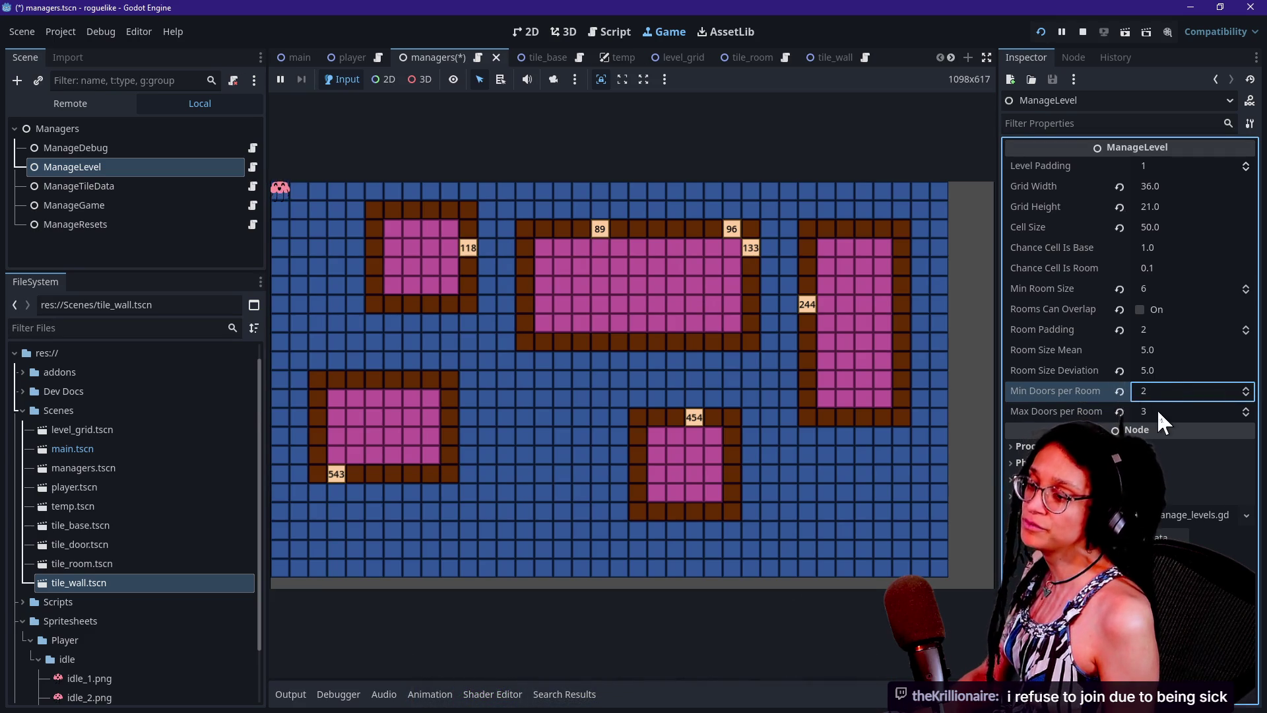
{"action": "left_click", "coordinate": [1158, 409]}
{"action": "type", "text": "2"}
{"action": "key", "text": "Return"}
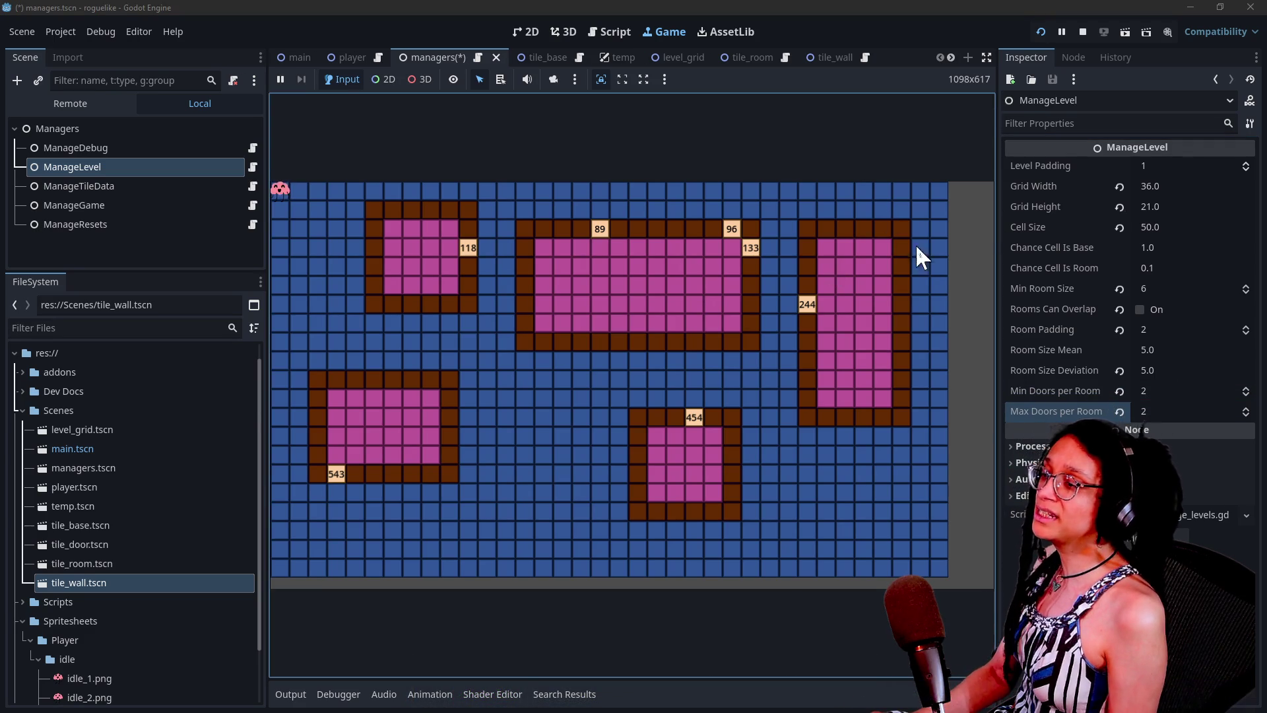
{"action": "left_click", "coordinate": [1042, 38]}
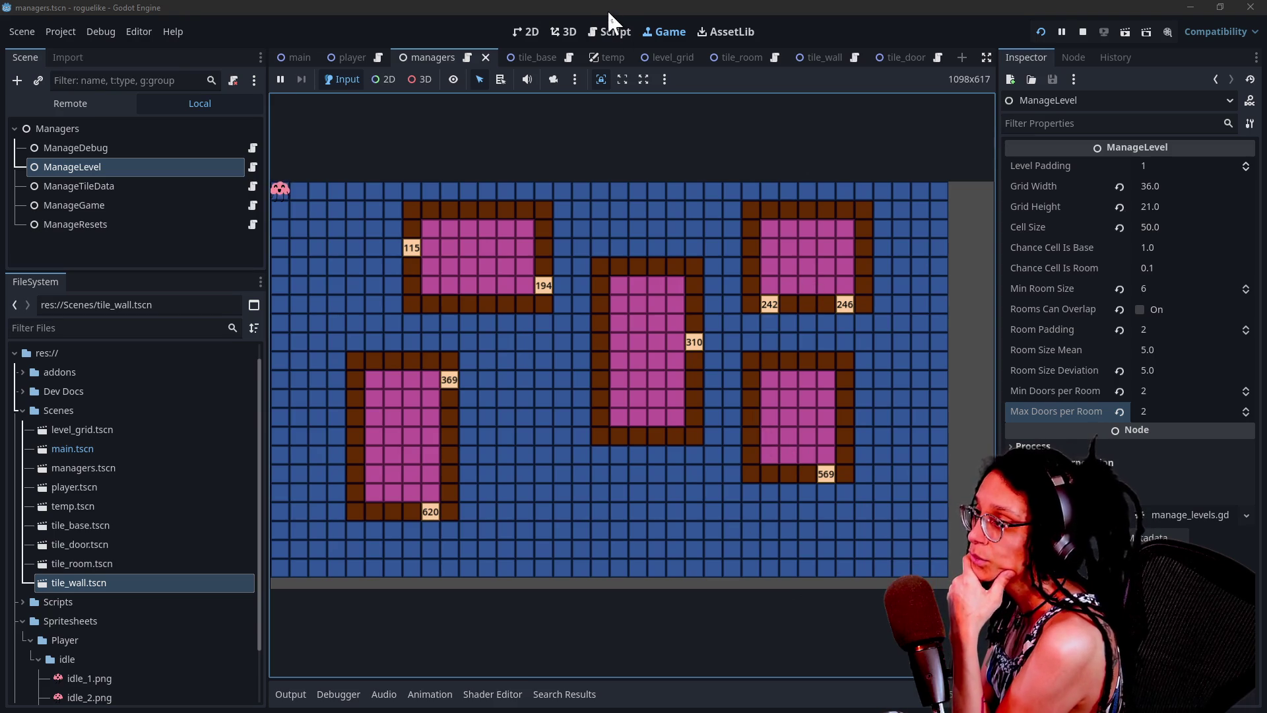
{"action": "left_click", "coordinate": [604, 33]}
- Widen manage_levels.gd with distraction-free mode and scroll through the room-spawning code
{"action": "left_click", "coordinate": [812, 313]}
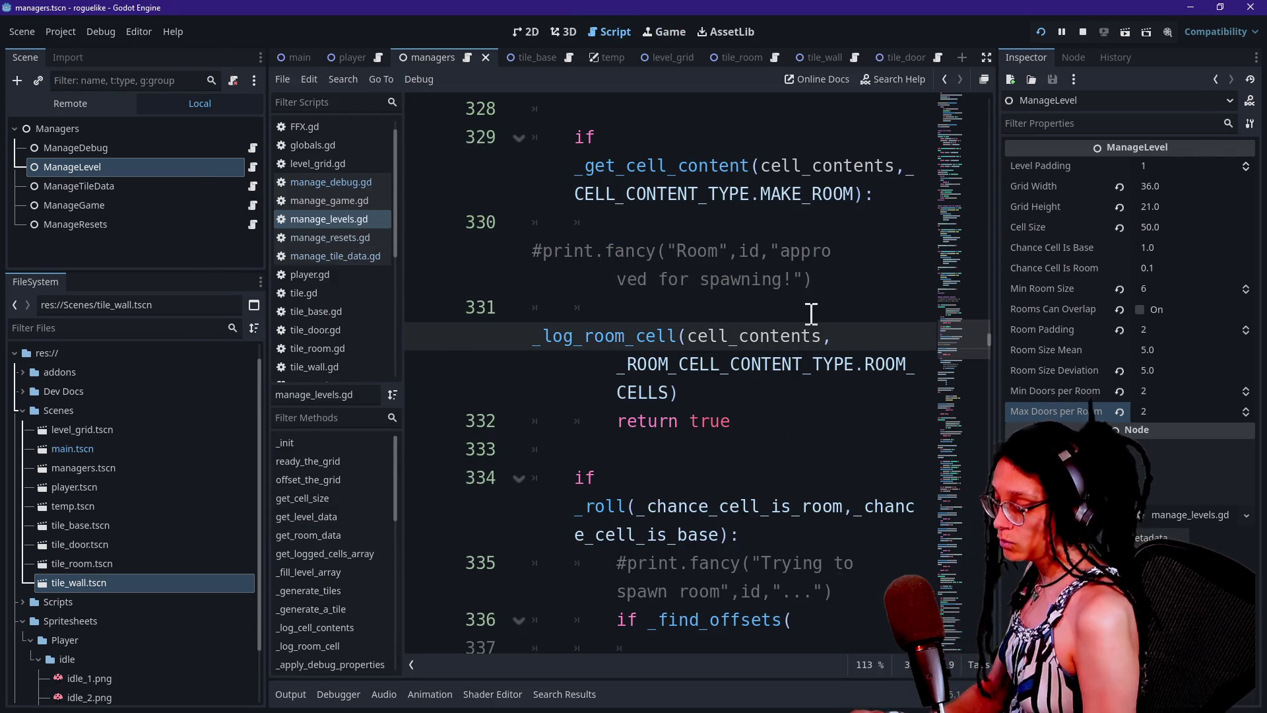
{"action": "key", "text": "ctrl+shift+F11"}
{"action": "scroll", "coordinate": [811, 314], "scroll_direction": "up", "scroll_amount": 7}
{"action": "scroll", "coordinate": [811, 314], "scroll_direction": "down", "scroll_amount": 3}
{"action": "scroll", "coordinate": [812, 314], "scroll_direction": "down", "scroll_amount": 3}
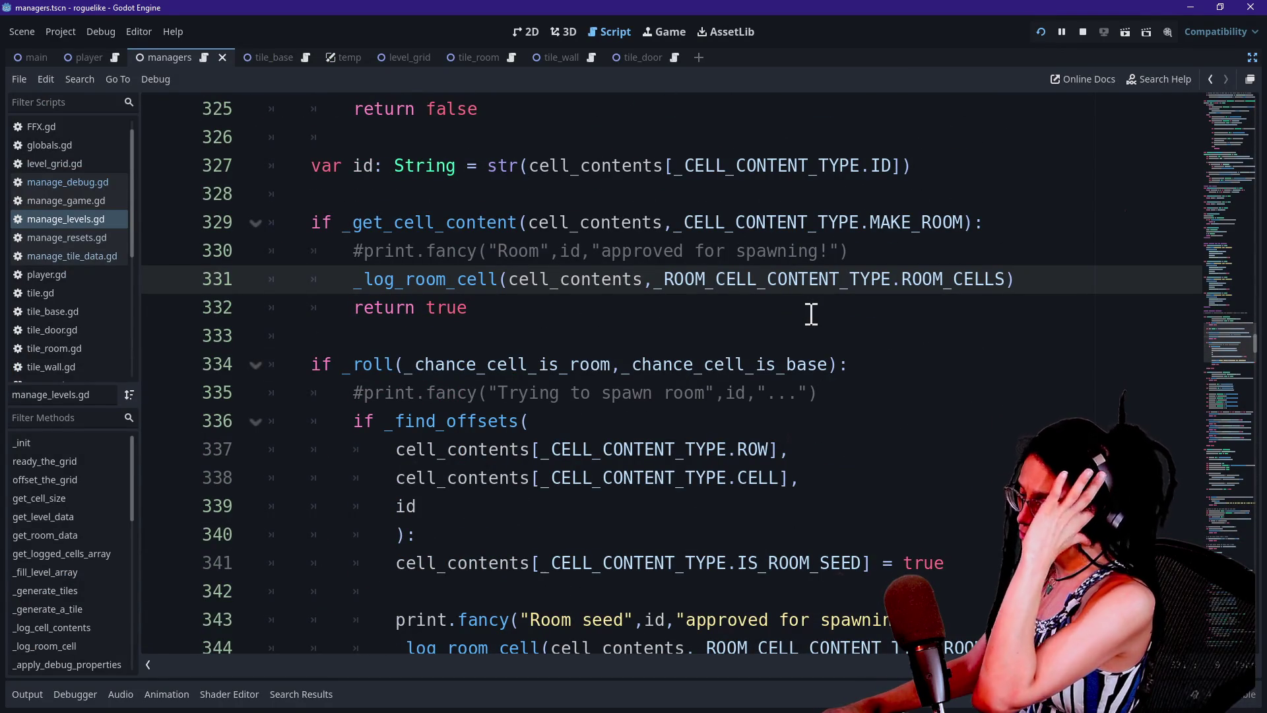
{"action": "scroll", "coordinate": [811, 314], "scroll_direction": "down", "scroll_amount": 3}
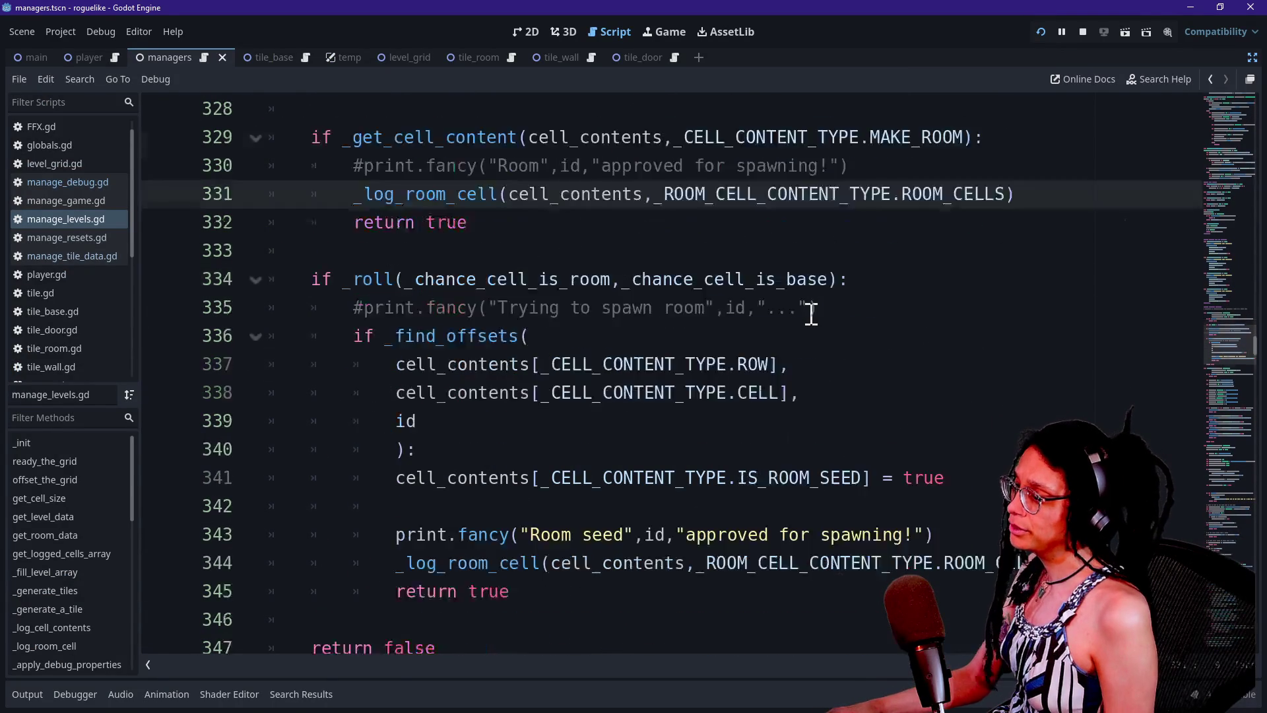
- Search the script for min_doors and step through matches to the minimum-door check at line 426
{"action": "key", "text": "ctrl+f"}
{"action": "type", "text": "minimum"}
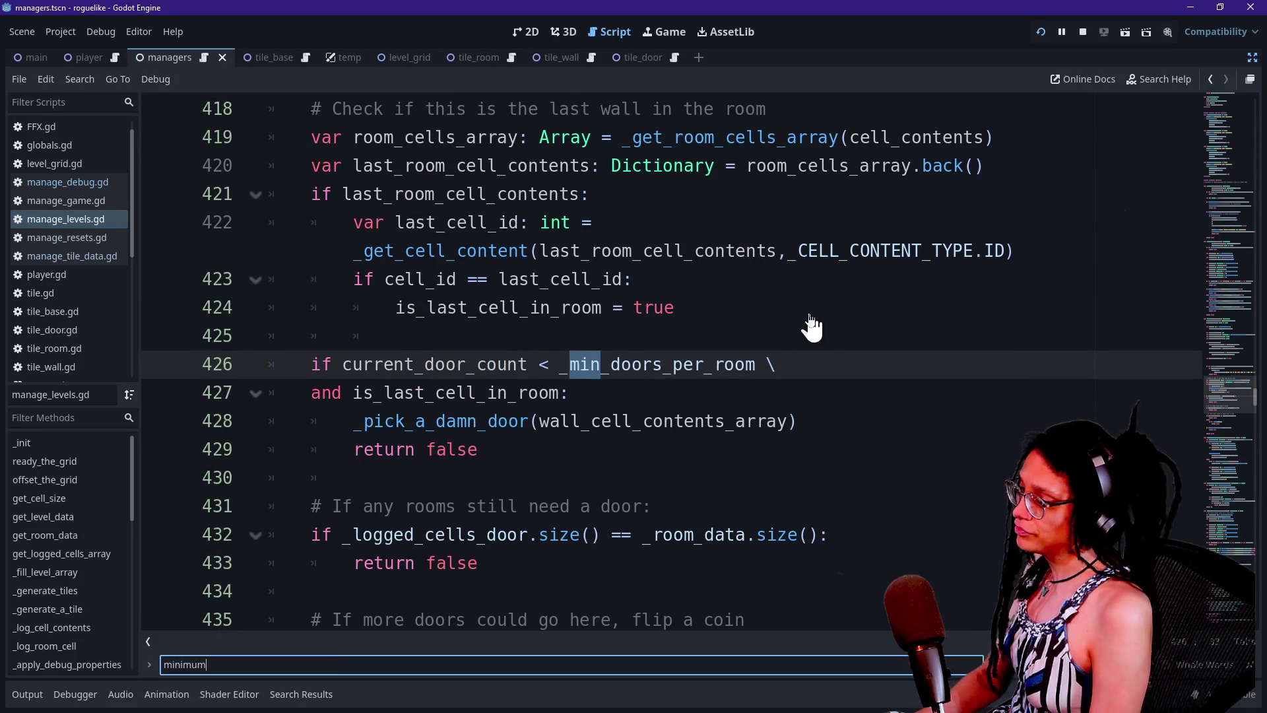
{"action": "key", "text": "BackSpace"}
{"action": "key", "text": "BackSpace"}
{"action": "key", "text": "BackSpace"}
{"action": "type", "text": "mi"}
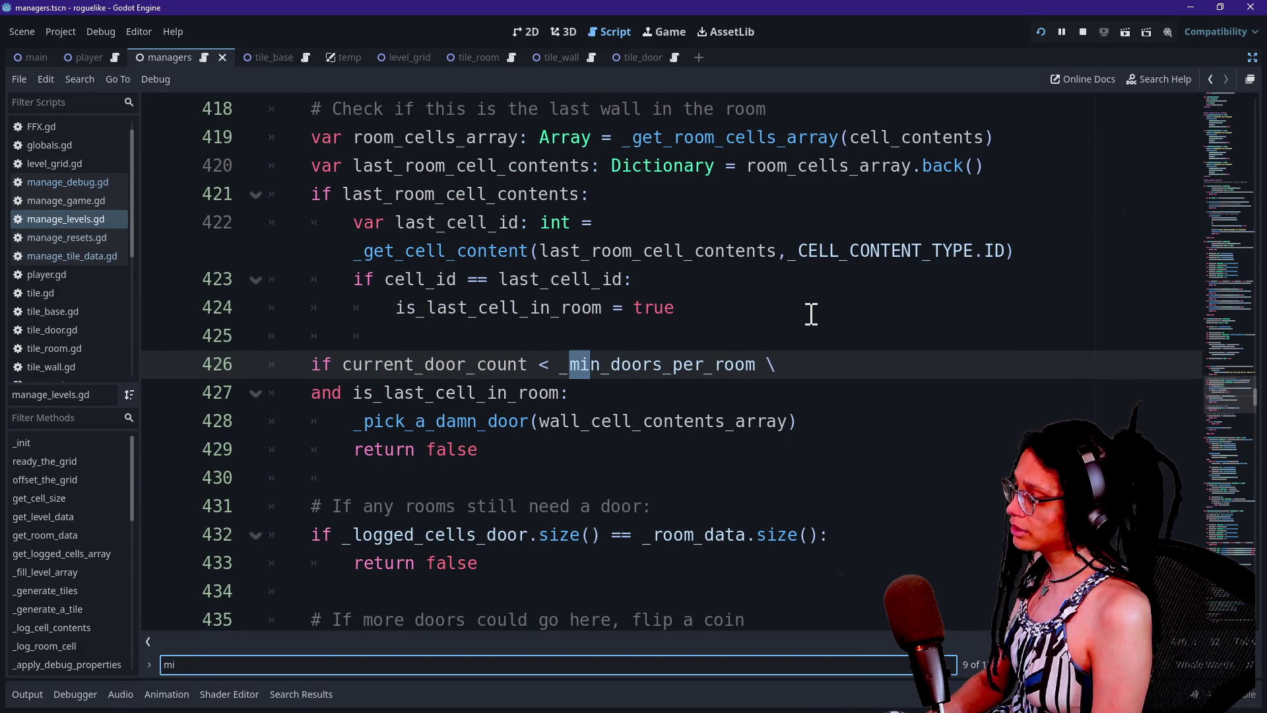
{"action": "type", "text": "n_doors"}
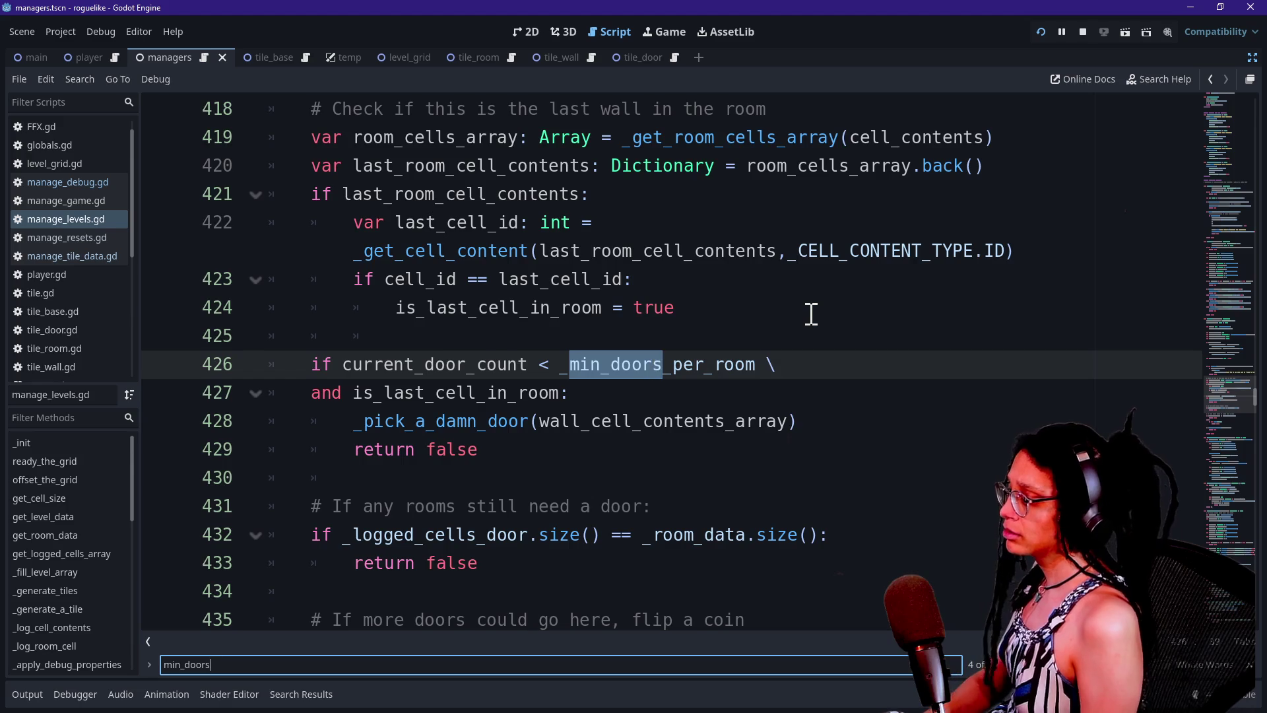
{"action": "key", "text": "Return"}
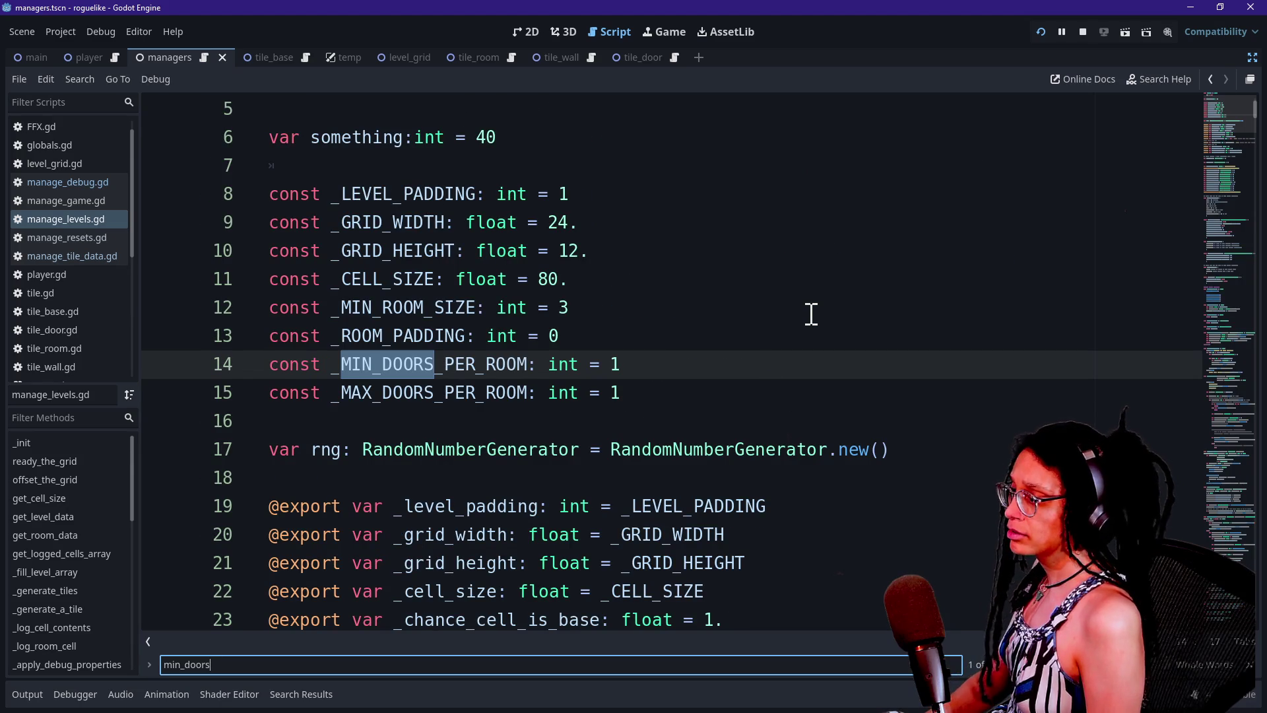
{"action": "key", "text": "Return"}
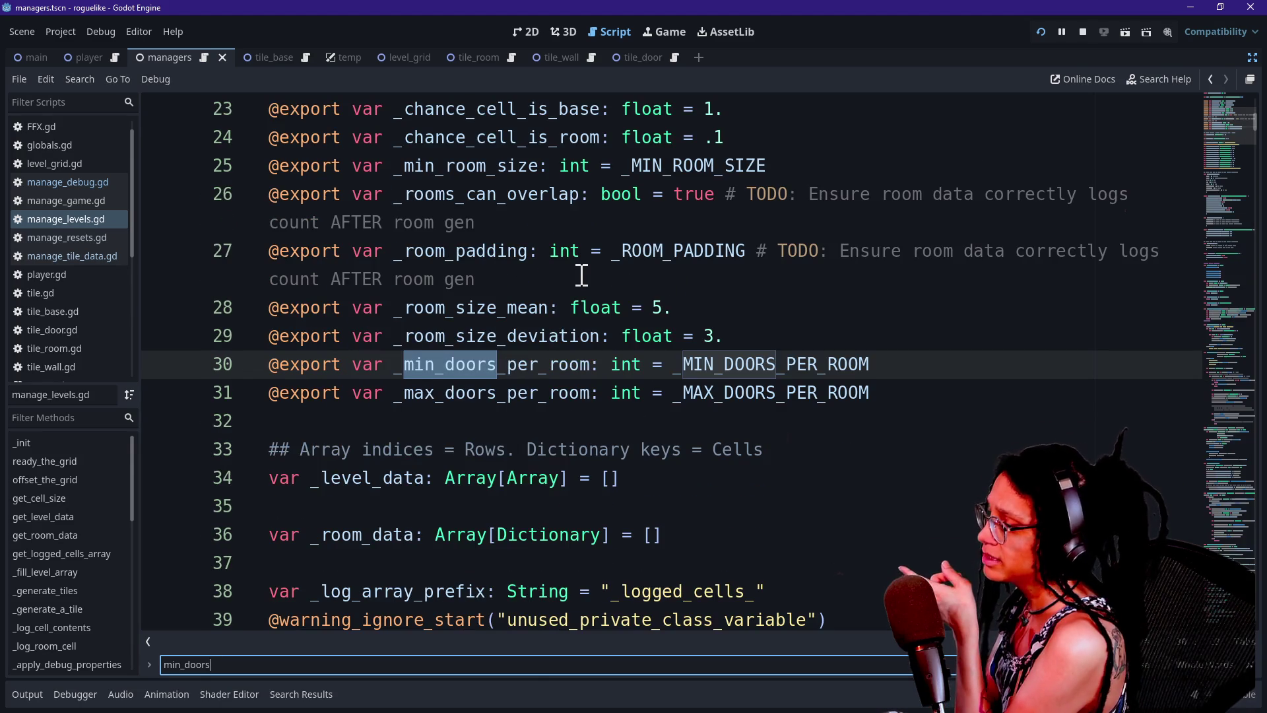
{"action": "key", "text": "Return"}
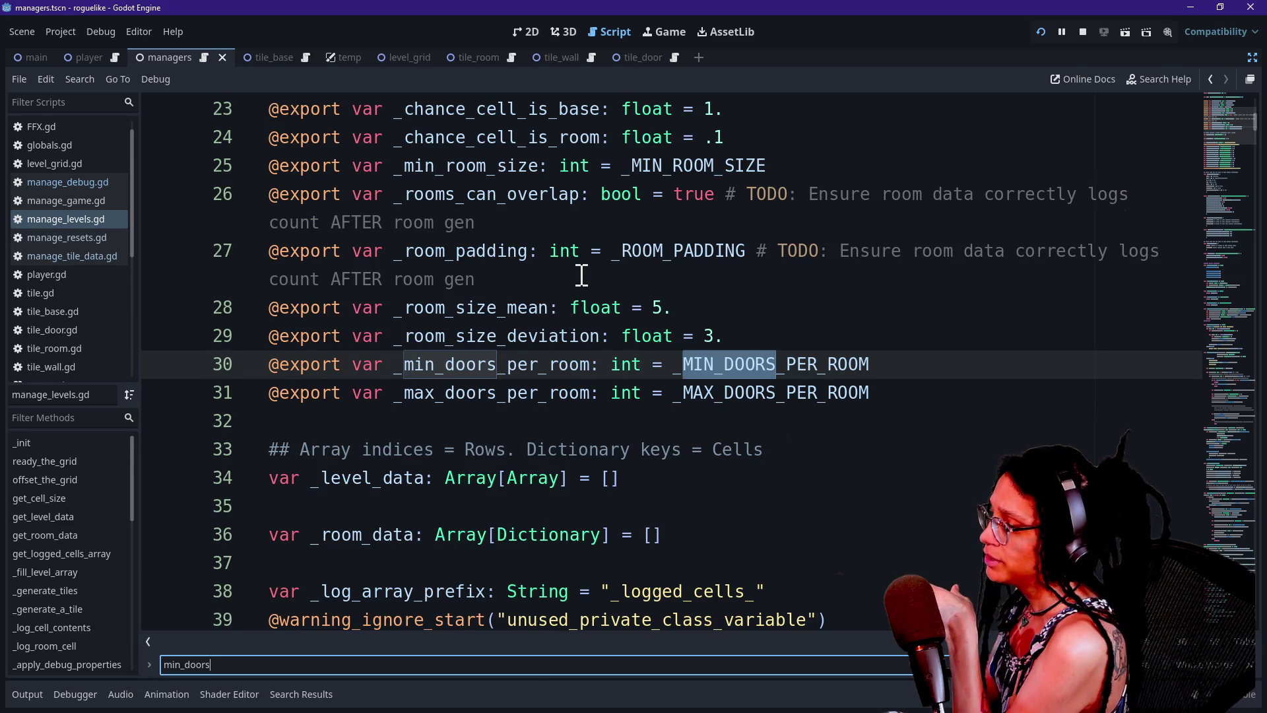
{"action": "key", "text": "Return"}
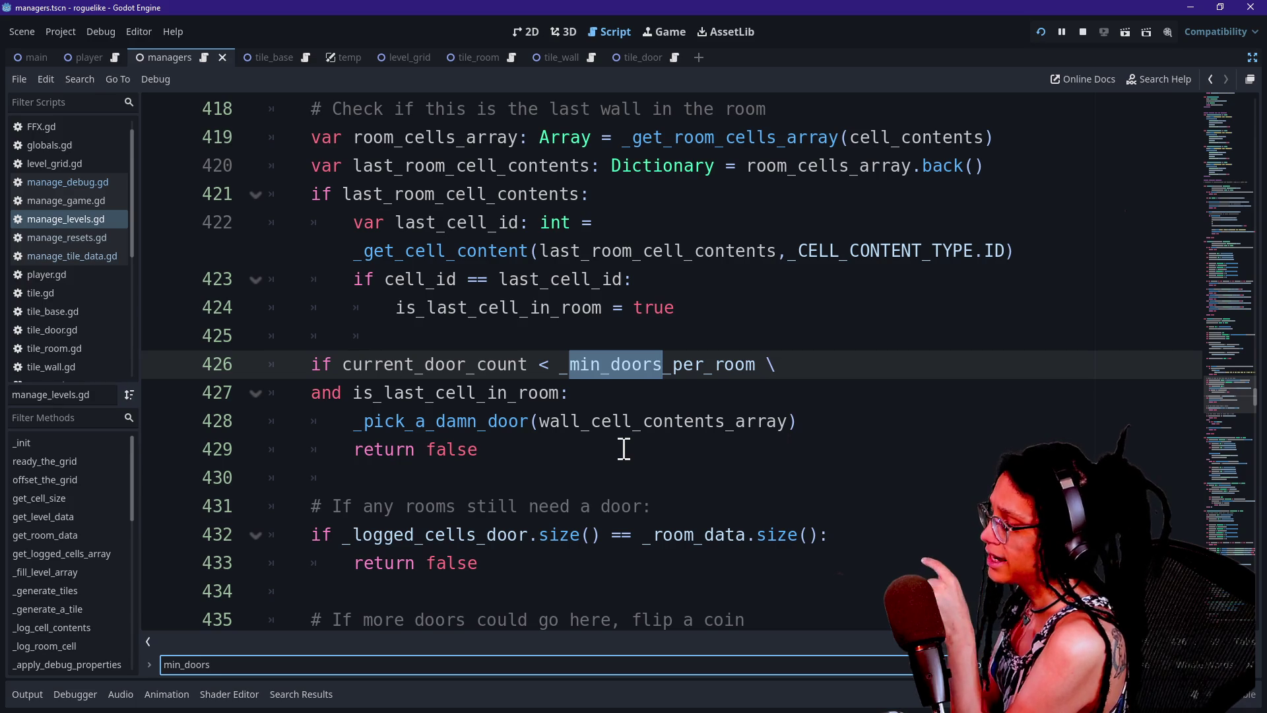
- Highlight the is_last_cell_in_room condition and _pick_a_damn_door call on lines 426–429
{"action": "left_click", "coordinate": [601, 391]}
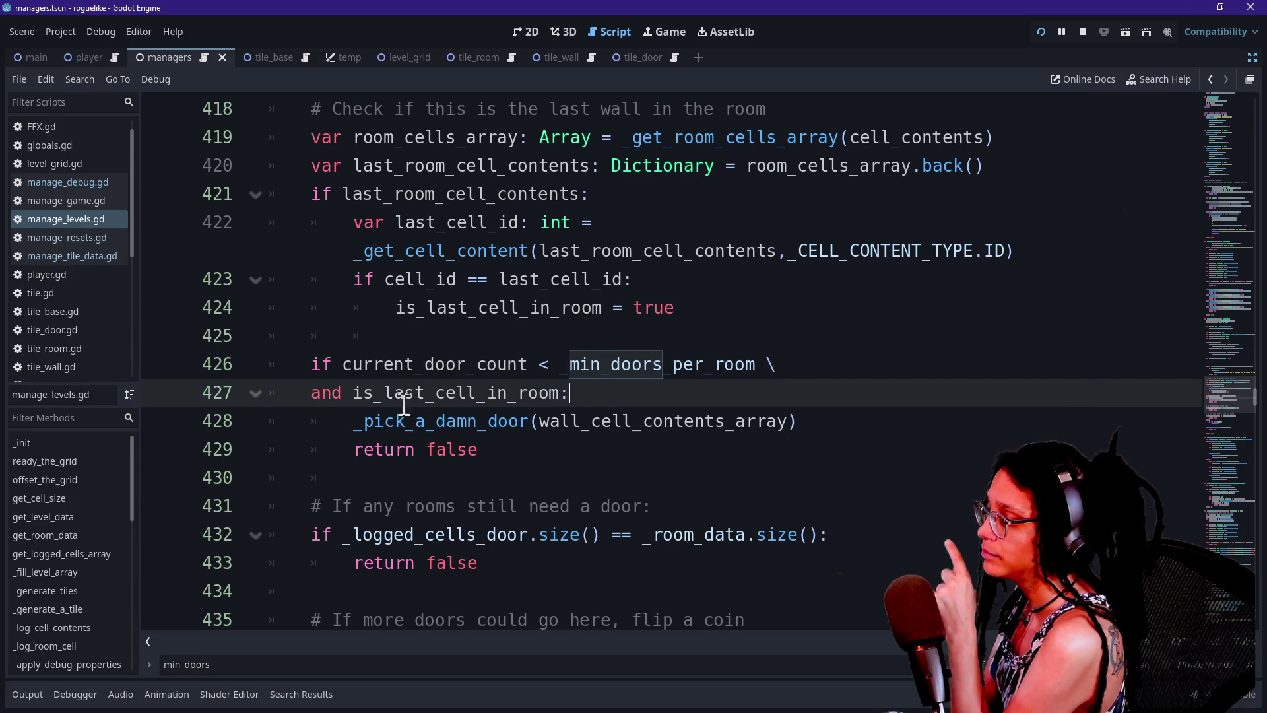
{"action": "left_click_drag", "start_coordinate": [372, 400], "coordinate": [541, 396]}
{"action": "left_click", "coordinate": [571, 405]}
{"action": "left_click_drag", "start_coordinate": [356, 429], "coordinate": [746, 433]}
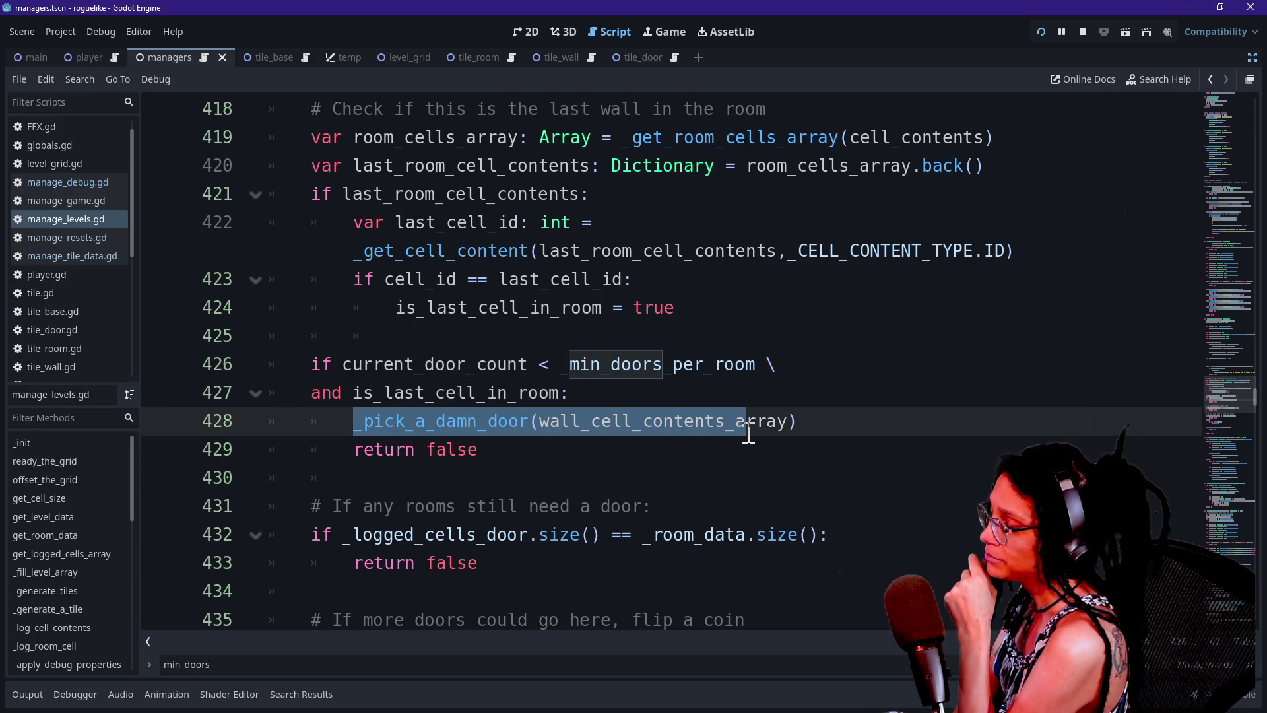
{"action": "left_click", "coordinate": [749, 434]}
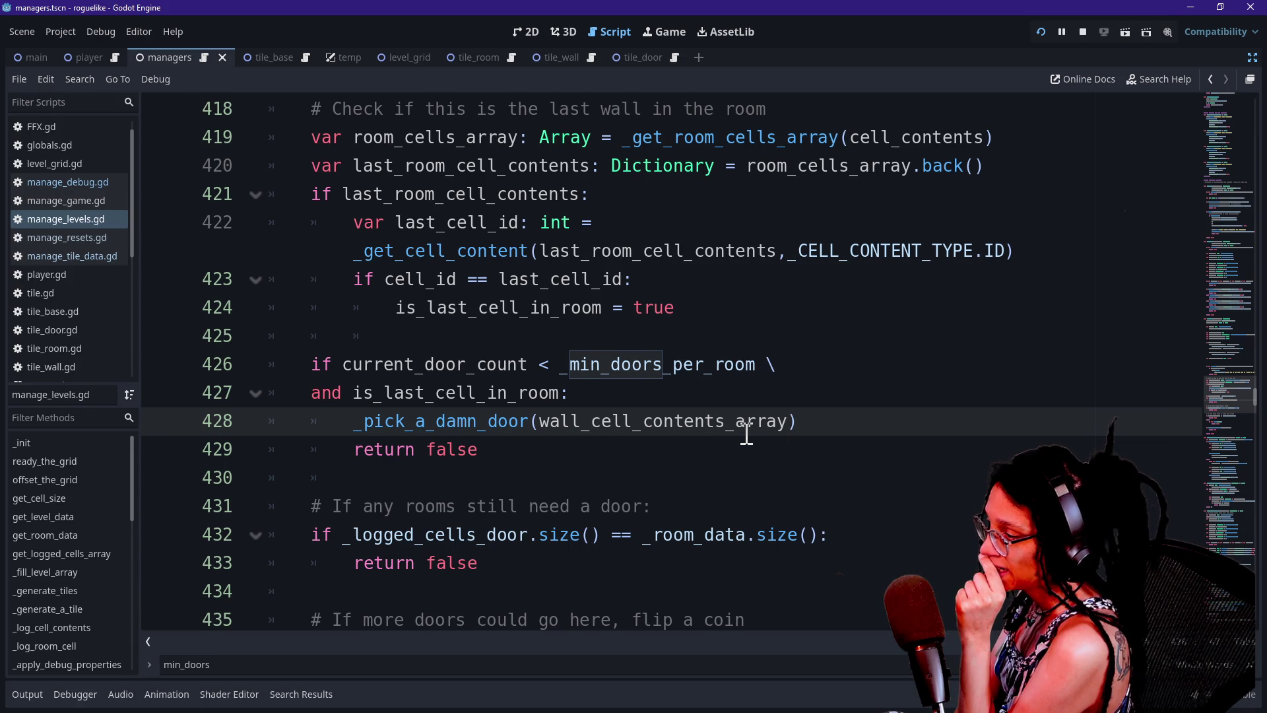
{"action": "left_click_drag", "start_coordinate": [431, 436], "coordinate": [713, 447]}
{"action": "left_click", "coordinate": [714, 449]}
{"action": "left_click", "coordinate": [438, 379]}
{"action": "left_click_drag", "start_coordinate": [426, 396], "coordinate": [556, 426]}
{"action": "left_click", "coordinate": [556, 426]}
{"action": "left_click", "coordinate": [789, 421]}
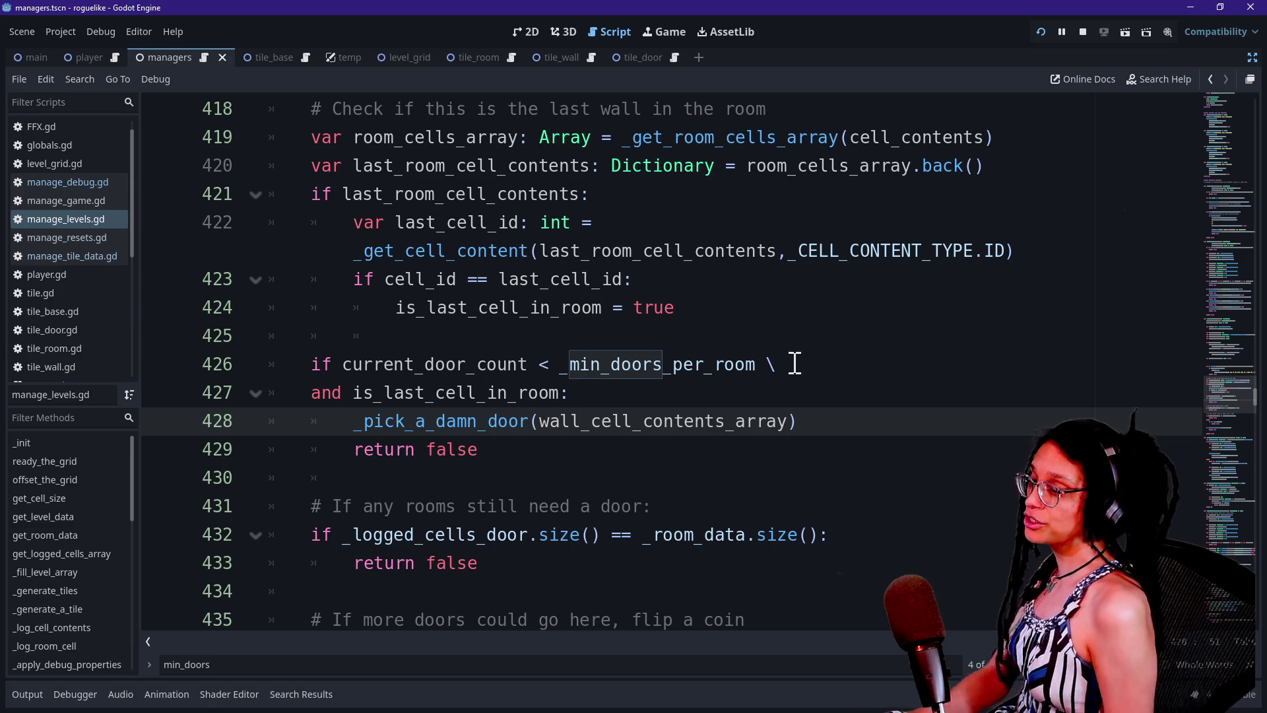
{"action": "left_click", "coordinate": [761, 397]}
- Add a line setting doors_left to abs(current_door_count - _min_doors_per_room)
{"action": "key", "text": "Return"}
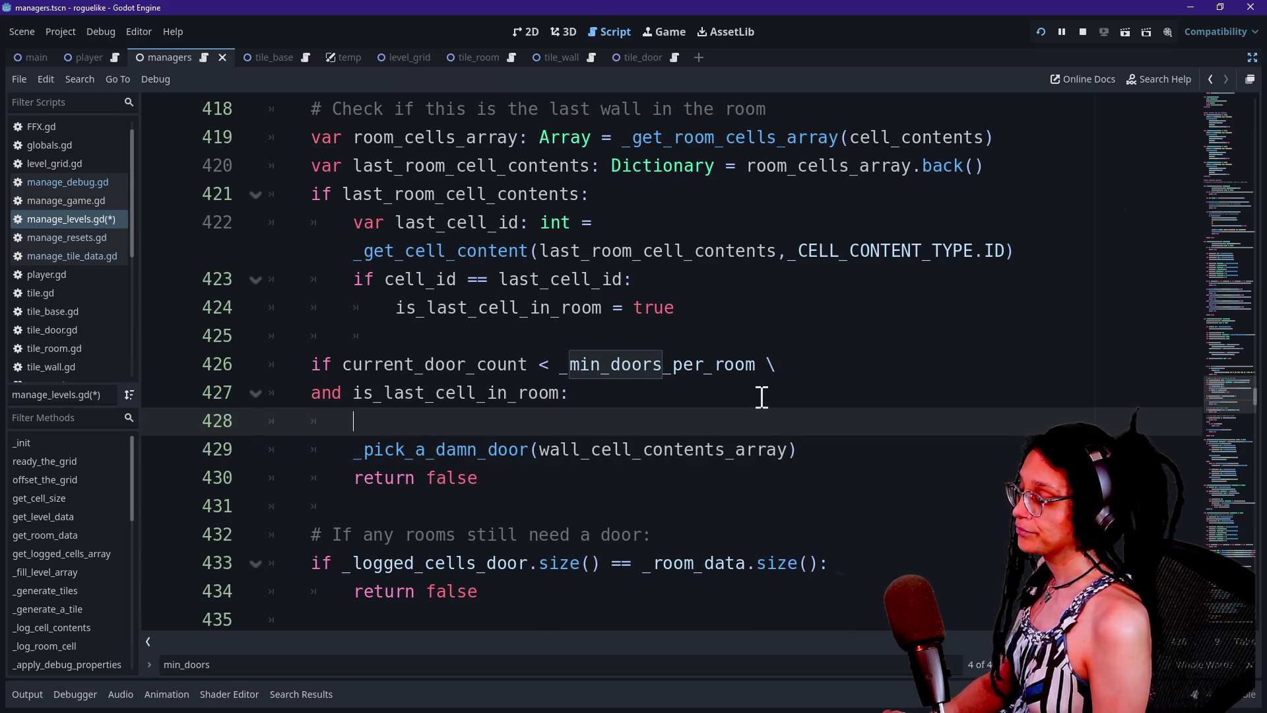
{"action": "type", "text": "var howmany "}
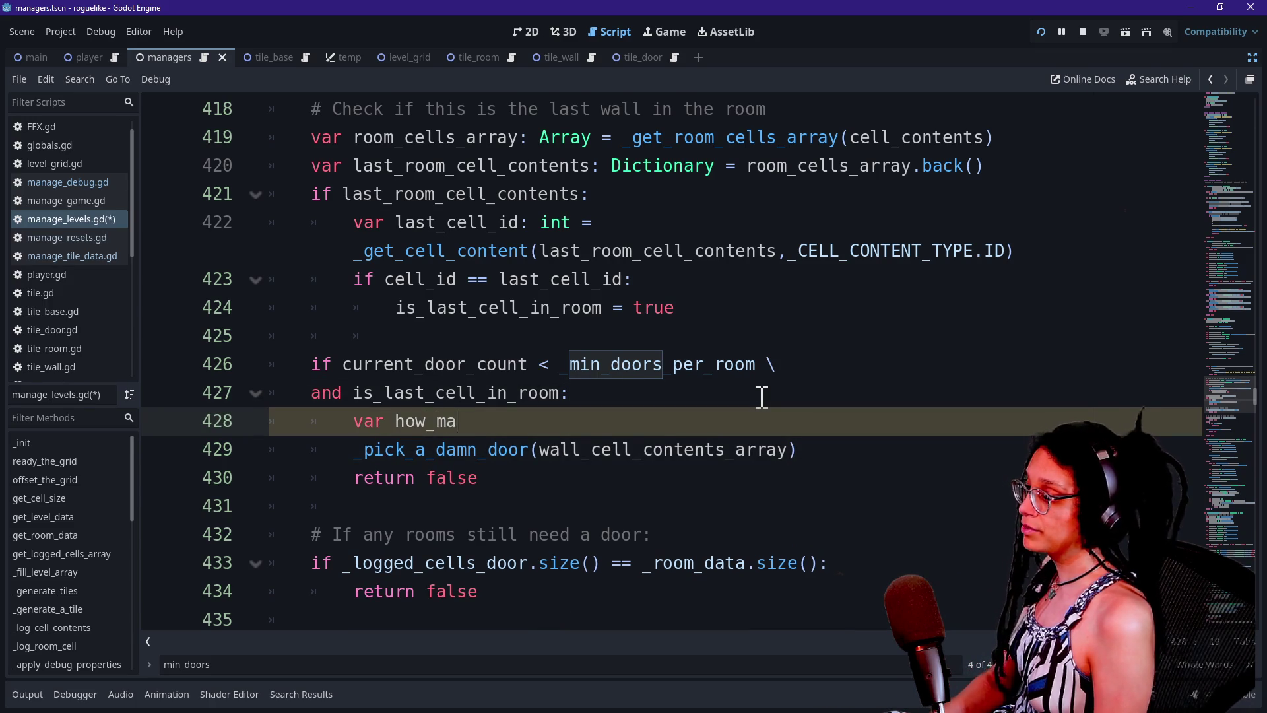
{"action": "type", "text": "doors"}
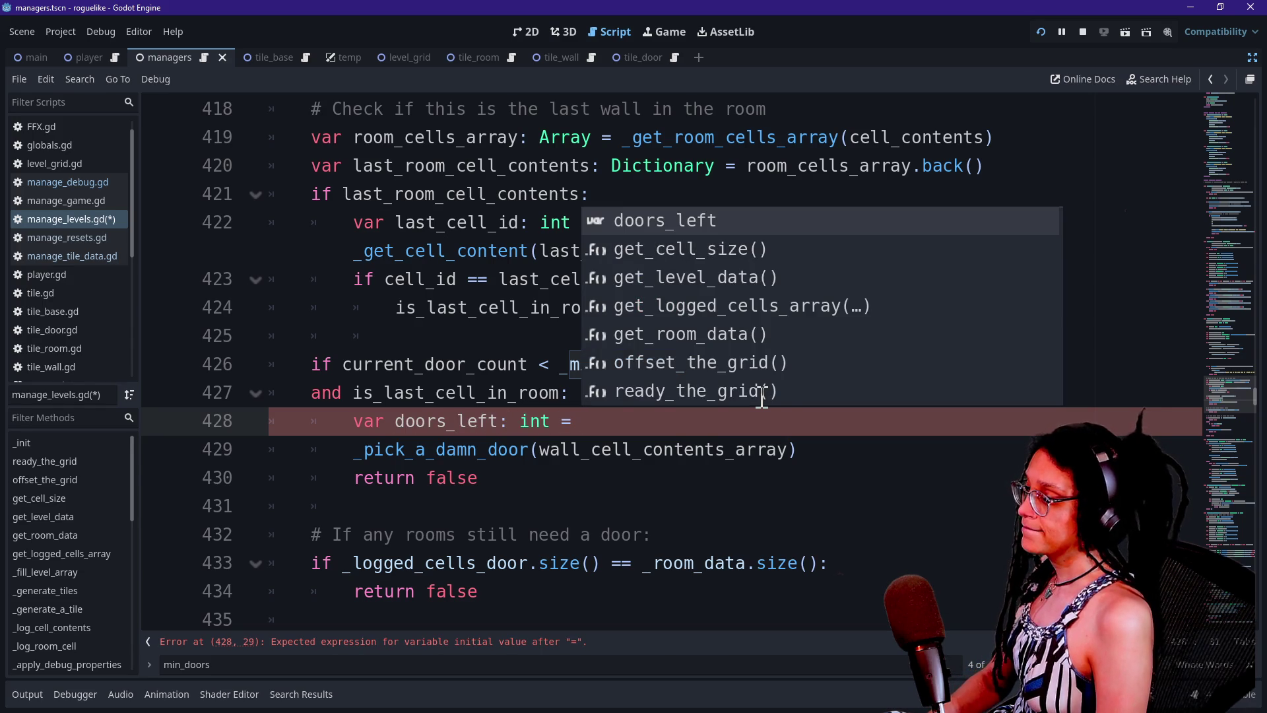
{"action": "type", "text": "current"}
{"action": "key", "text": "Return"}
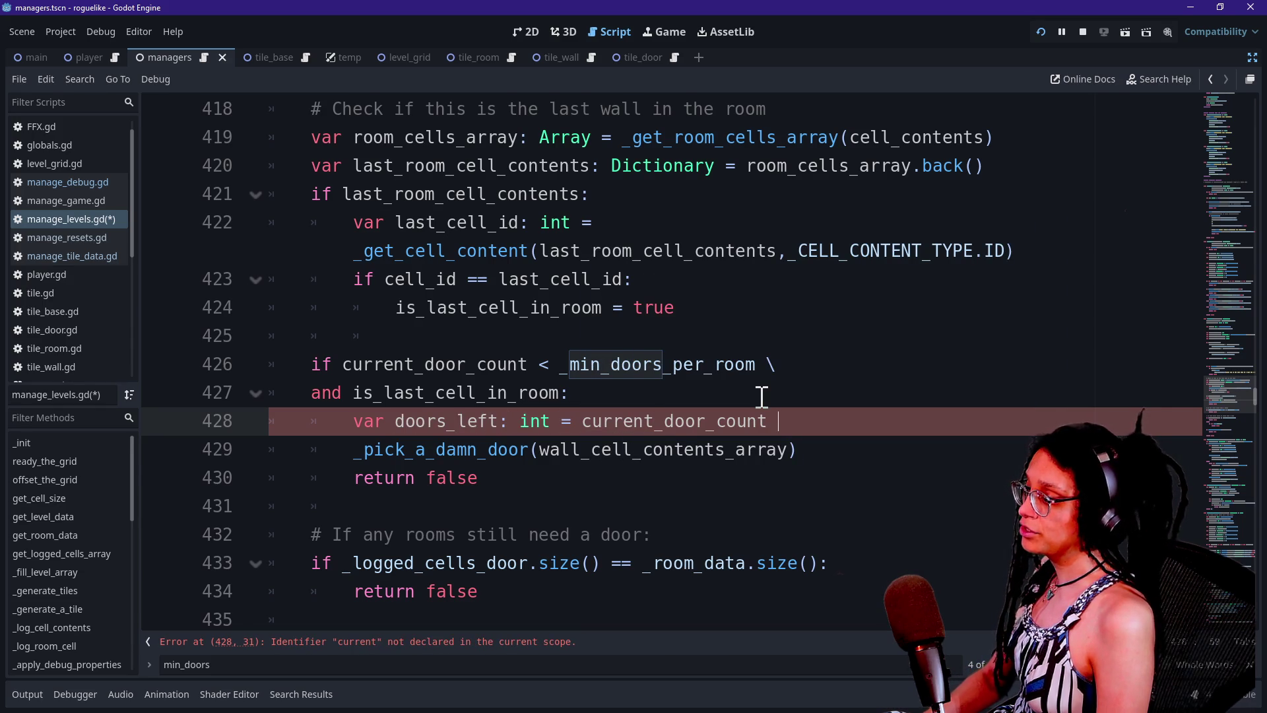
{"action": "type", "text": "- _min"}
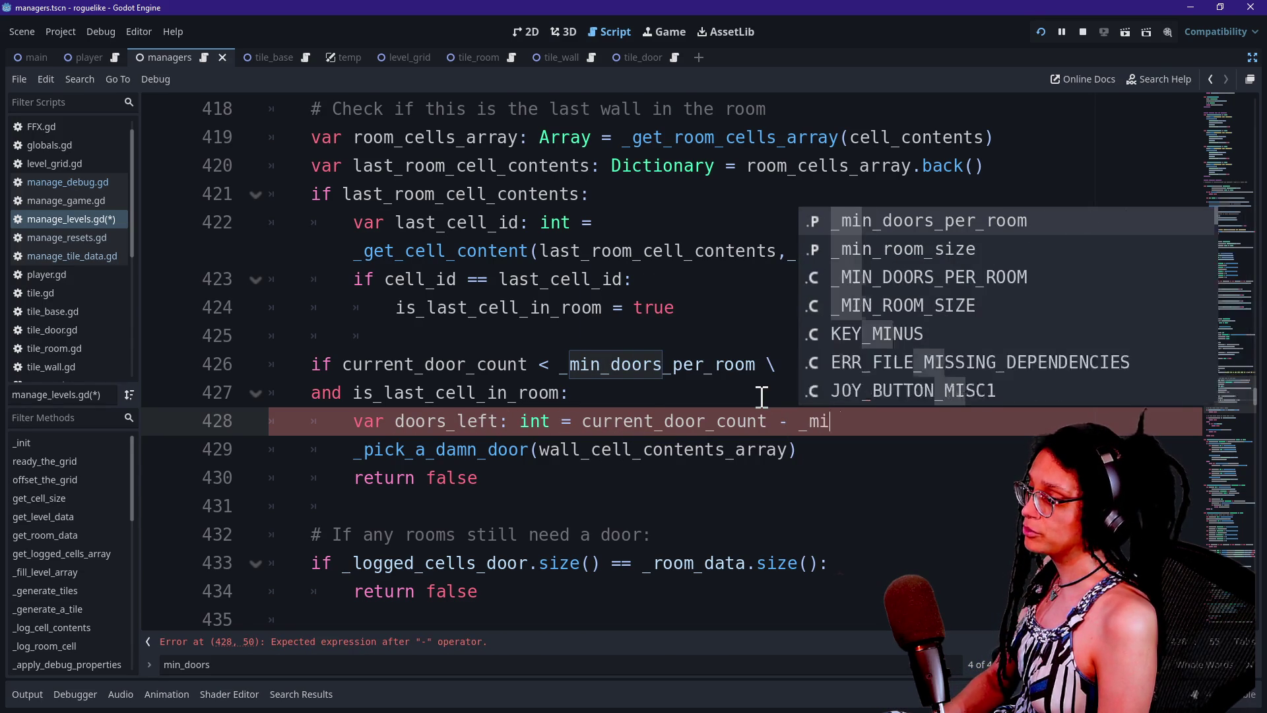
{"action": "key", "text": "Return"}
{"action": "left_click", "coordinate": [584, 421]}
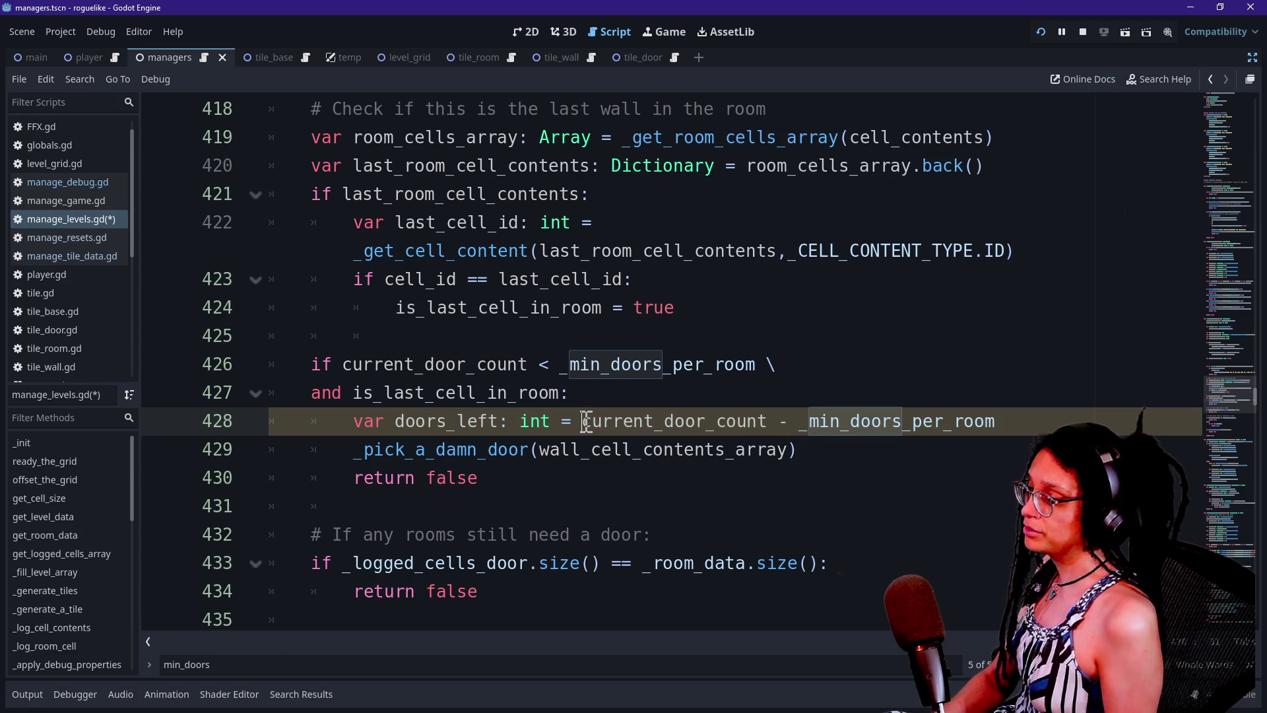
{"action": "type", "text": "abd"}
{"action": "key", "text": "BackSpace"}
{"action": "type", "text": "s("}
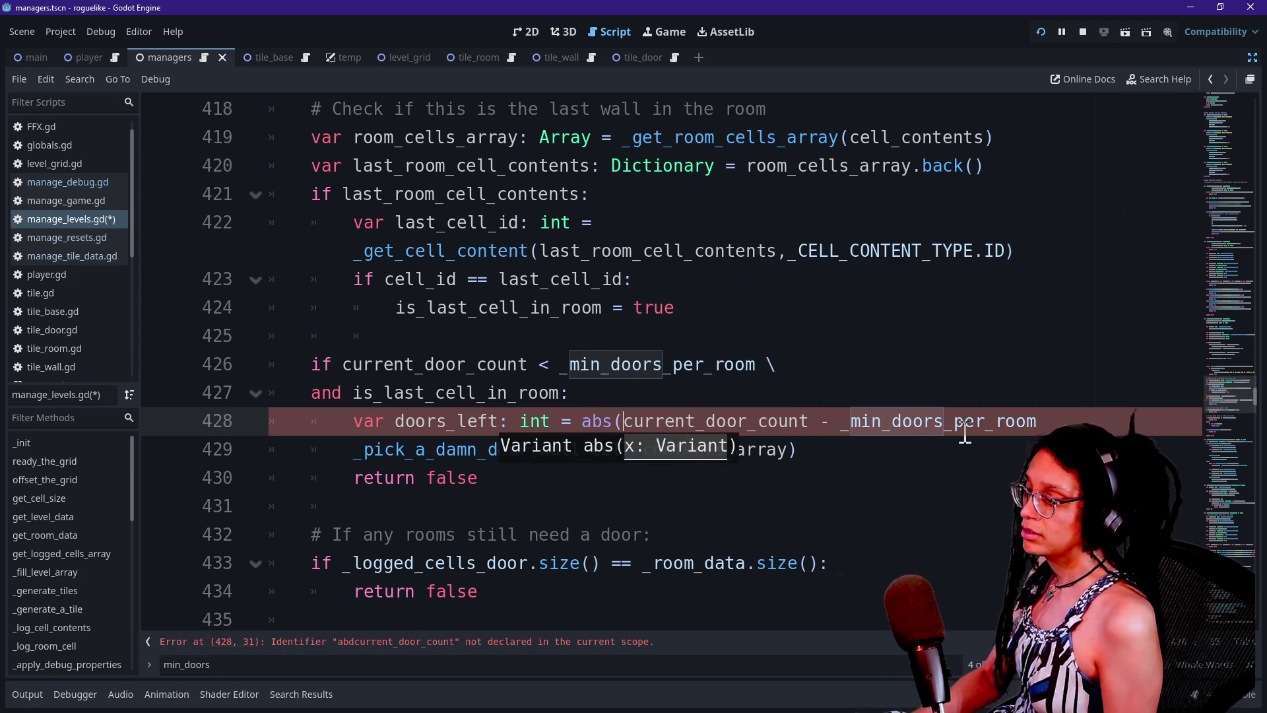
{"action": "left_click", "coordinate": [1077, 421]}
{"action": "type", "text": ")"}
{"action": "left_click", "coordinate": [591, 467]}
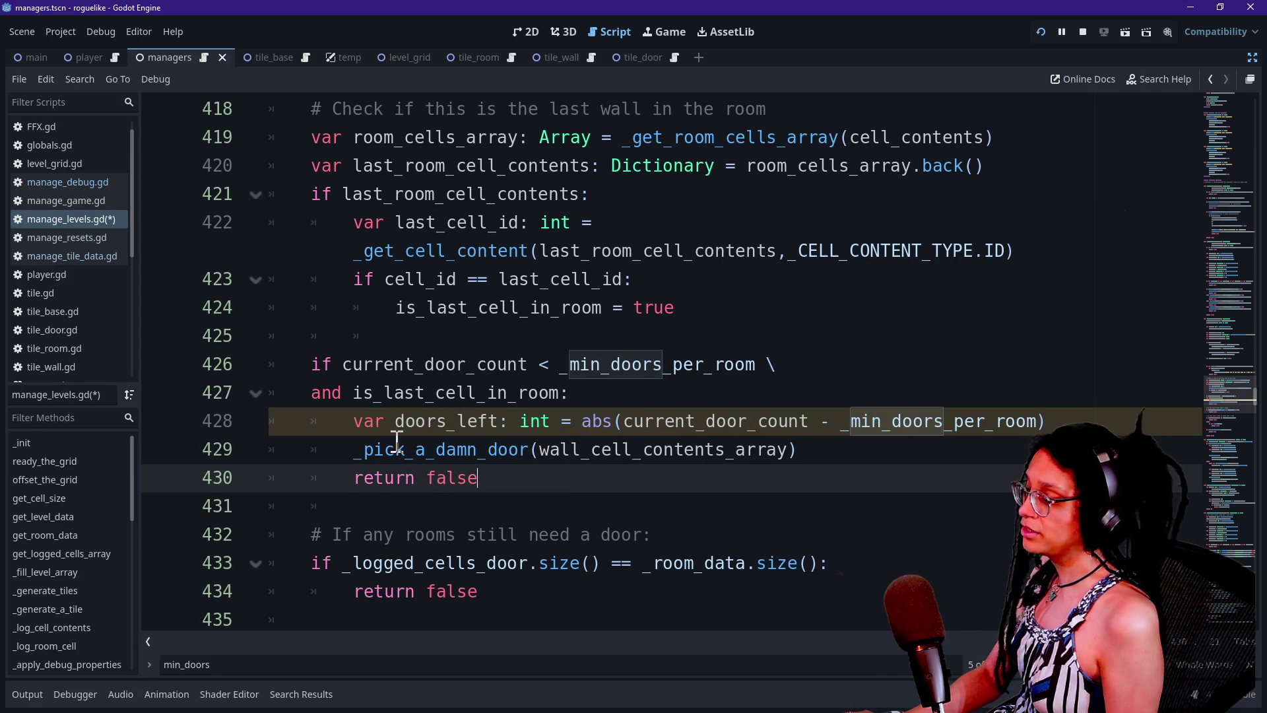
- Pass doors_left as a second argument to _pick_a_damn_door and wrap the long lines
{"action": "left_click", "coordinate": [789, 451]}
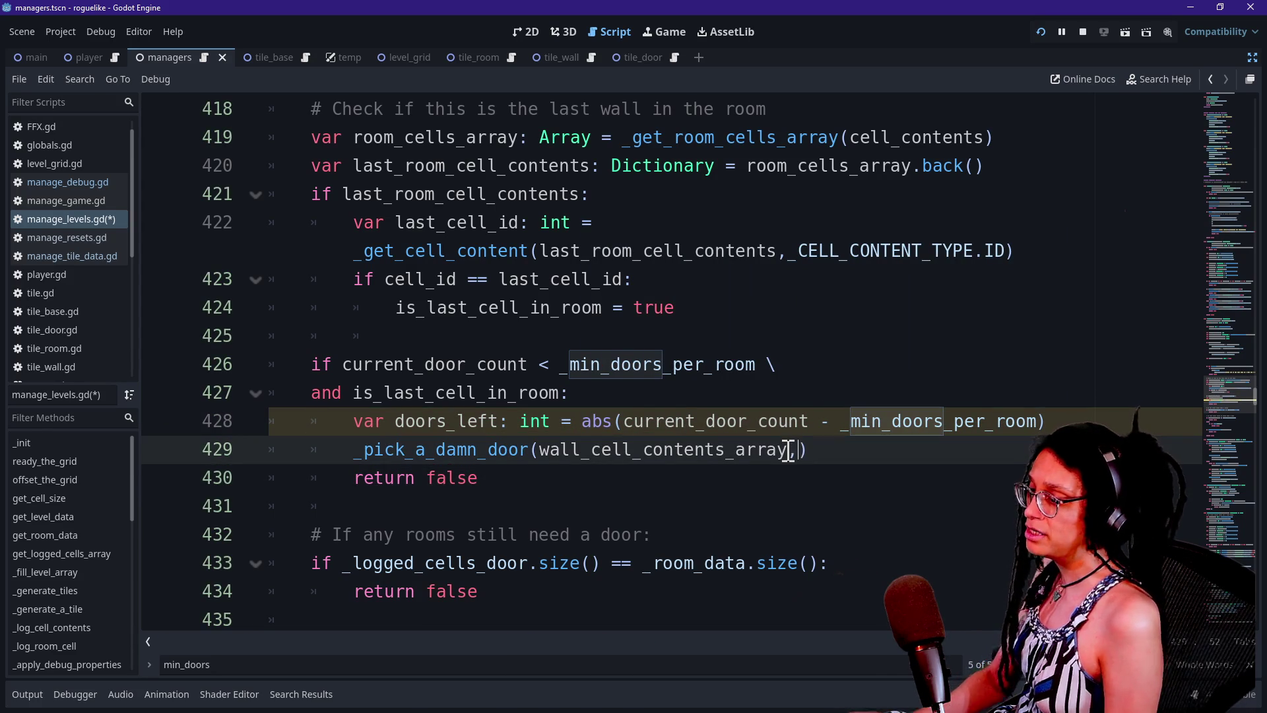
{"action": "type", "text": ",doors_left"}
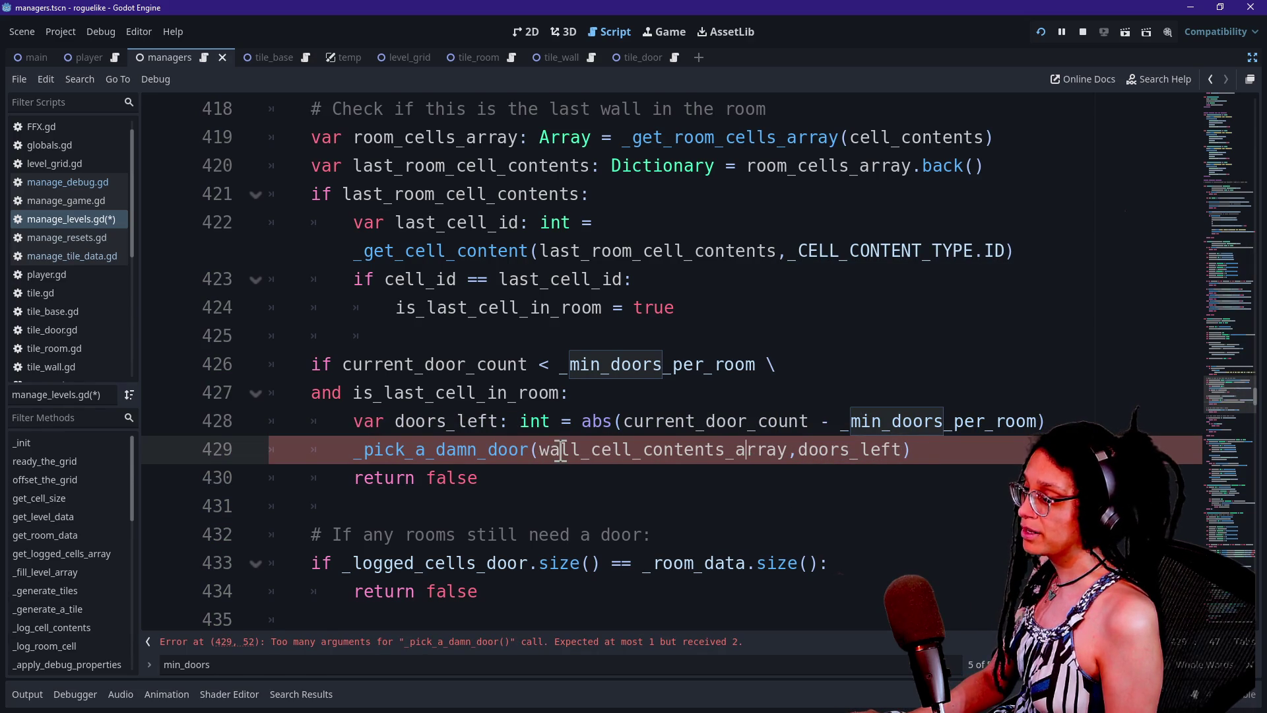
{"action": "left_click", "coordinate": [536, 450]}
{"action": "key", "text": "Return"}
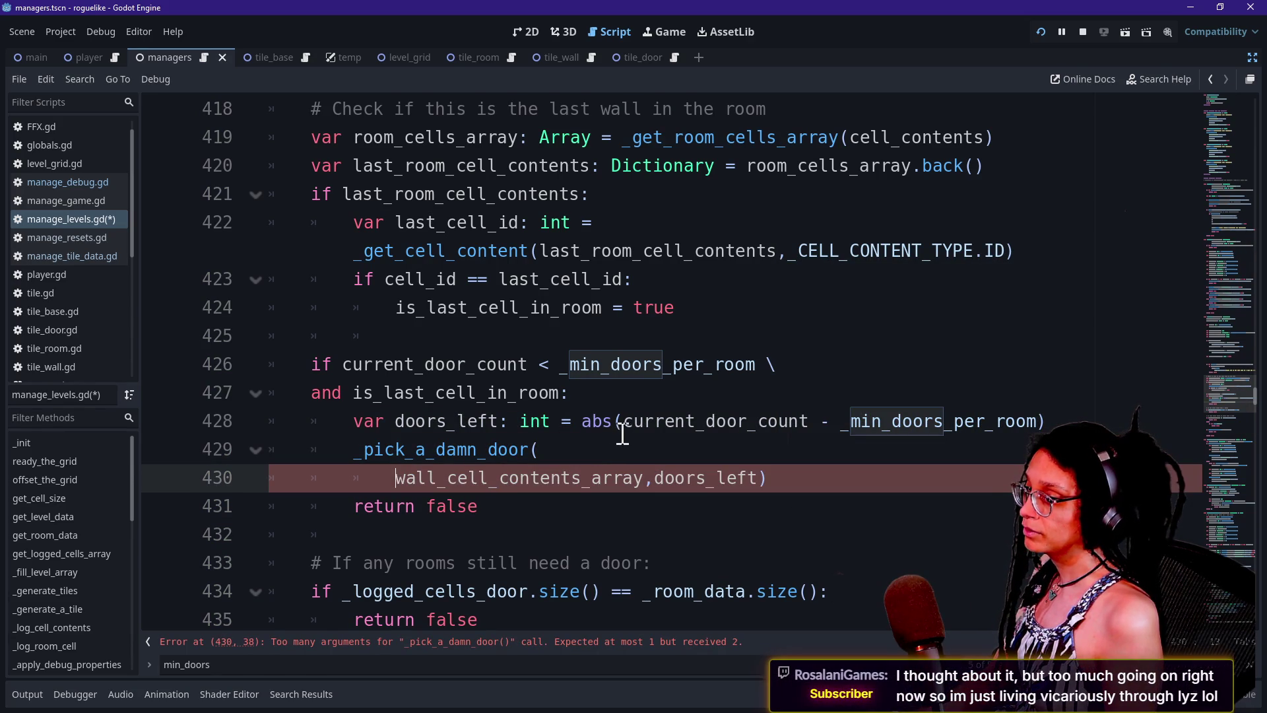
{"action": "left_click", "coordinate": [623, 431]}
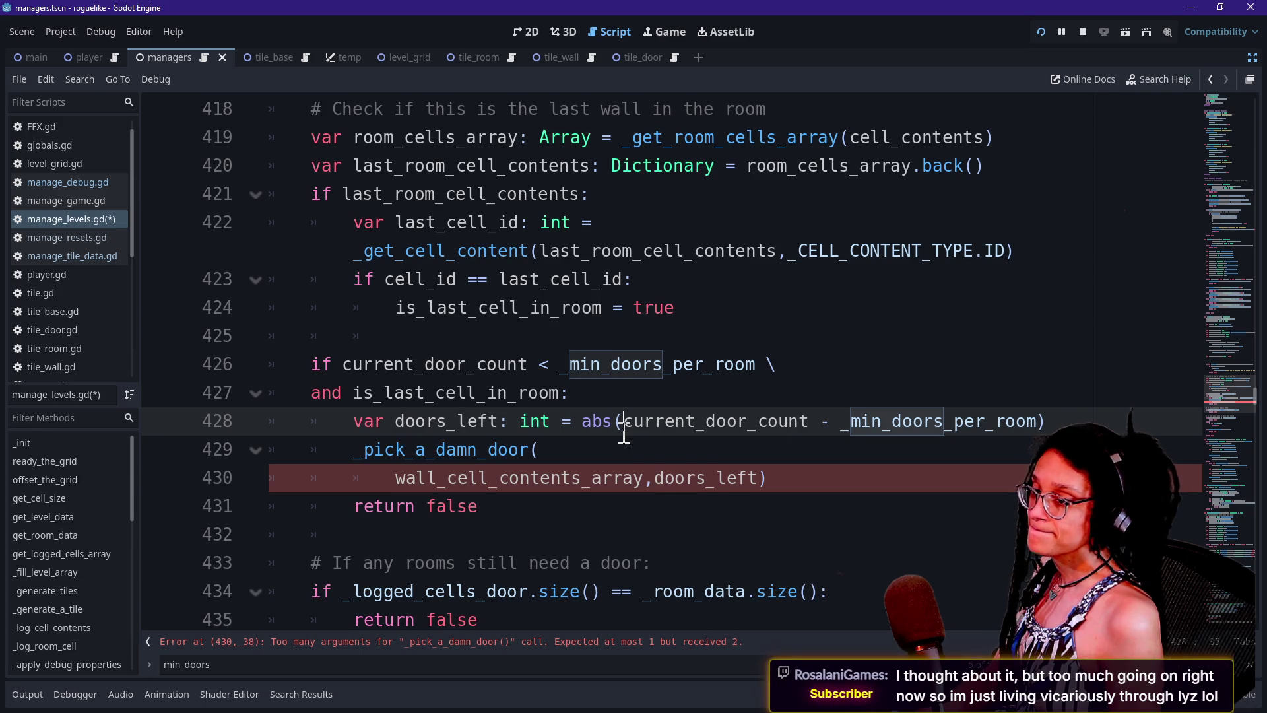
{"action": "key", "text": "Left"}
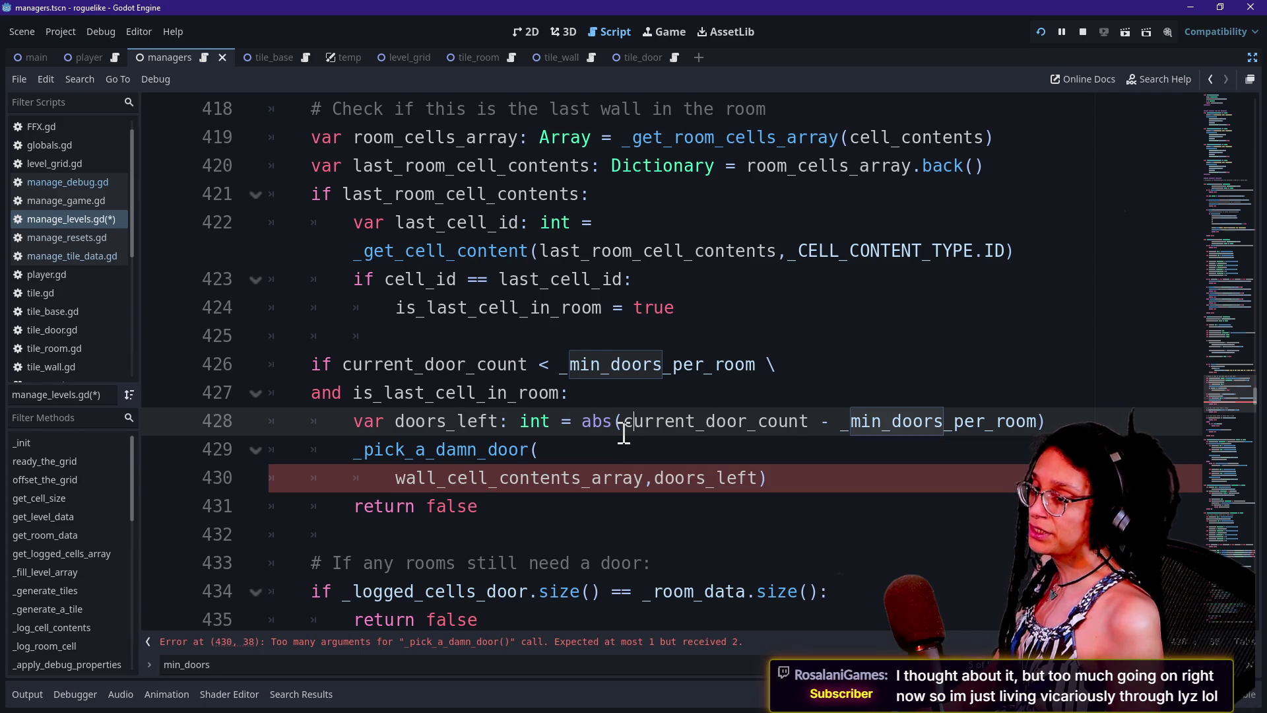
{"action": "key", "text": "Return"}
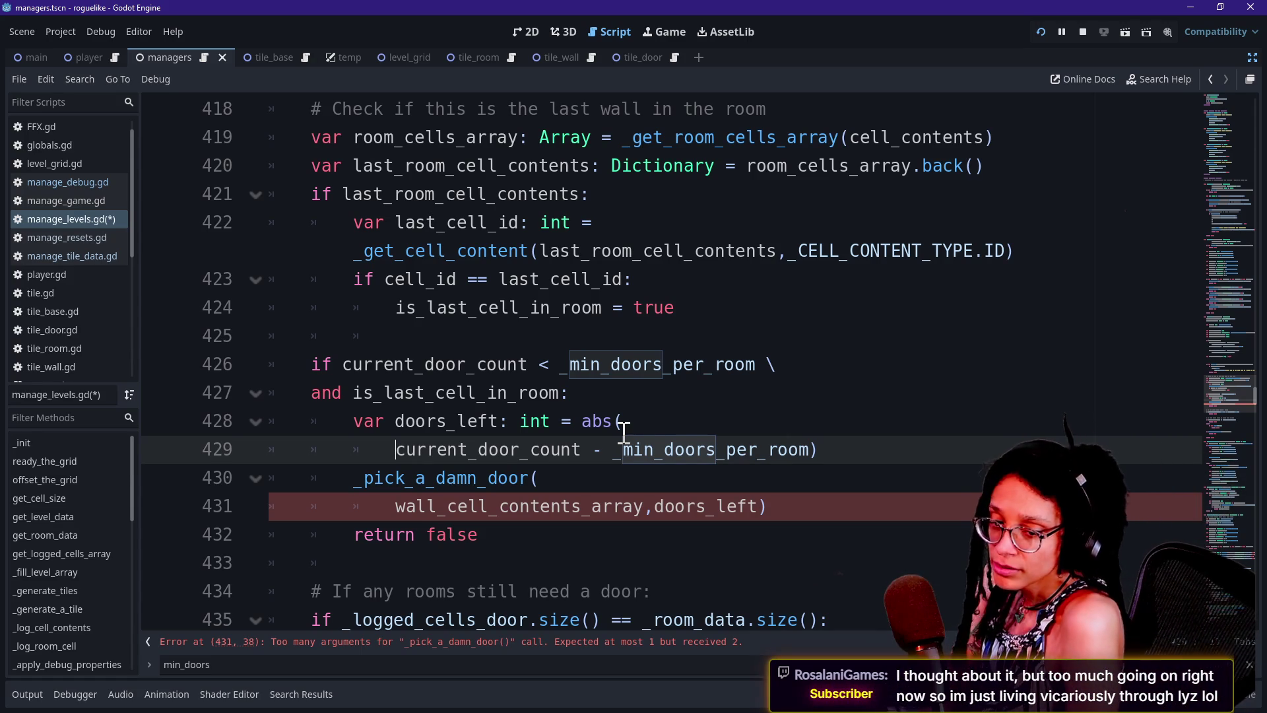
- Tidy the wrapped lines and go to the _pick_a_damn_door function definition
{"action": "left_click", "coordinate": [602, 490]}
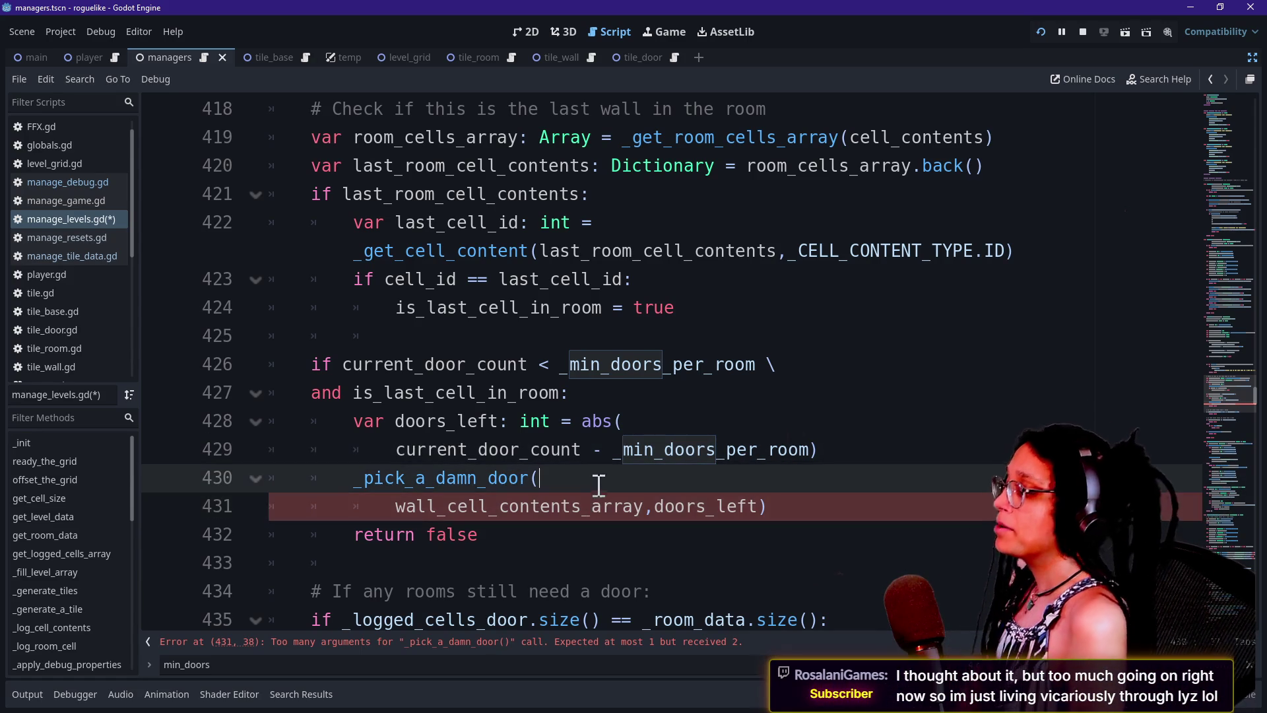
{"action": "left_click", "coordinate": [595, 565]}
{"action": "left_click", "coordinate": [675, 454]}
{"action": "left_click", "coordinate": [679, 506]}
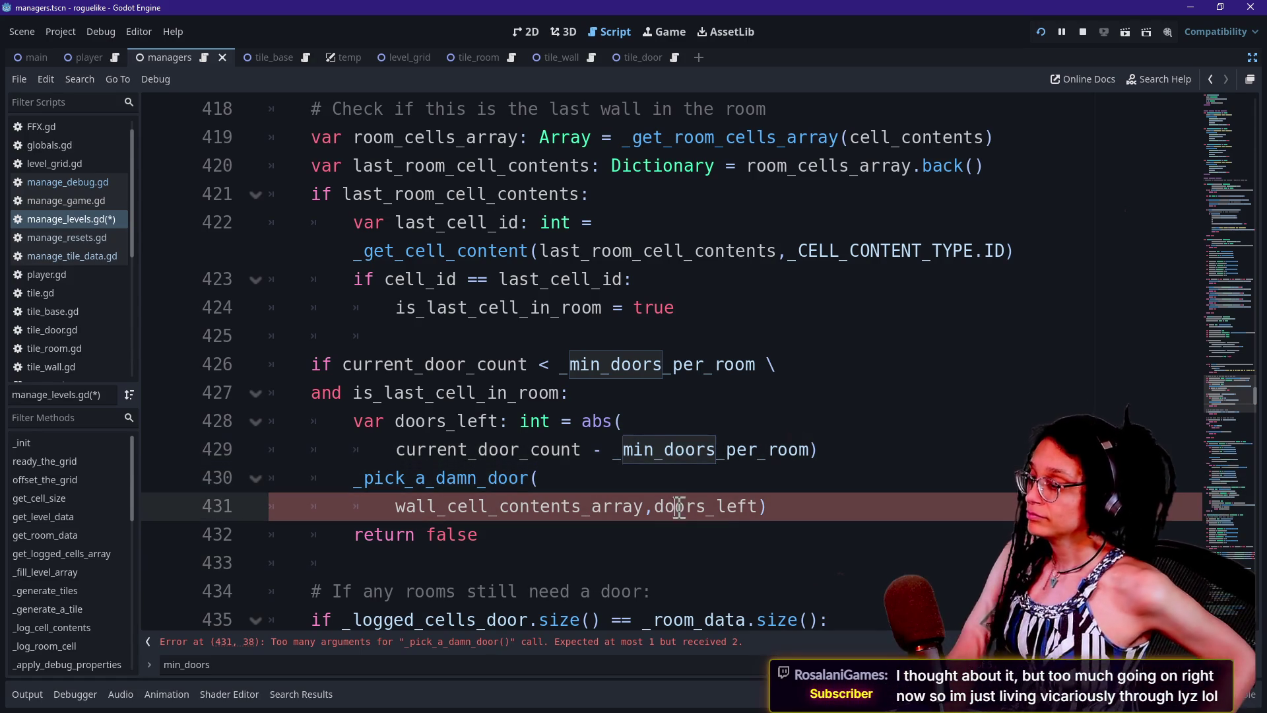
{"action": "mouse_move", "coordinate": [784, 455]}
{"action": "left_mouse_down"}
{"action": "mouse_move", "coordinate": [726, 423]}
{"action": "mouse_move", "coordinate": [679, 482]}
{"action": "left_mouse_up"}
{"action": "left_click", "coordinate": [742, 505]}
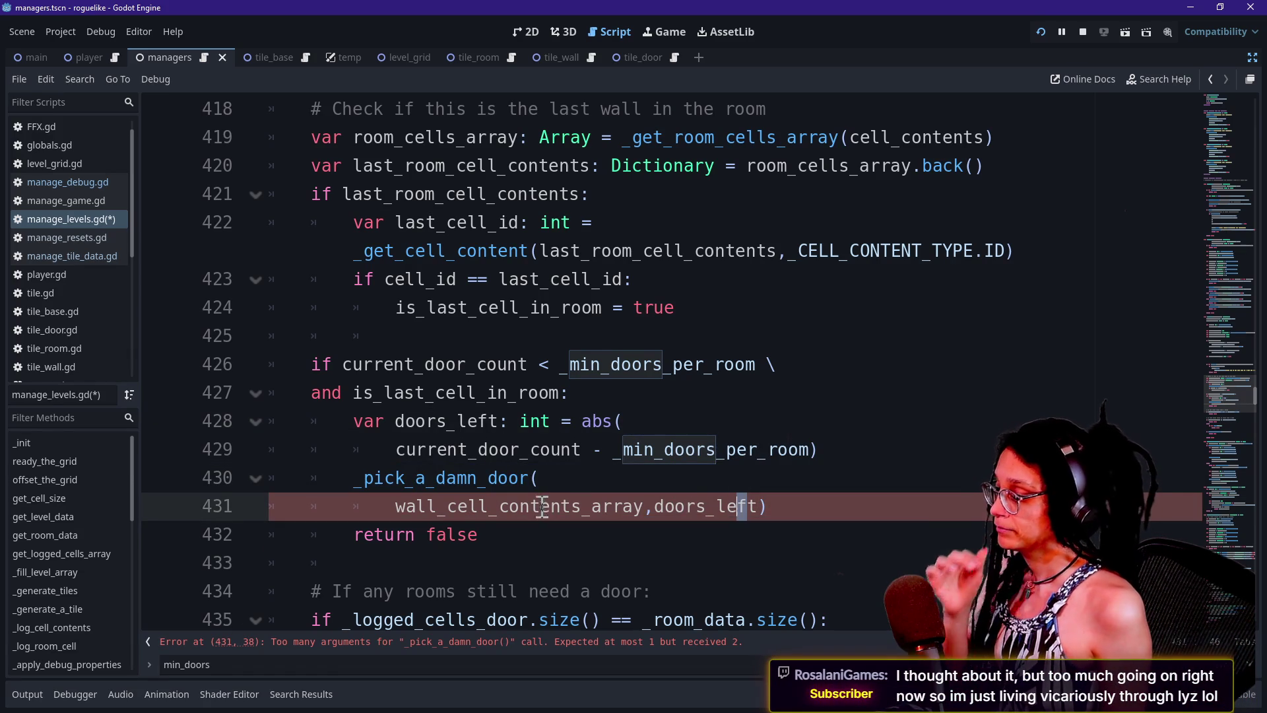
{"action": "left_click", "coordinate": [511, 487], "text": "ctrl"}
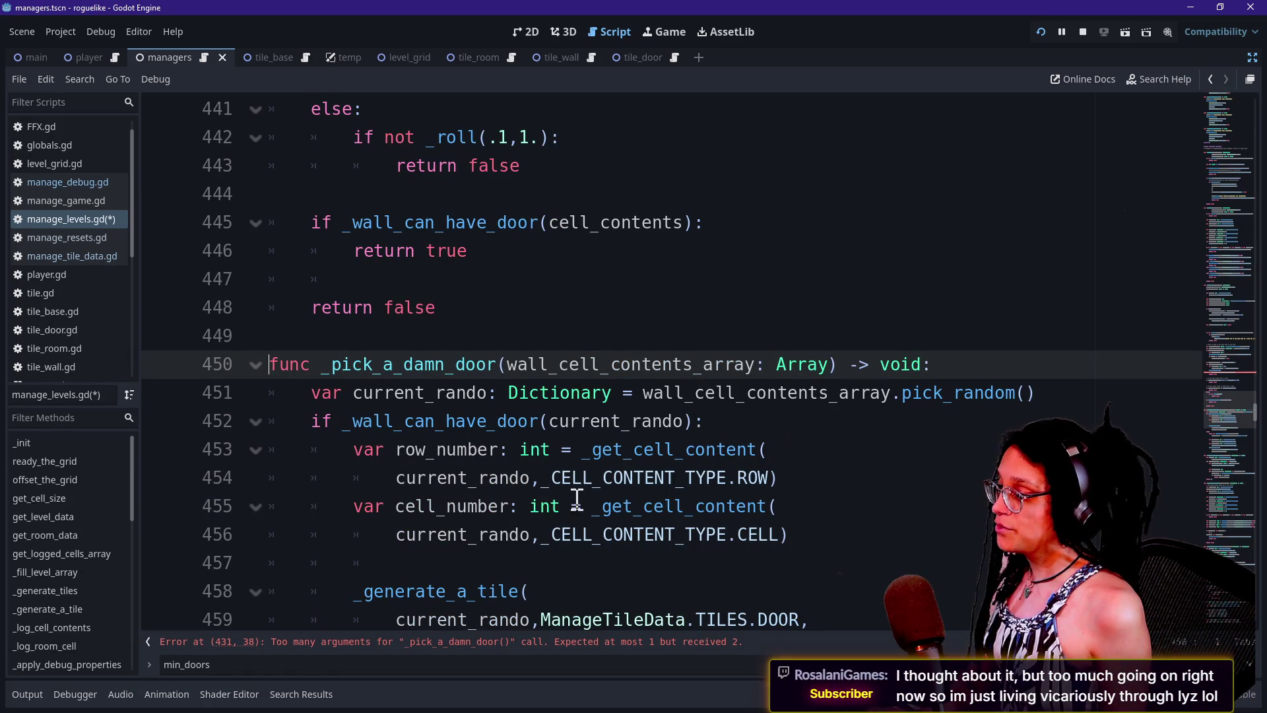
- Add a how_many: int parameter to _pick_a_damn_door
{"action": "left_click", "coordinate": [833, 364]}
{"action": "type", "text": ",how_many"}
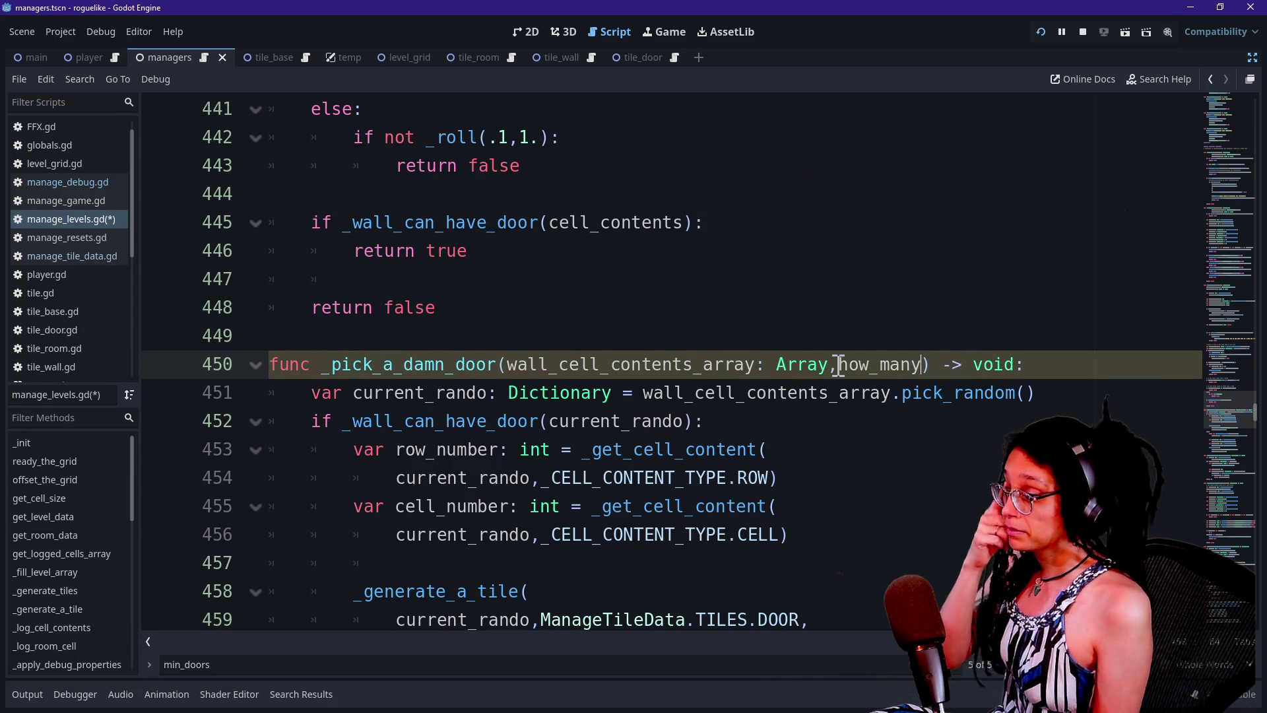
{"action": "type", "text": ": int"}
{"action": "left_click", "coordinate": [541, 389]}
{"action": "key", "text": "Down"}
{"action": "key", "text": "Down"}
{"action": "key", "text": "Down"}
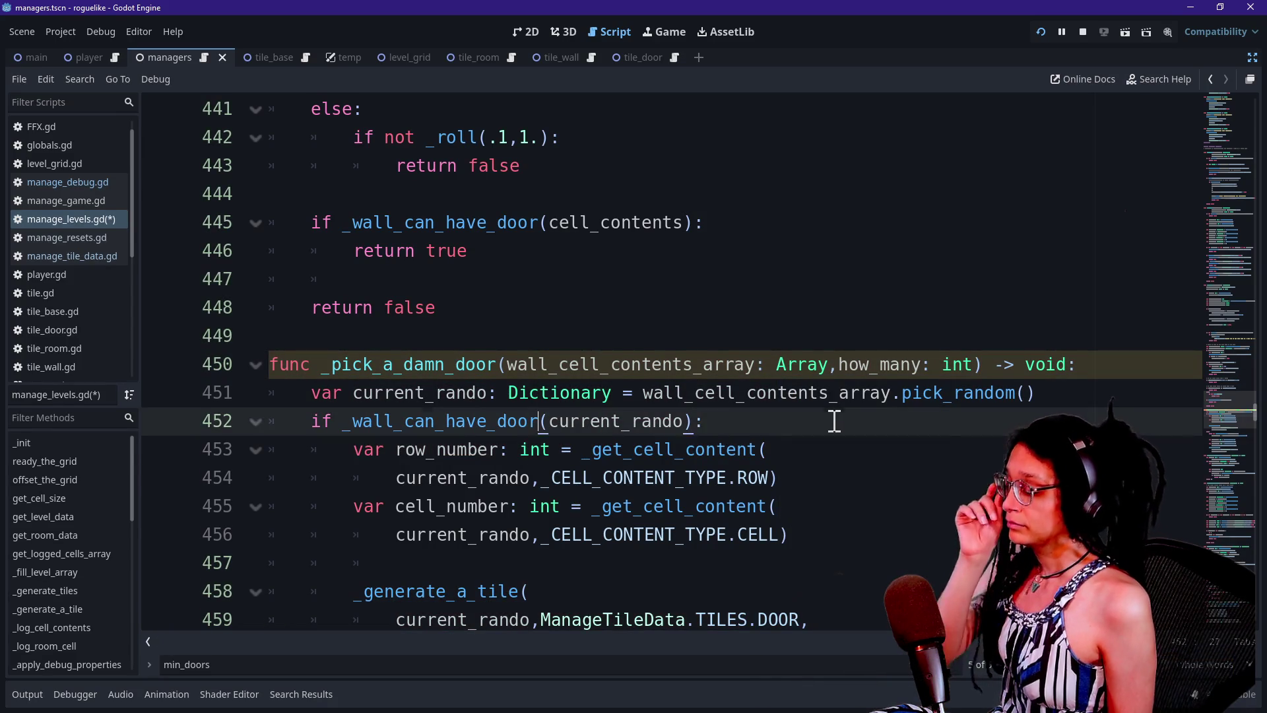
{"action": "key", "text": "Down"}
{"action": "key", "text": "Down"}
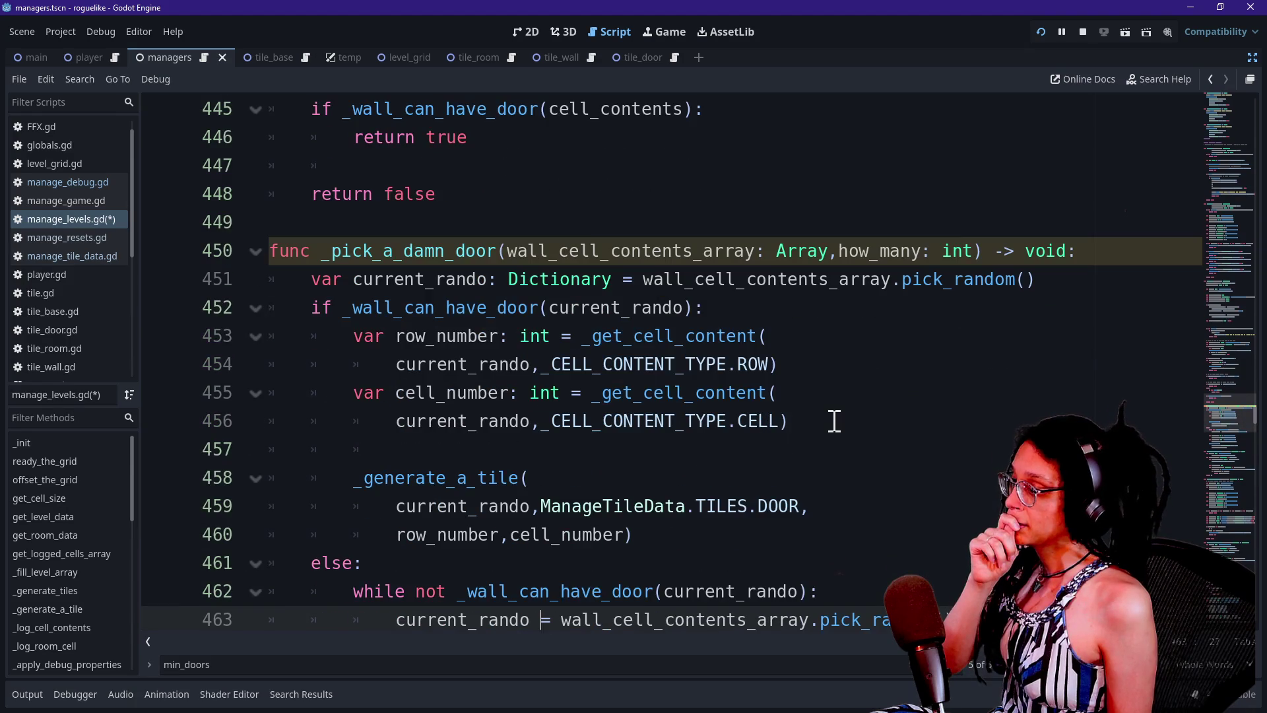
- Indent the whole _pick_a_damn_door body one level deeper
{"action": "left_click_drag", "start_coordinate": [396, 315], "coordinate": [581, 587]}
{"action": "scroll", "coordinate": [580, 588], "scroll_direction": "down", "scroll_amount": 1}
{"action": "left_click", "coordinate": [583, 571]}
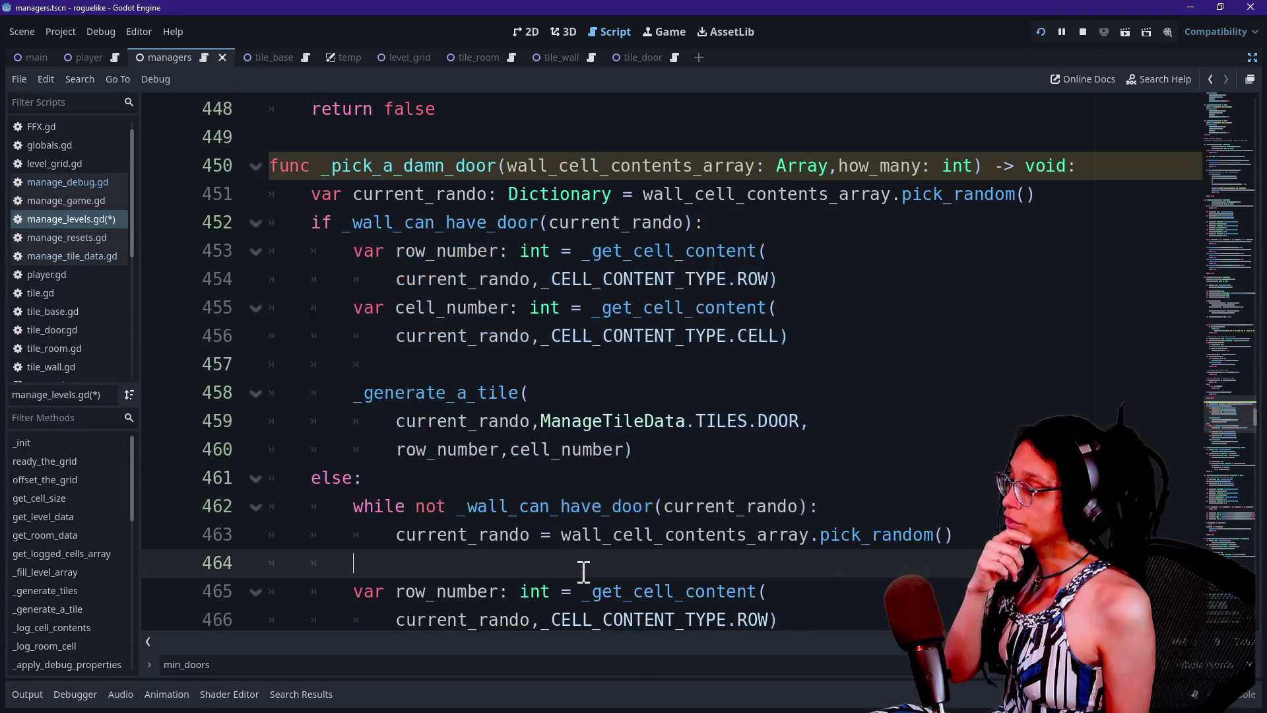
{"action": "scroll", "coordinate": [581, 565], "scroll_direction": "down", "scroll_amount": 1}
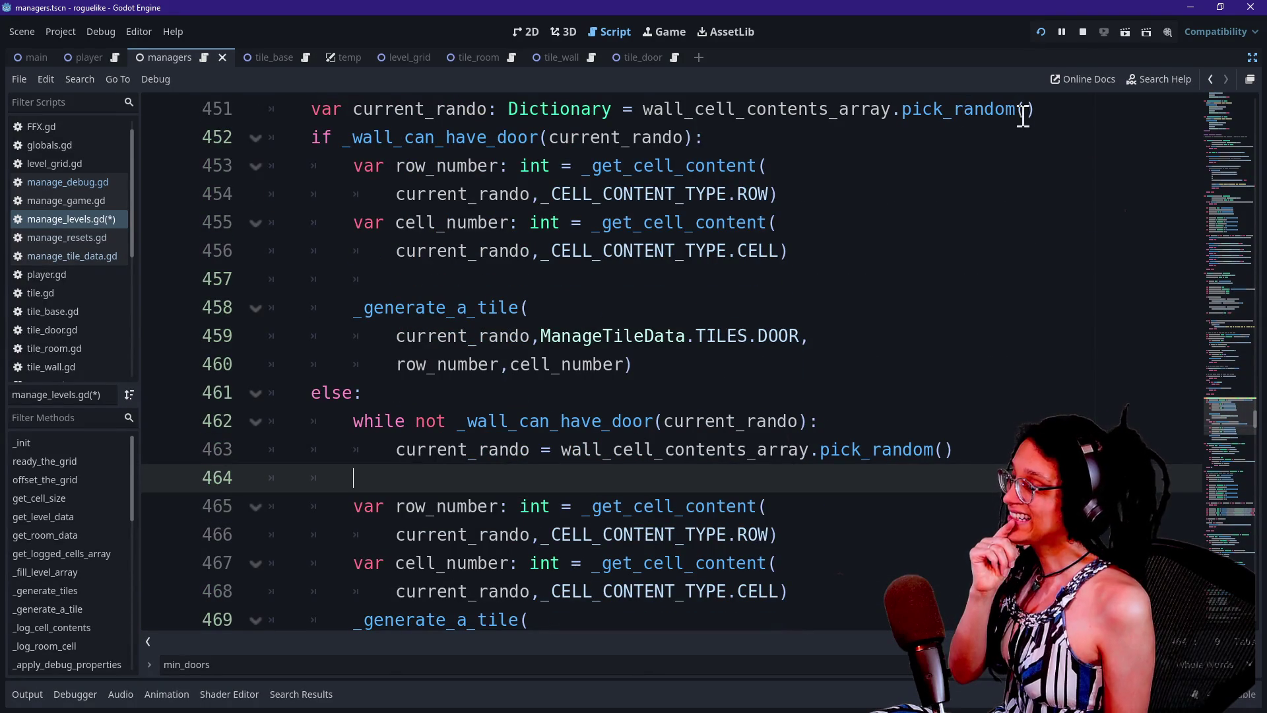
{"action": "left_click", "coordinate": [315, 140]}
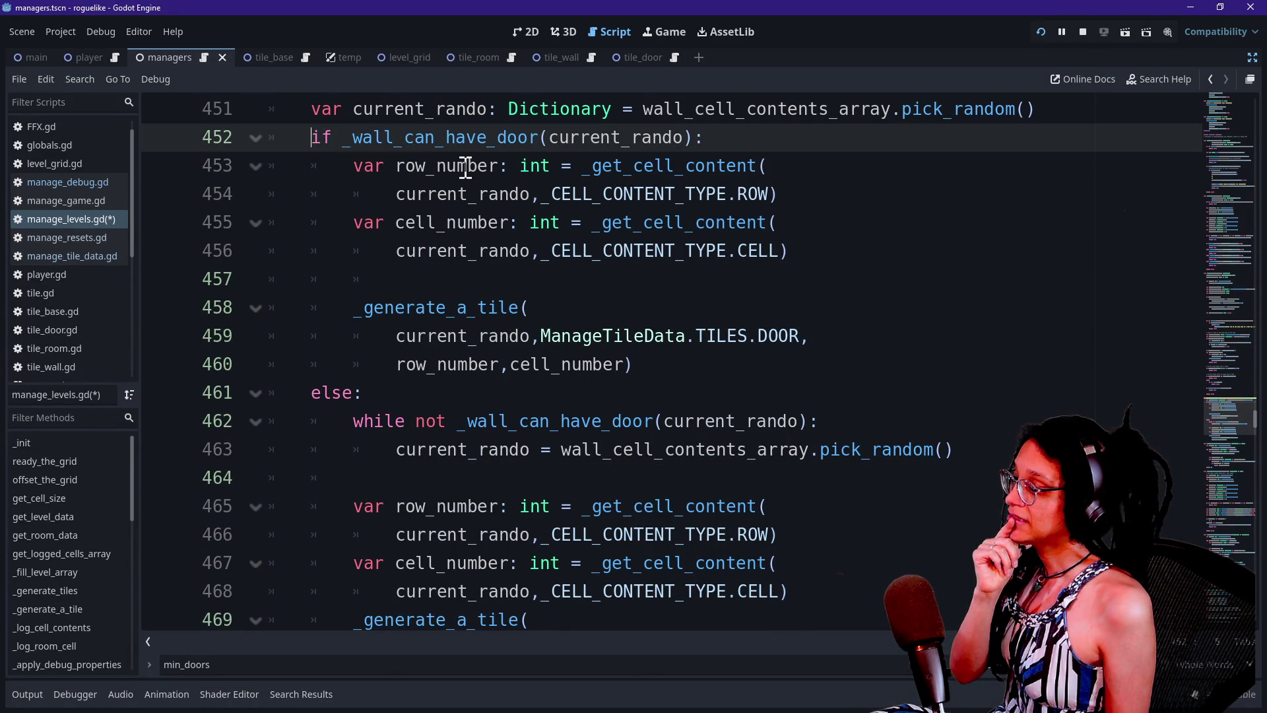
{"action": "left_click", "coordinate": [509, 365], "text": "shift"}
{"action": "scroll", "coordinate": [505, 508], "scroll_direction": "down", "scroll_amount": 2}
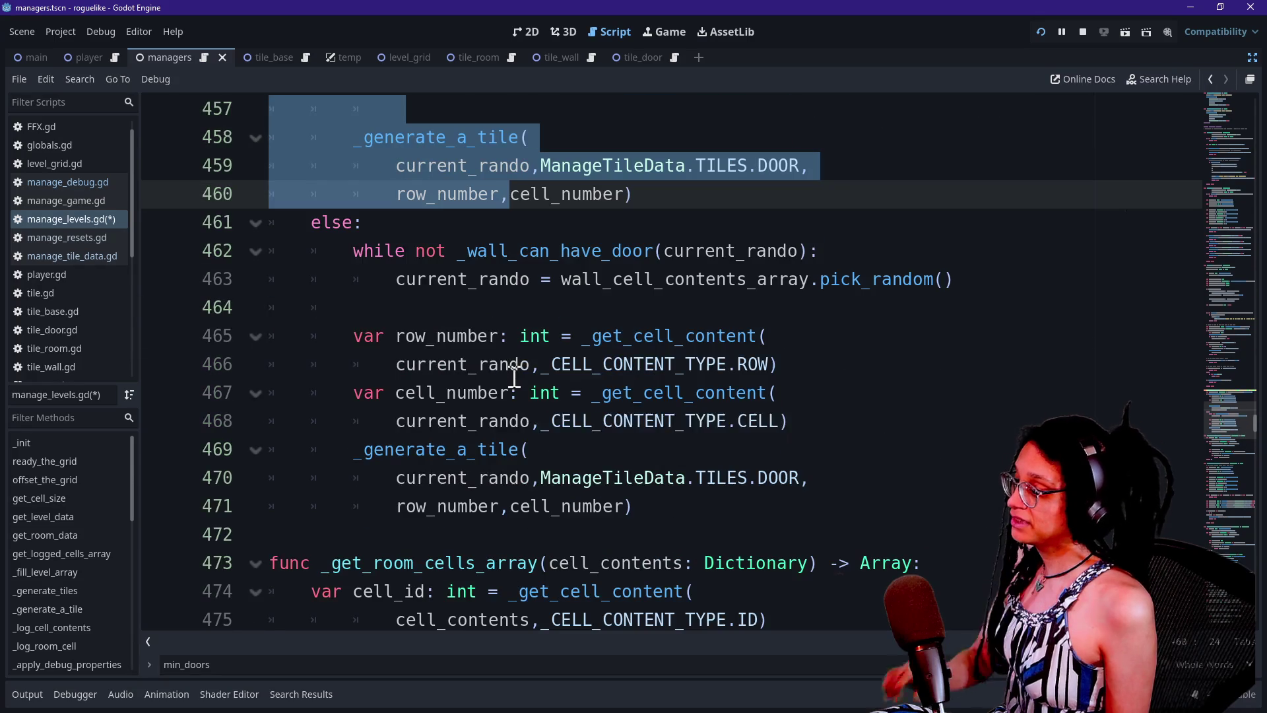
{"action": "left_click", "coordinate": [490, 509], "text": "shift"}
{"action": "scroll", "coordinate": [489, 511], "scroll_direction": "up", "scroll_amount": 4}
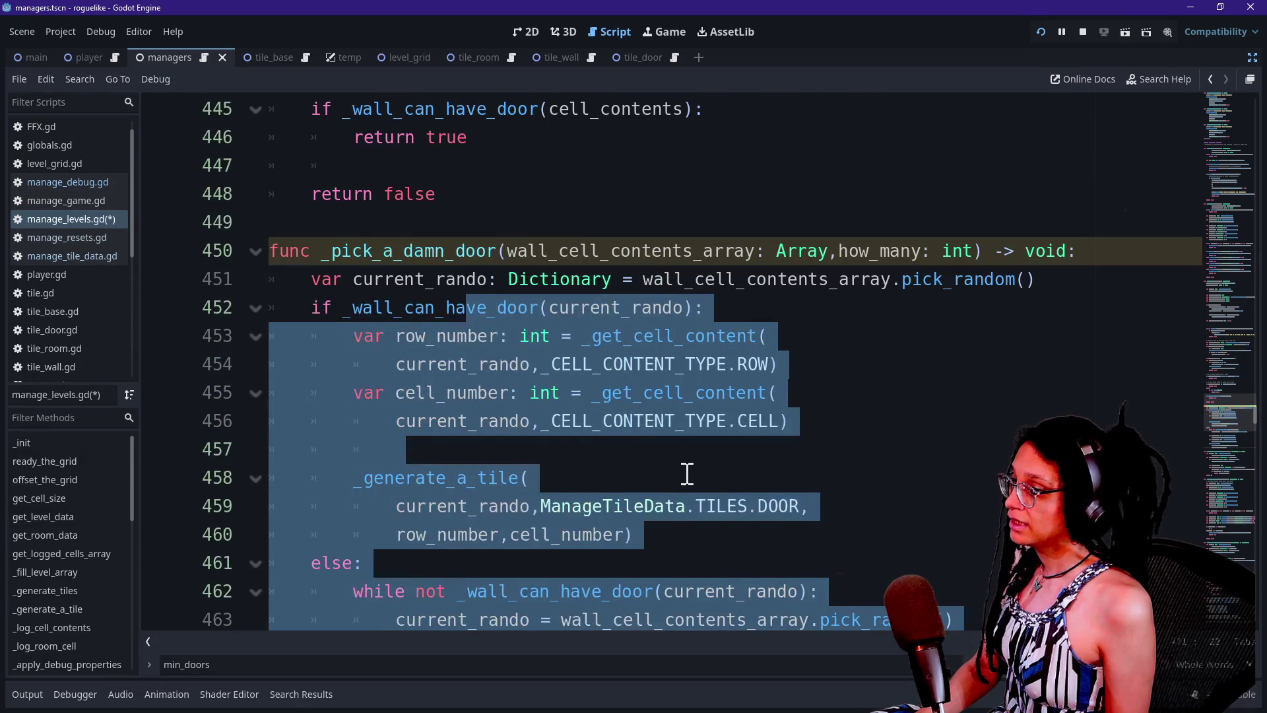
{"action": "key", "text": "Tab"}
- Wrap the body in 'for i: int in range(how_many):' and run the project with F5
{"action": "left_click", "coordinate": [1038, 287]}
{"action": "key", "text": "Return"}
{"action": "type", "text": "f"}
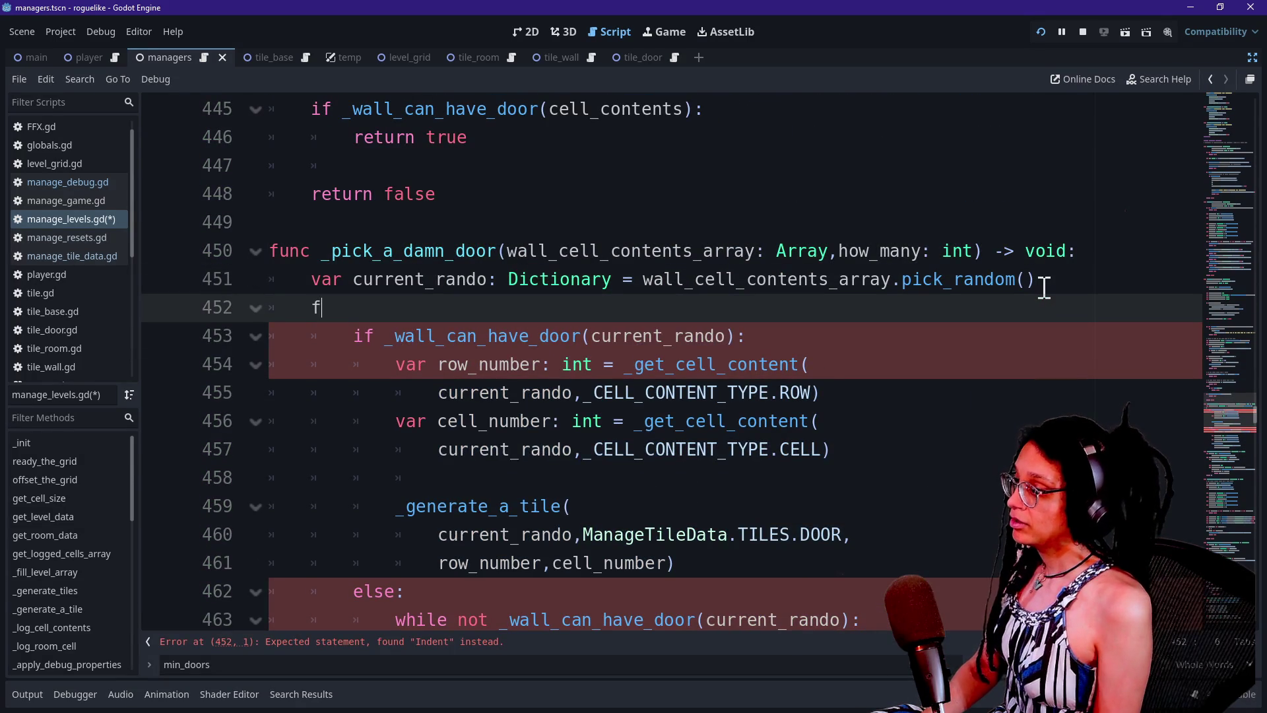
{"action": "key", "text": "BackSpace"}
{"action": "key", "text": "BackSpace"}
{"action": "type", "text": "or i"}
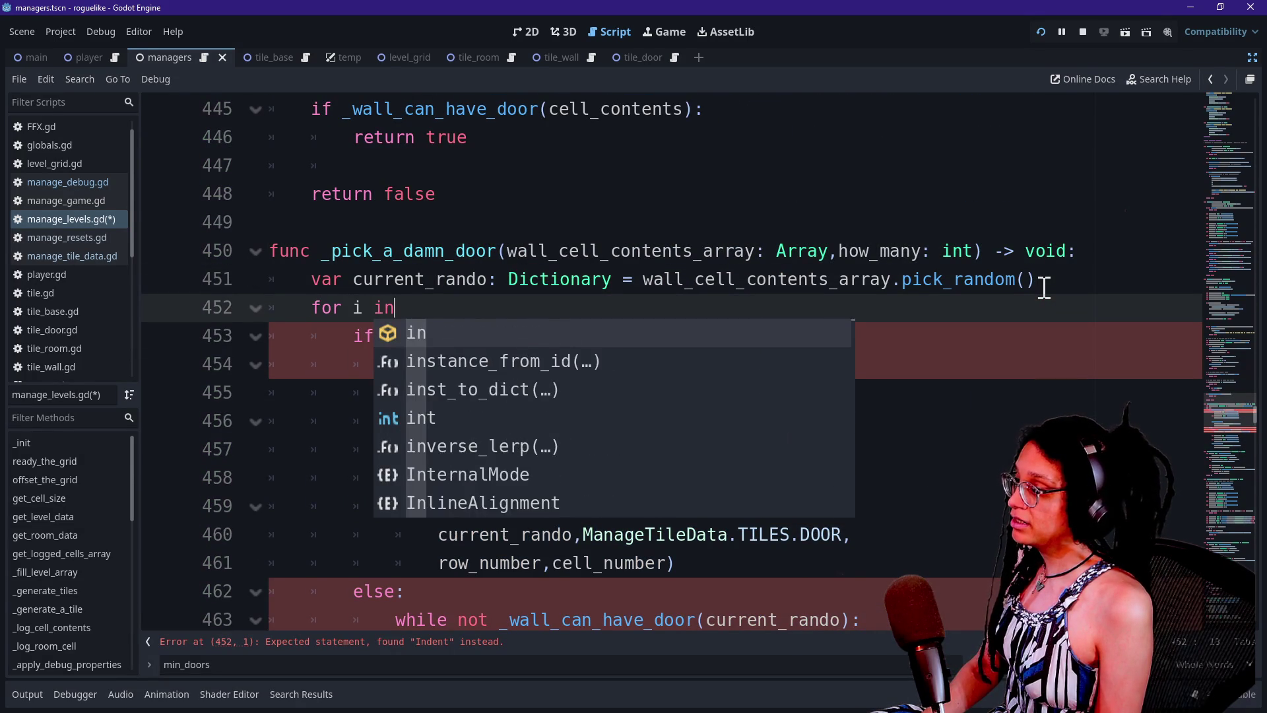
{"action": "type", "text": ":"}
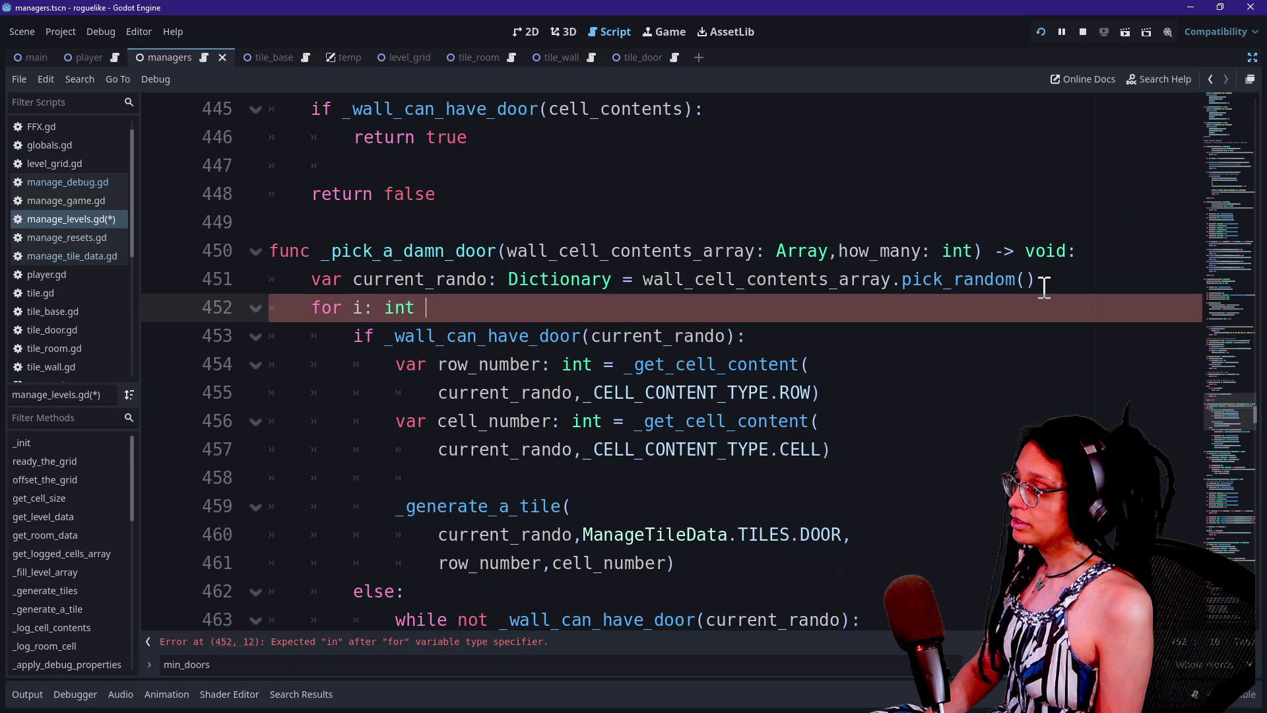
{"action": "scroll", "coordinate": [1044, 287], "scroll_direction": "down", "scroll_amount": 5}
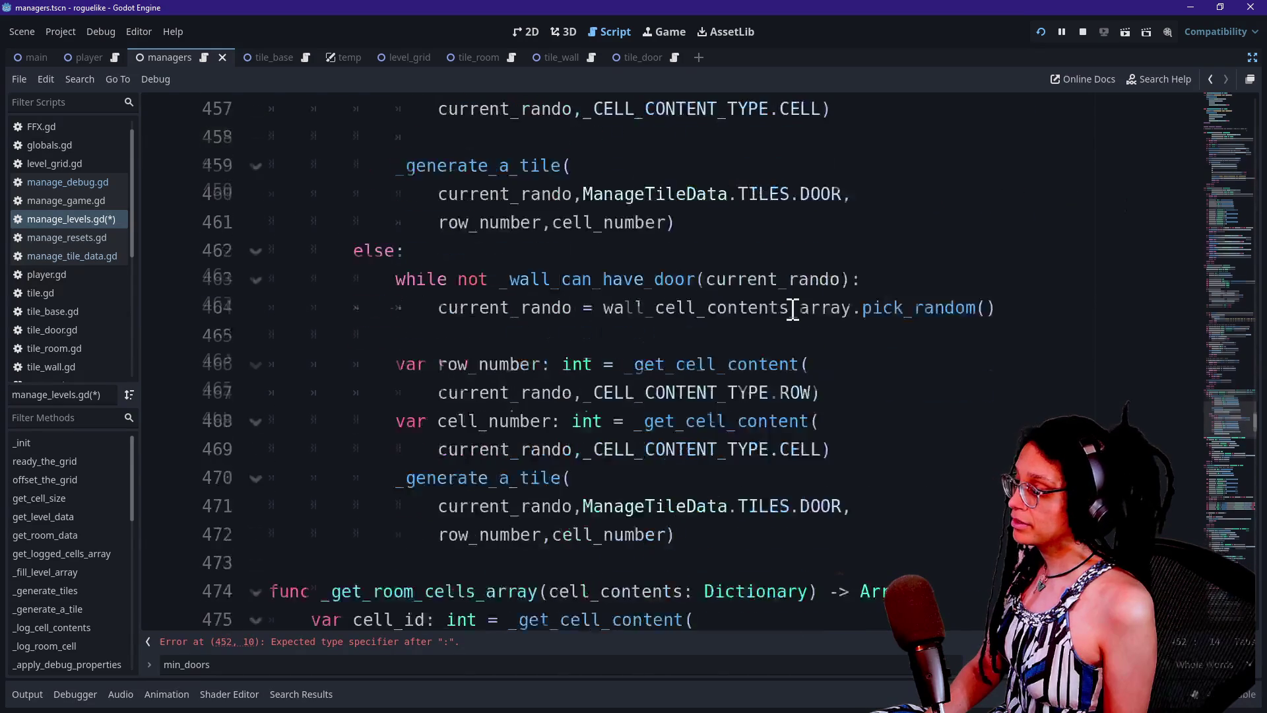
{"action": "scroll", "coordinate": [653, 350], "scroll_direction": "up", "scroll_amount": 5}
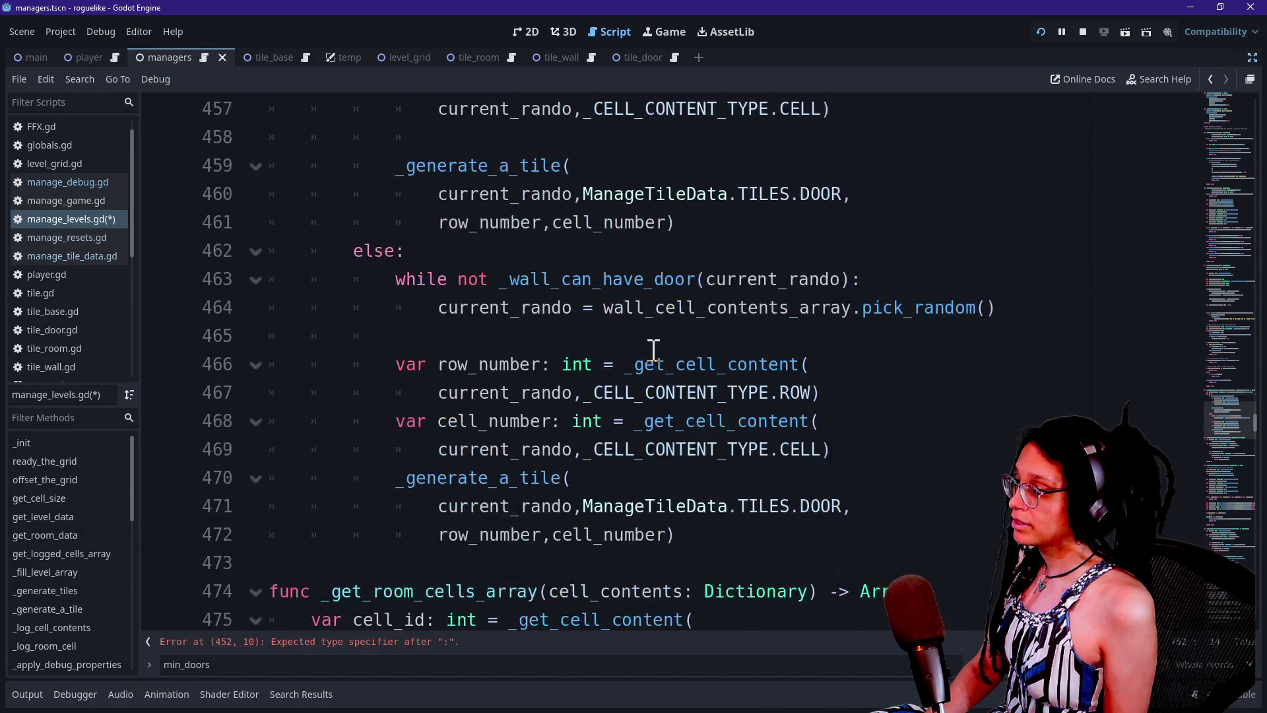
{"action": "scroll", "coordinate": [654, 349], "scroll_direction": "down", "scroll_amount": 2}
{"action": "scroll", "coordinate": [653, 350], "scroll_direction": "up", "scroll_amount": 1}
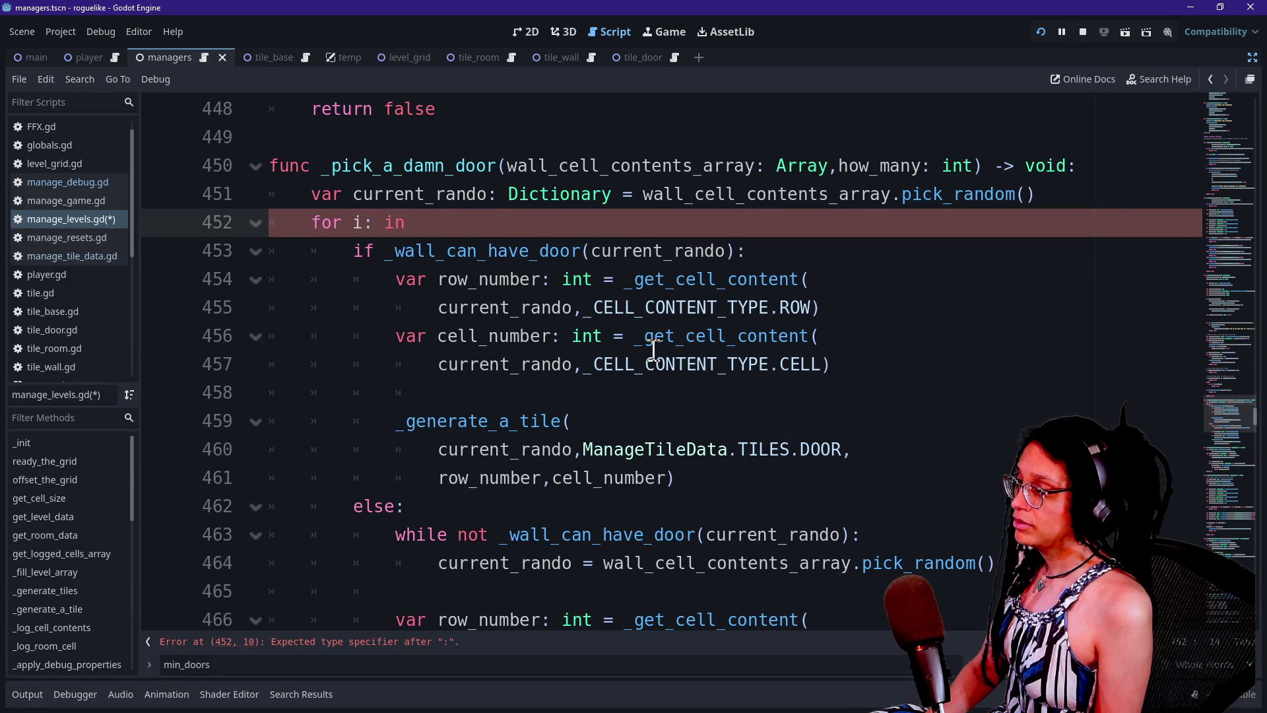
{"action": "type", "text": "nt in"}
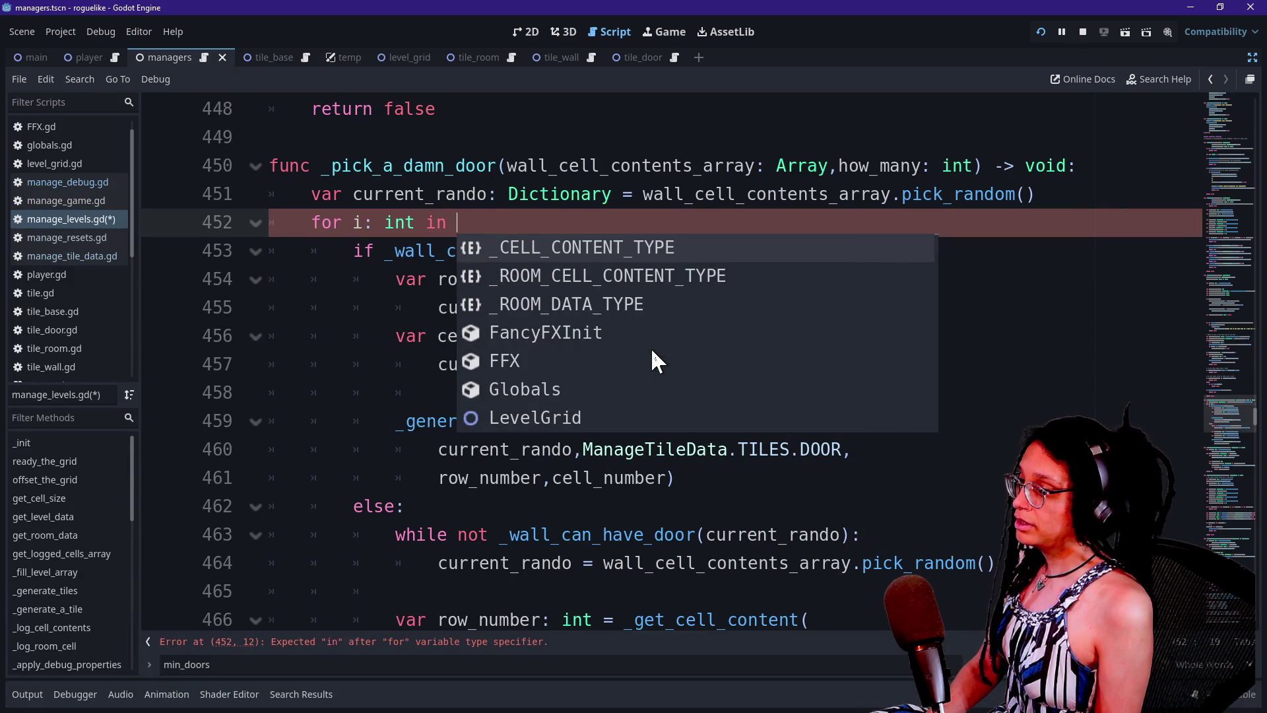
{"action": "type", "text": " h"}
{"action": "key", "text": "BackSpace"}
{"action": "type", "text": "r"}
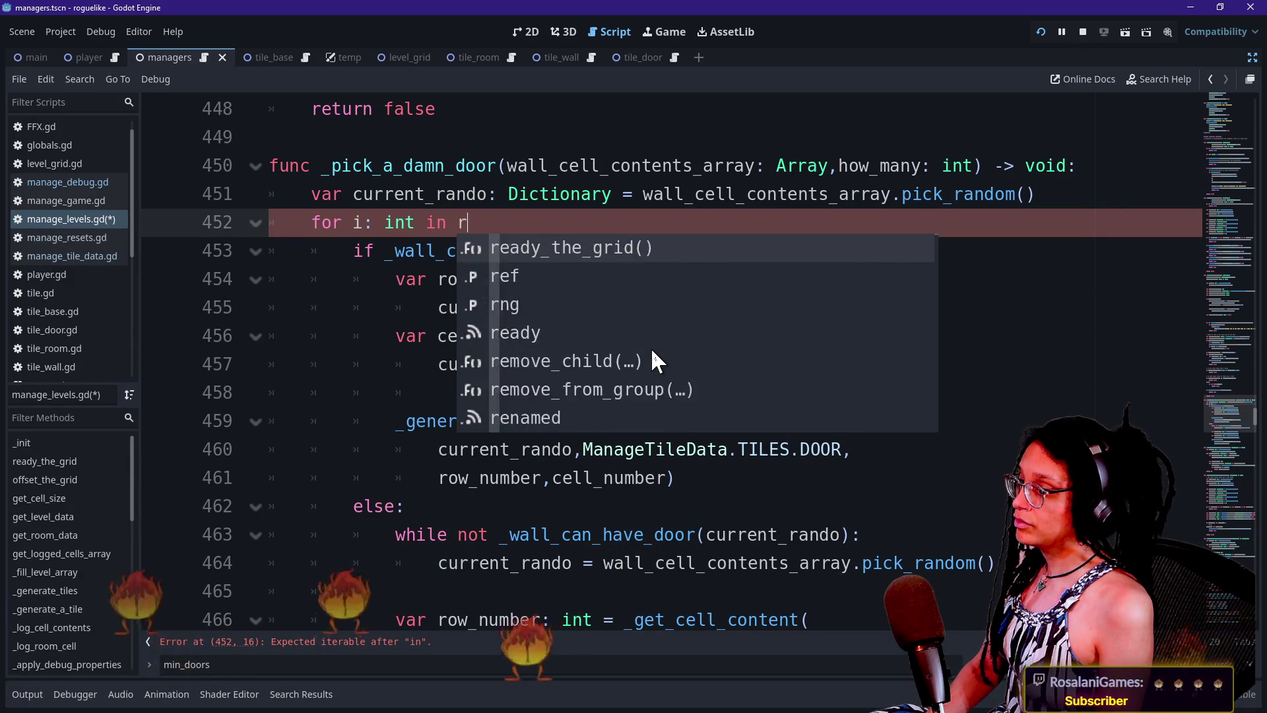
{"action": "type", "text": "ange(how_many)"}
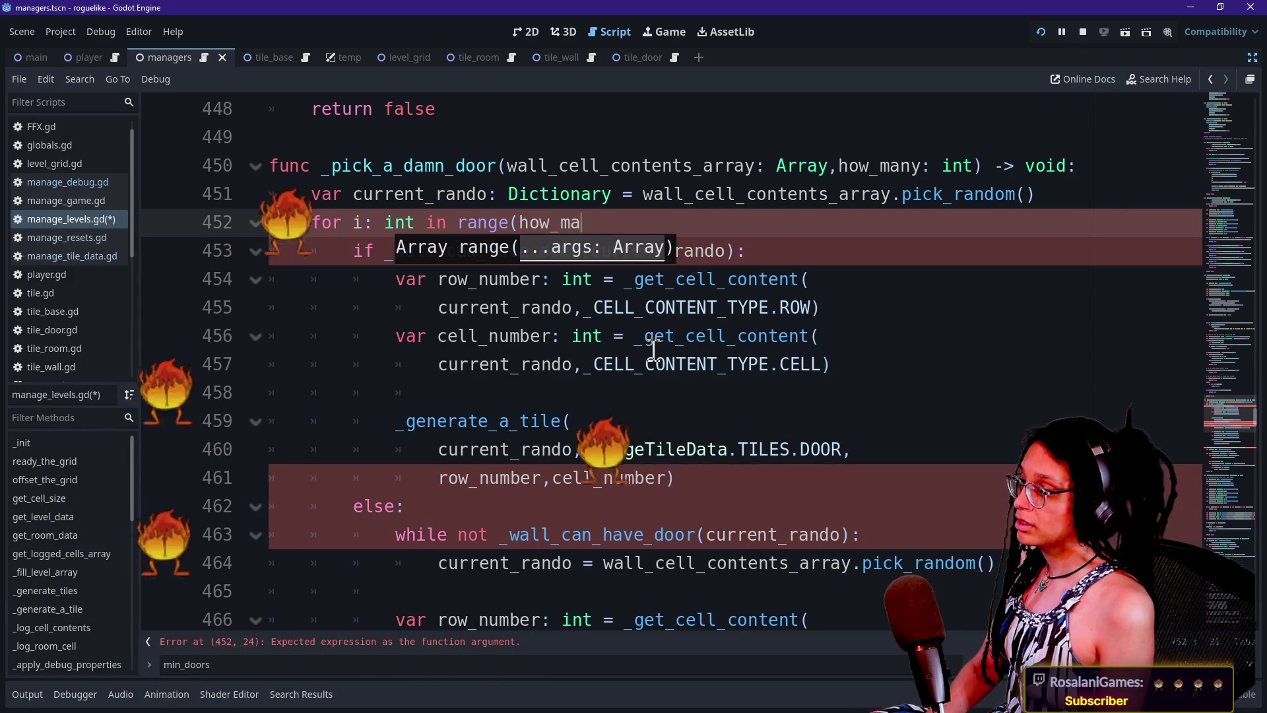
{"action": "type", "text": ":"}
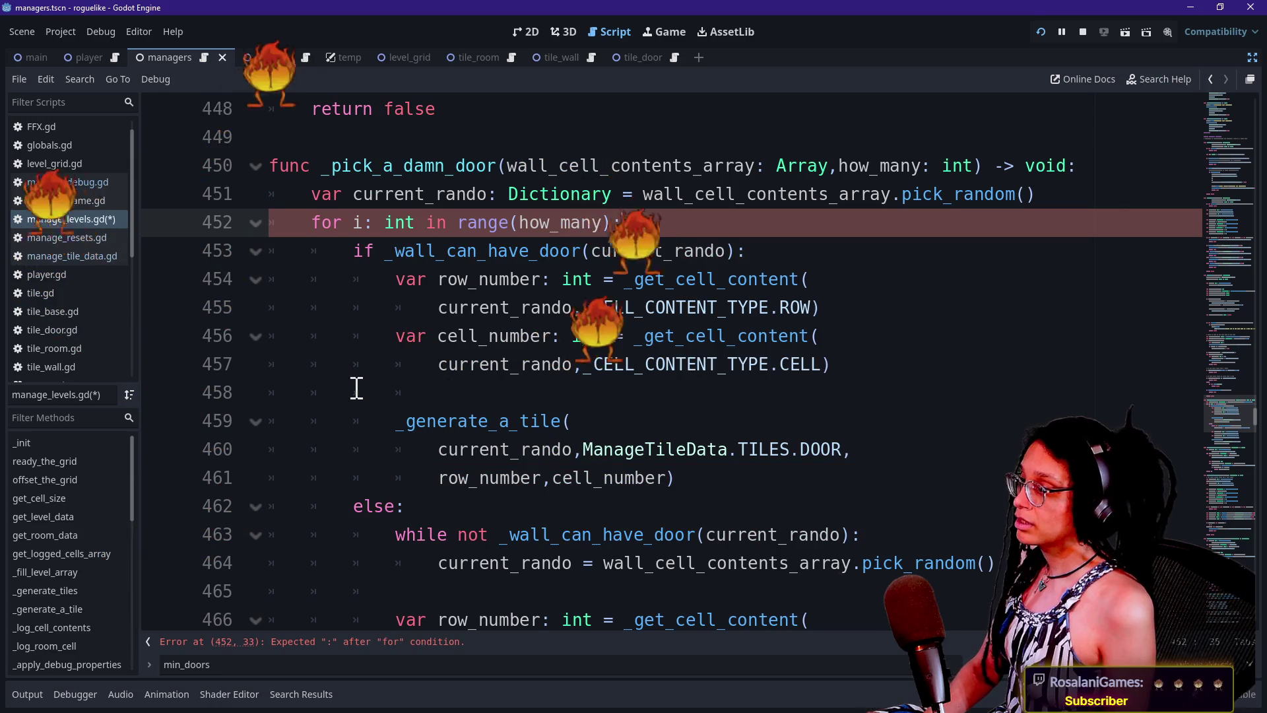
{"action": "key", "text": "F5"}
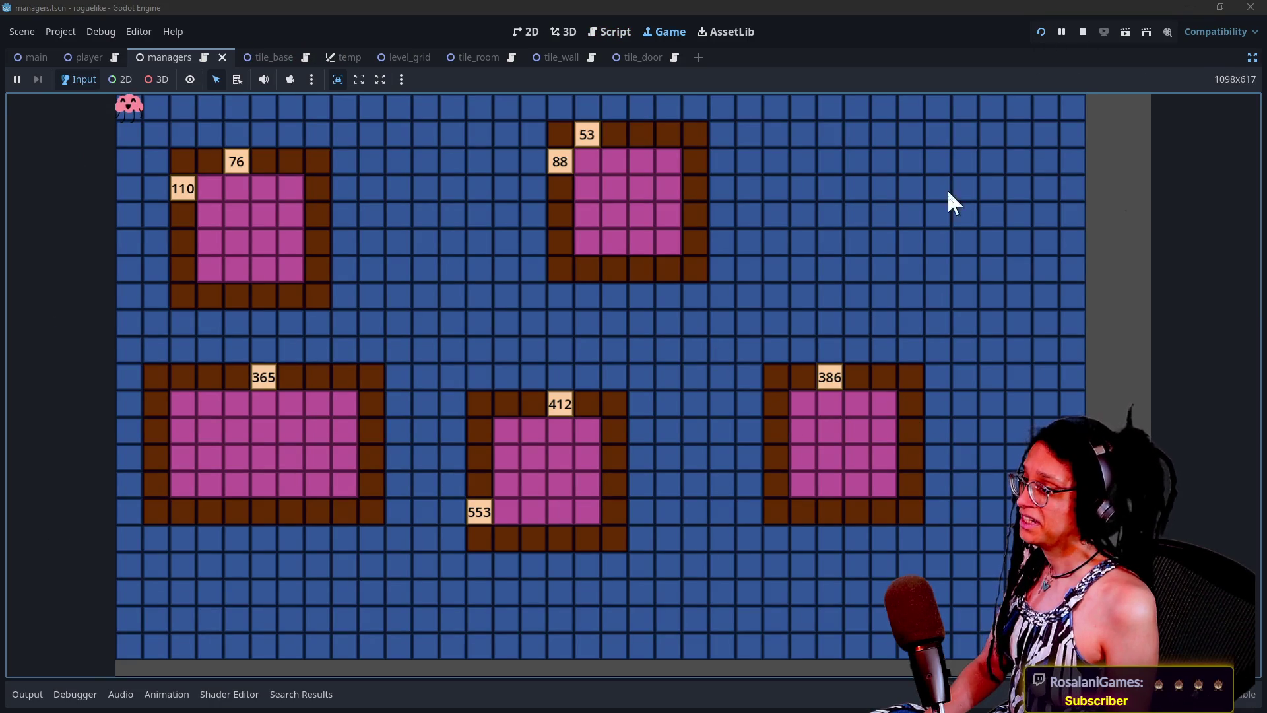
- Stop the test run and remove the leftover line under the door check in manage_levels.gd
{"action": "key", "text": "F8"}
{"action": "key", "text": "ctrl+F3"}
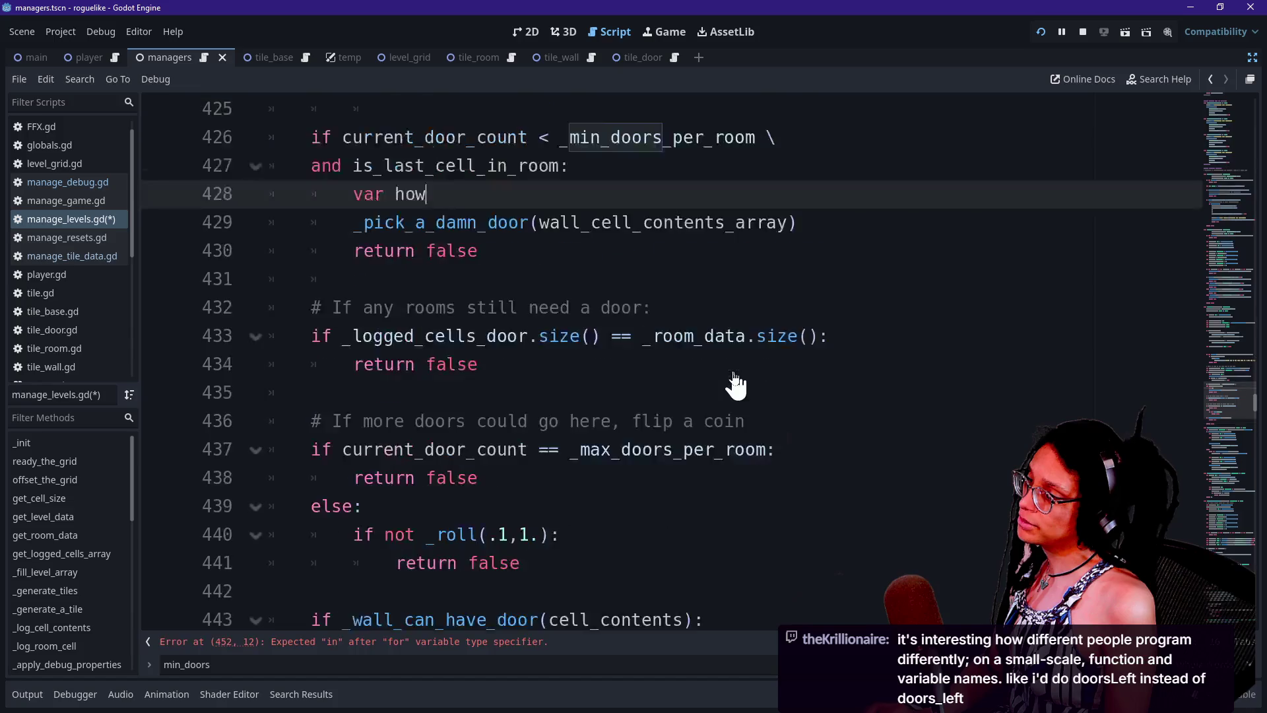
{"action": "key", "text": "BackSpace"}
{"action": "key", "text": "BackSpace"}
{"action": "key", "text": "BackSpace"}
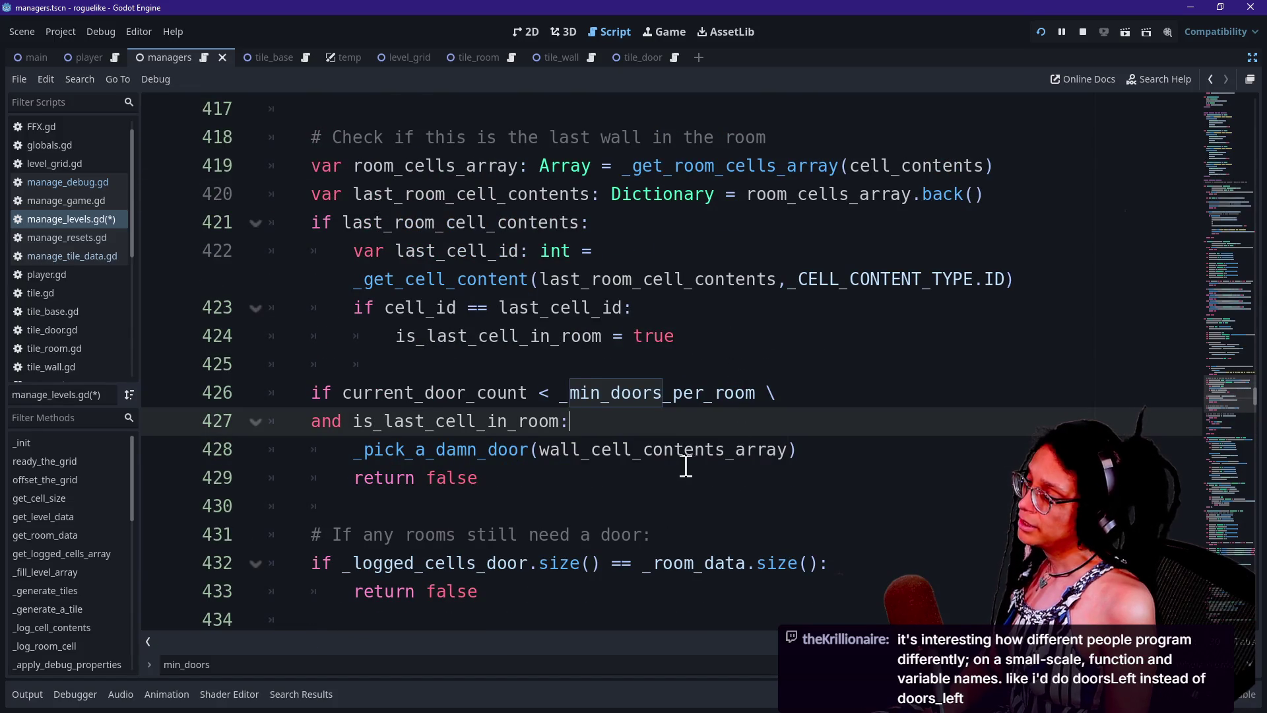
- Jump to the _pick_a_damn_door definition and search the script for '_pick_a'
{"action": "left_click", "coordinate": [511, 452], "text": "ctrl"}
{"action": "scroll", "coordinate": [809, 470], "scroll_direction": "down", "scroll_amount": 3}
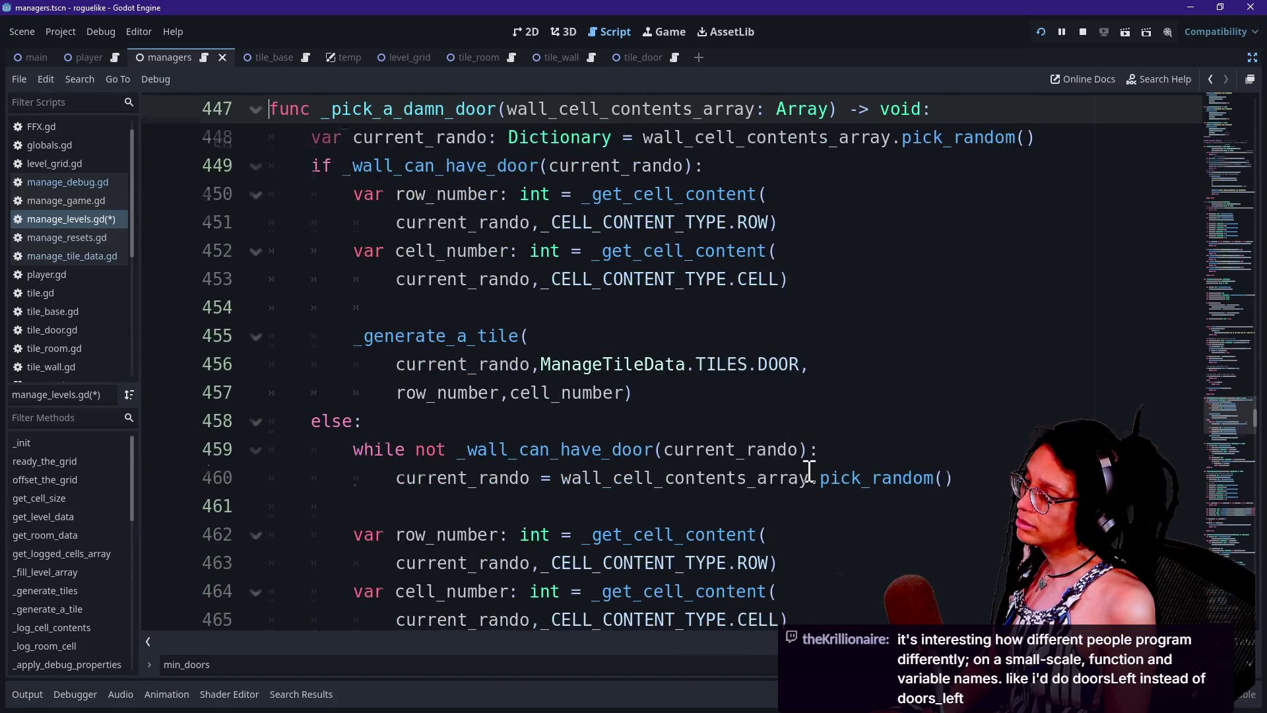
{"action": "scroll", "coordinate": [809, 469], "scroll_direction": "up", "scroll_amount": 7}
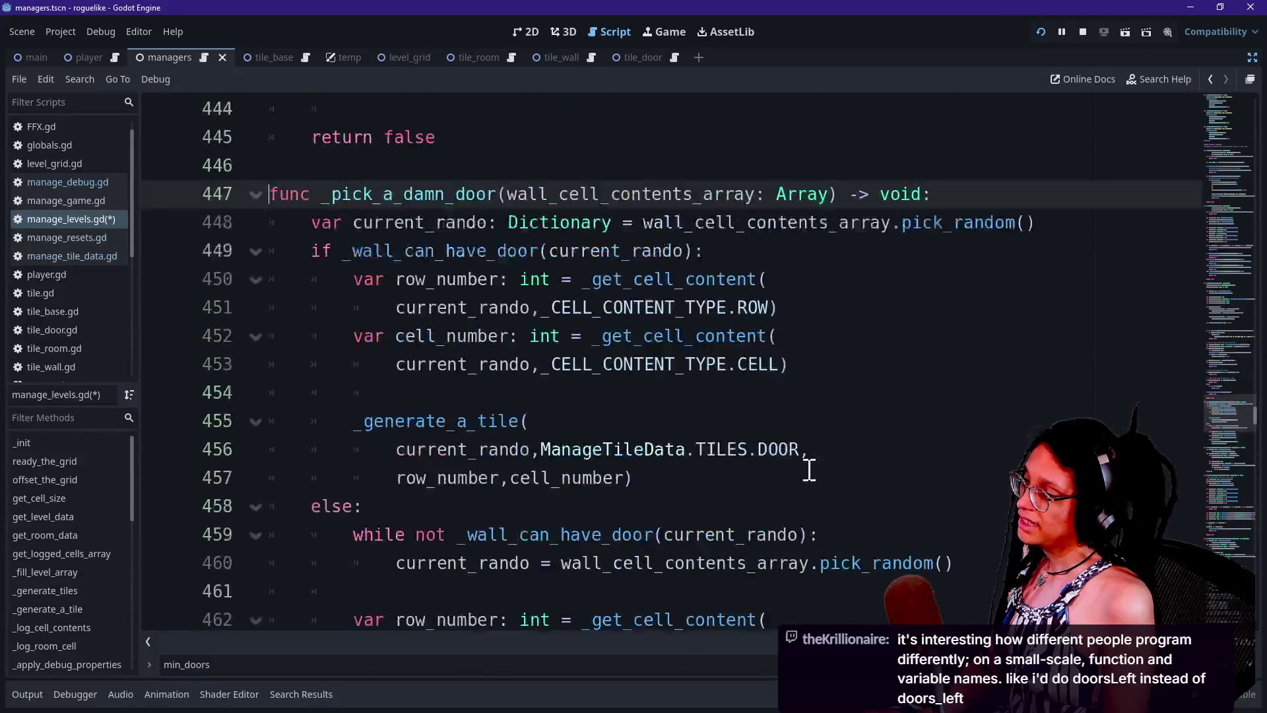
{"action": "scroll", "coordinate": [809, 470], "scroll_direction": "down", "scroll_amount": 7}
{"action": "scroll", "coordinate": [810, 469], "scroll_direction": "up", "scroll_amount": 15}
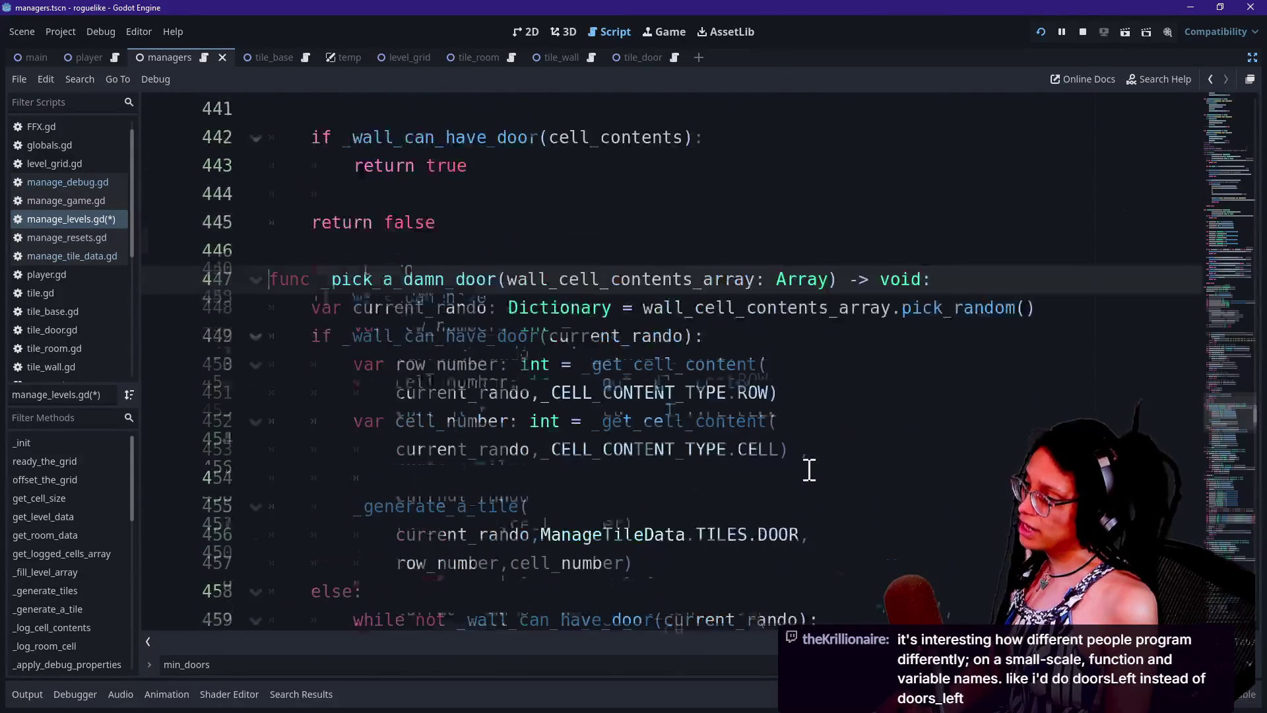
{"action": "scroll", "coordinate": [809, 470], "scroll_direction": "up", "scroll_amount": 2}
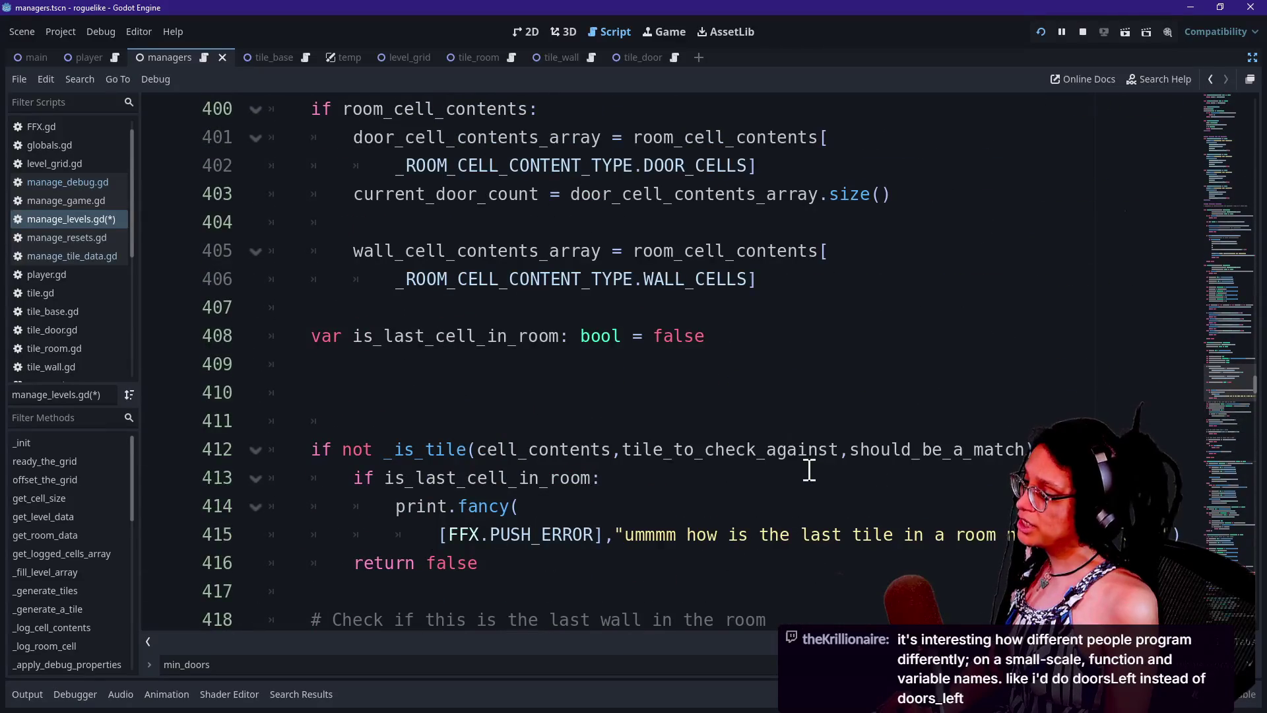
{"action": "scroll", "coordinate": [810, 470], "scroll_direction": "up", "scroll_amount": 8}
{"action": "key", "text": "ctrl+f"}
{"action": "type", "text": "_pick_a"}
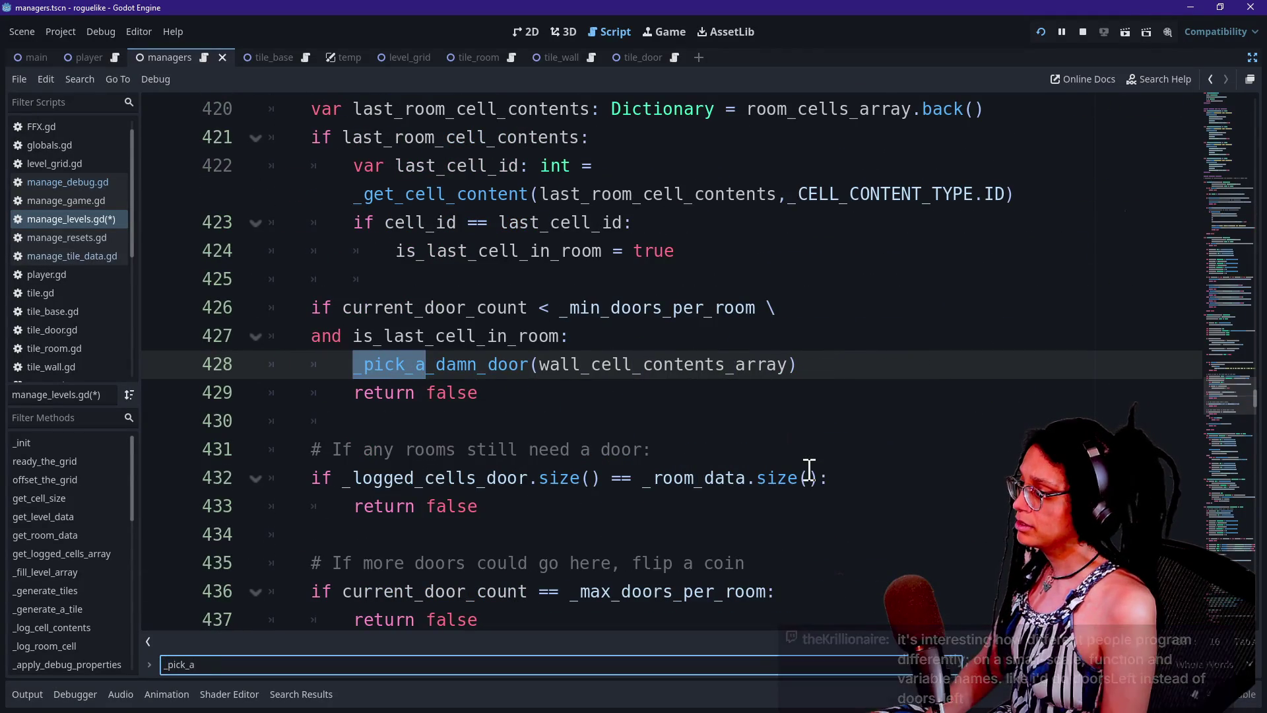
{"action": "left_click", "coordinate": [433, 425]}
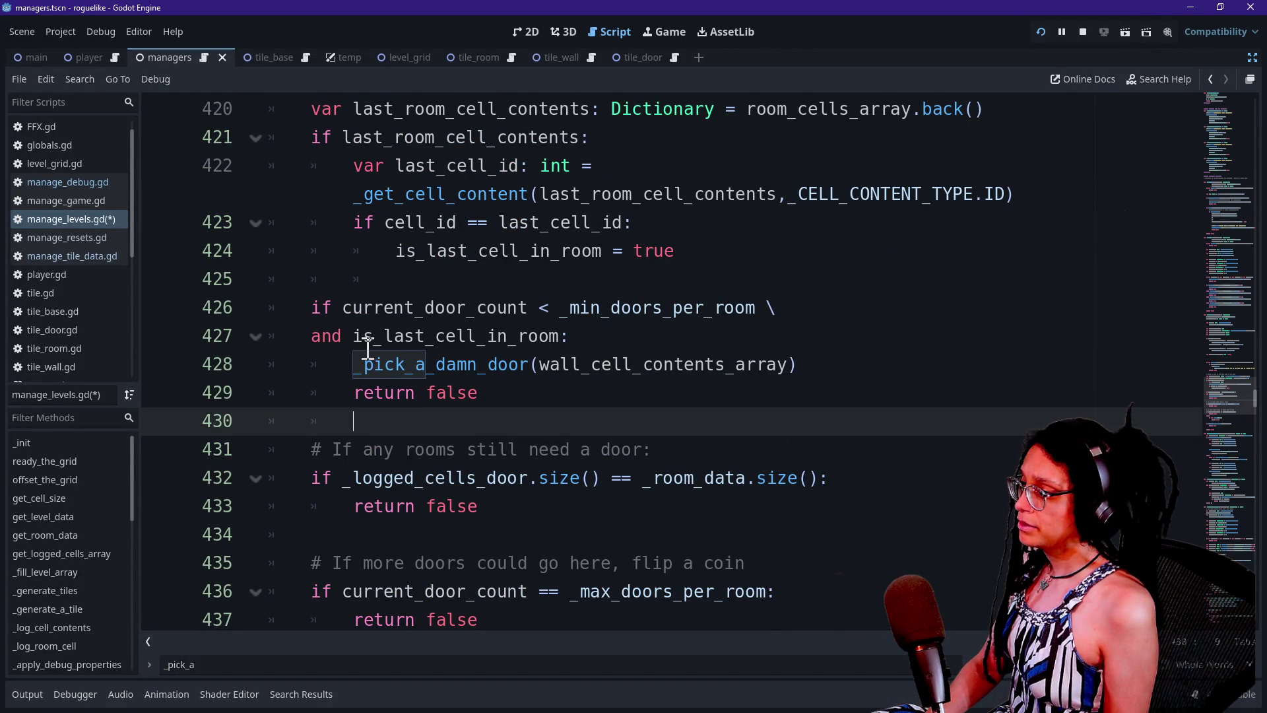
- Select the minimum doors condition on lines 426–427 and place the caret after it
{"action": "left_click_drag", "start_coordinate": [323, 312], "coordinate": [574, 336]}
{"action": "left_click", "coordinate": [602, 330]}
{"action": "left_click_drag", "start_coordinate": [276, 309], "coordinate": [676, 339]}
{"action": "left_click", "coordinate": [676, 340]}
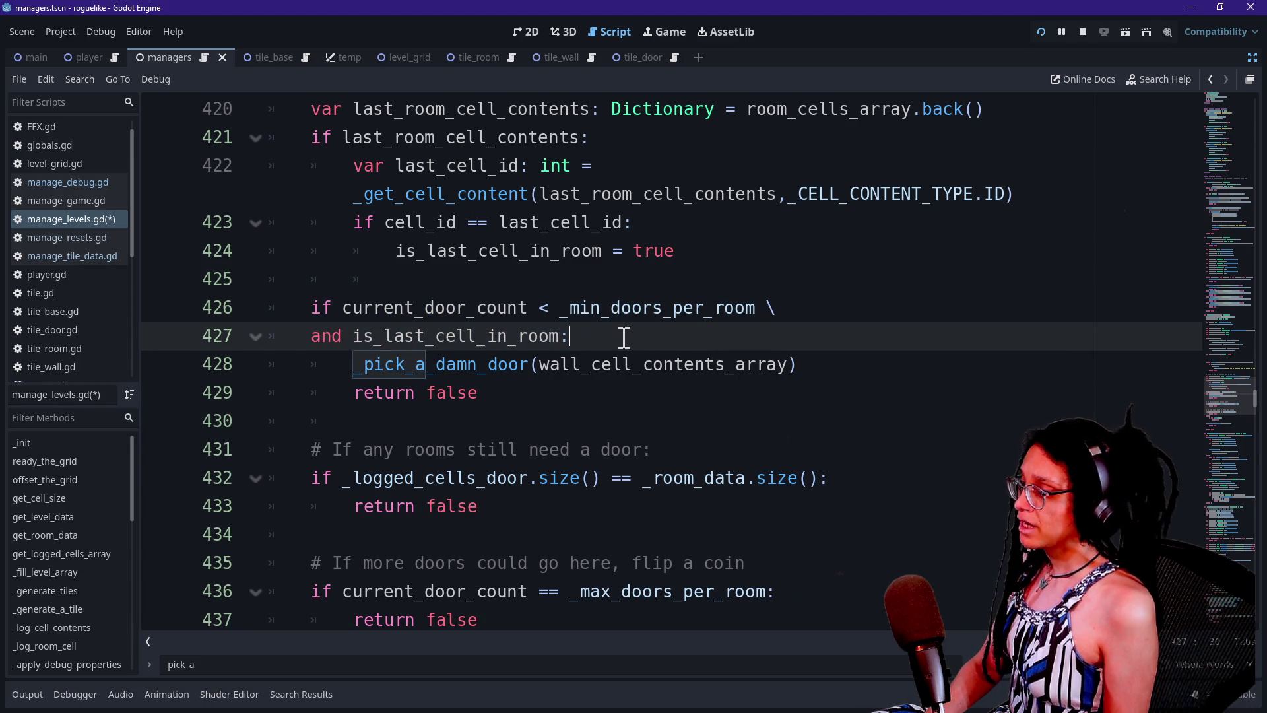
{"action": "scroll", "coordinate": [623, 340], "scroll_direction": "up", "scroll_amount": 1}
{"action": "scroll", "coordinate": [339, 368], "scroll_direction": "up", "scroll_amount": 3}
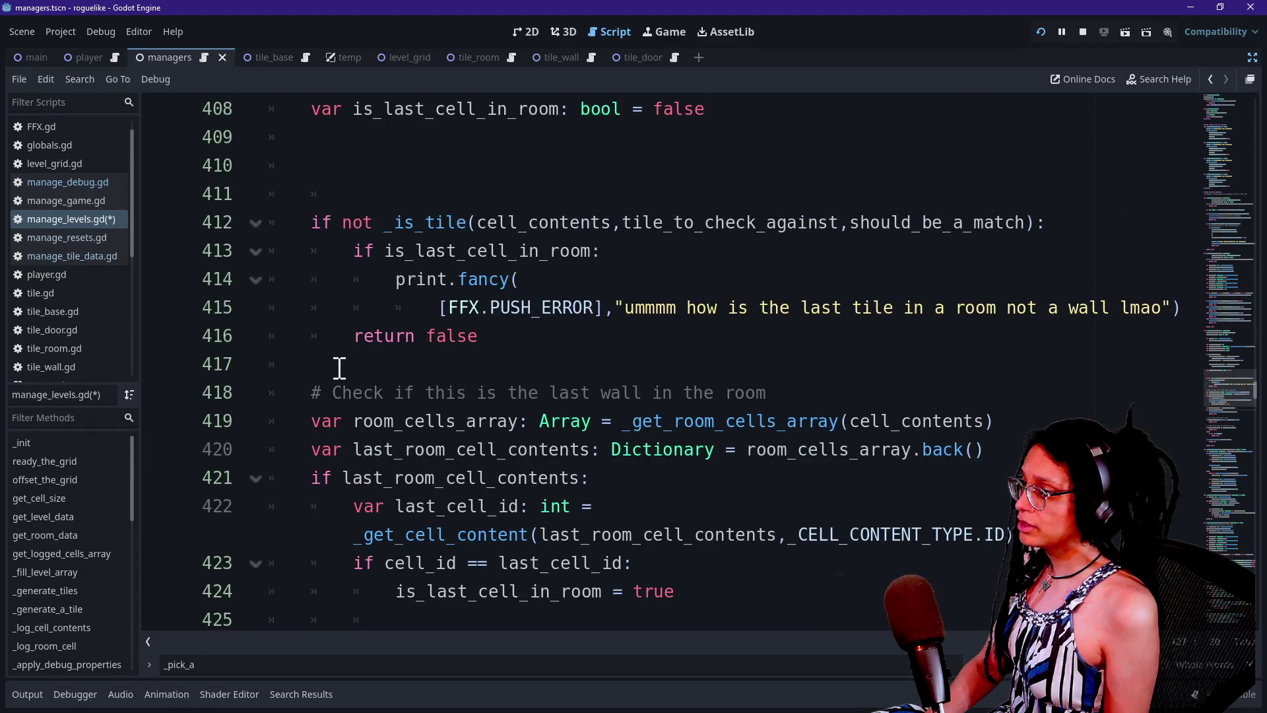
{"action": "scroll", "coordinate": [339, 368], "scroll_direction": "up", "scroll_amount": 2}
- Delete the extra blank lines below is_last_cell_in_room and add a line above _pick_a_damn_door
{"action": "left_click", "coordinate": [376, 331]}
{"action": "key", "text": "BackSpace"}
{"action": "key", "text": "BackSpace"}
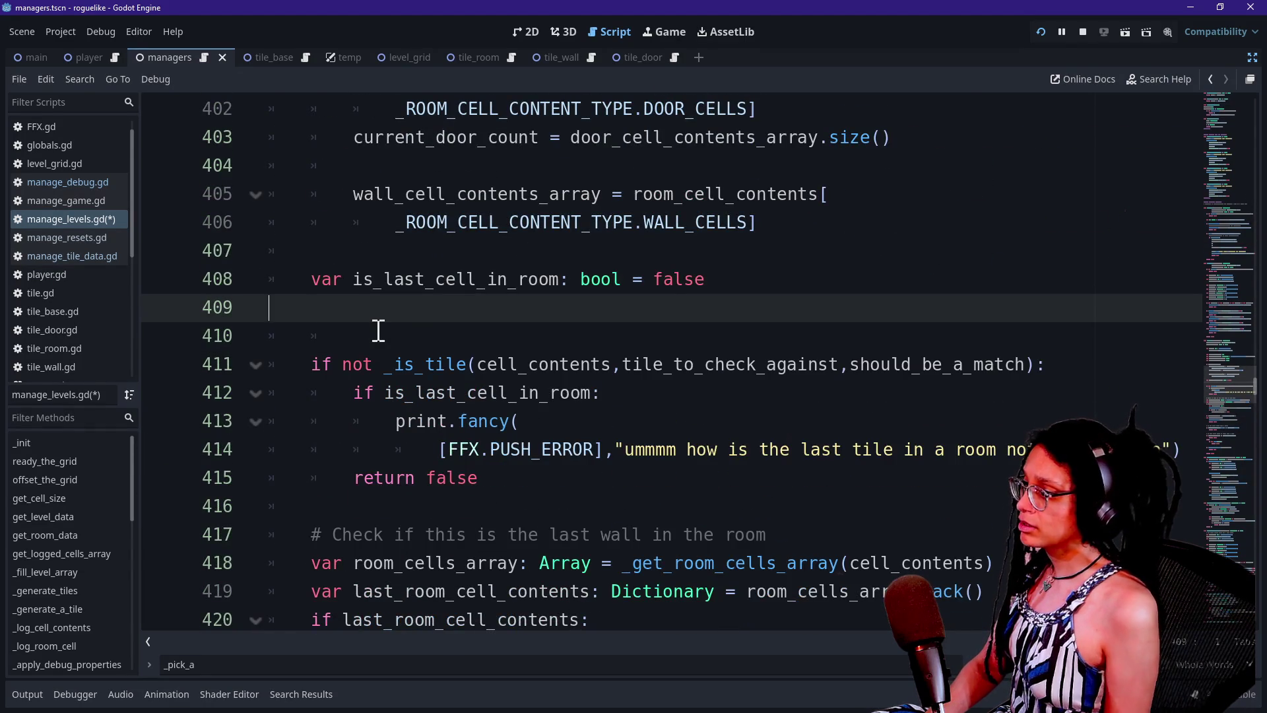
{"action": "scroll", "coordinate": [378, 330], "scroll_direction": "up", "scroll_amount": 3}
{"action": "scroll", "coordinate": [379, 330], "scroll_direction": "down", "scroll_amount": 13}
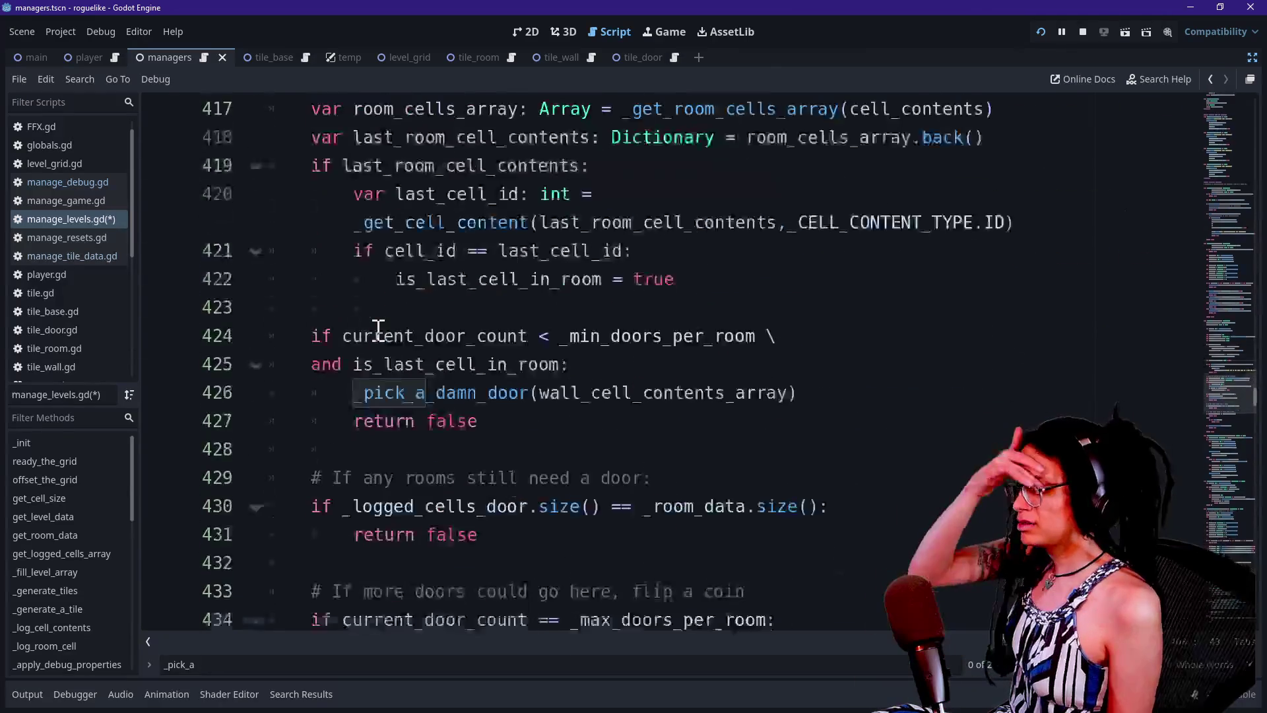
{"action": "scroll", "coordinate": [378, 330], "scroll_direction": "down", "scroll_amount": 1}
{"action": "left_click", "coordinate": [490, 384]}
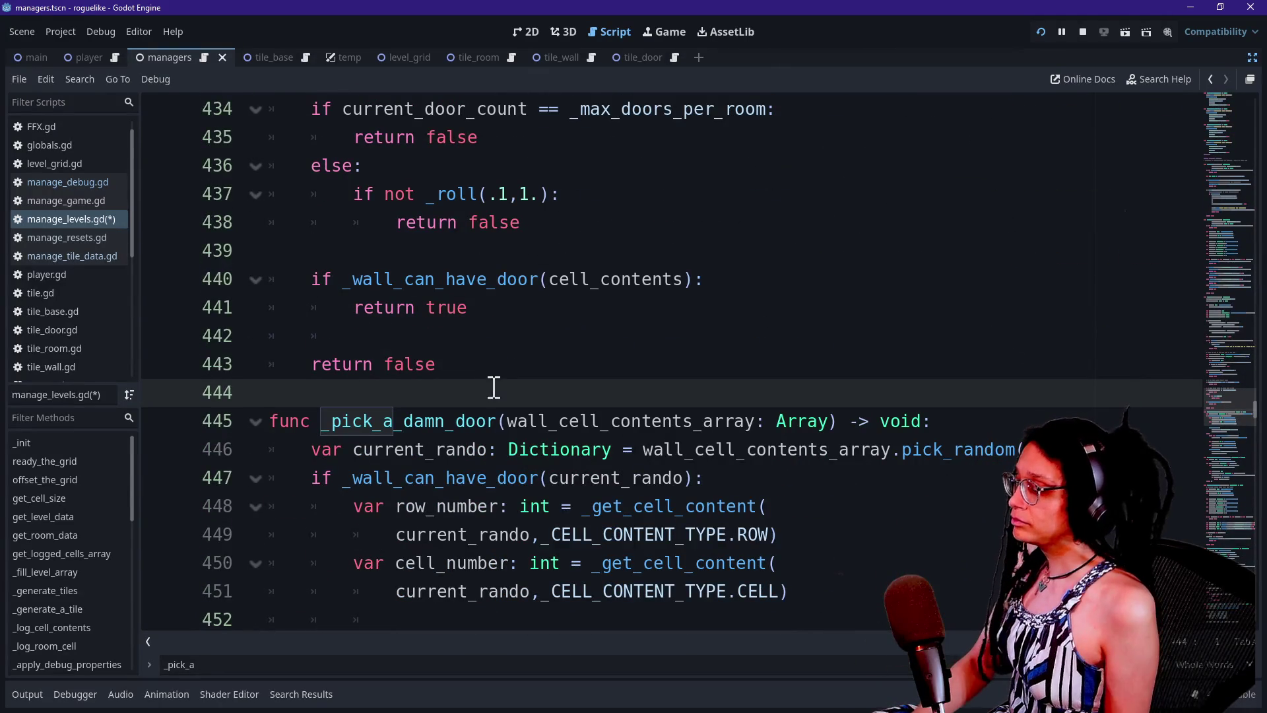
{"action": "key", "text": "Return"}
{"action": "key", "text": "Return"}
- Write the header 'func _still_needs_doors() -> bool:' just above _pick_a_damn_door
{"action": "key", "text": "Up"}
{"action": "type", "text": "func _"}
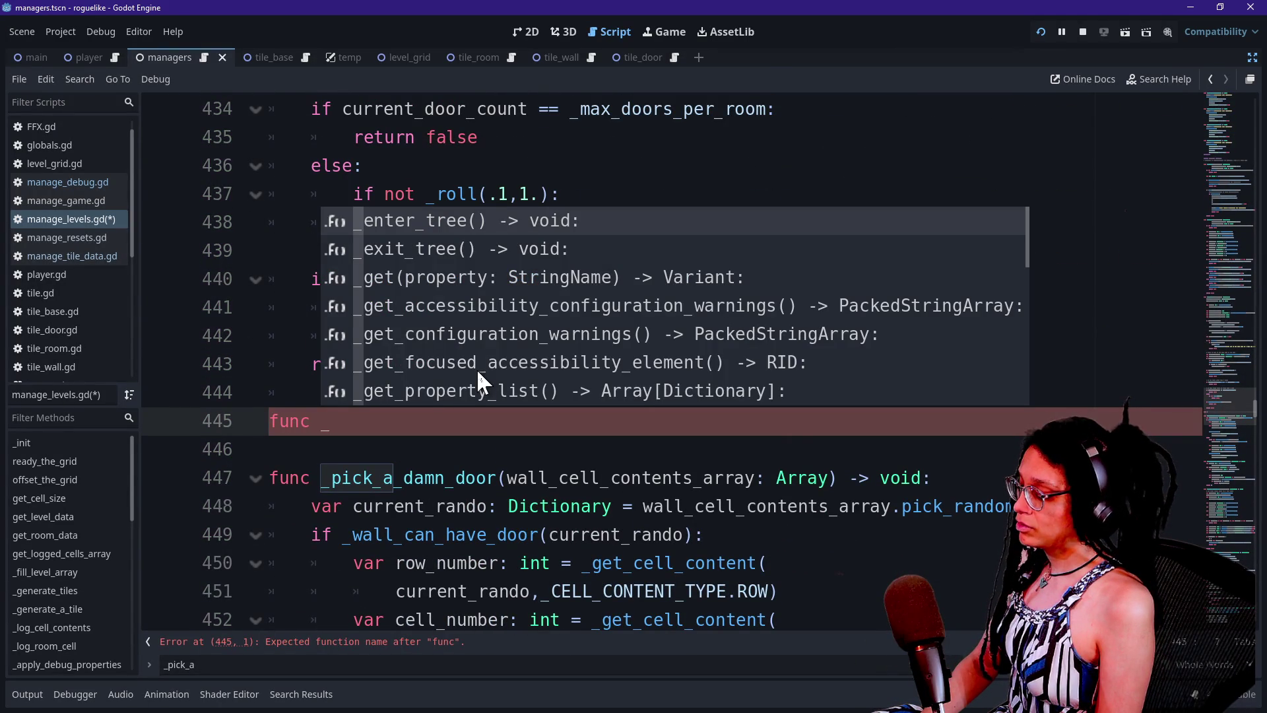
{"action": "type", "text": "still_"}
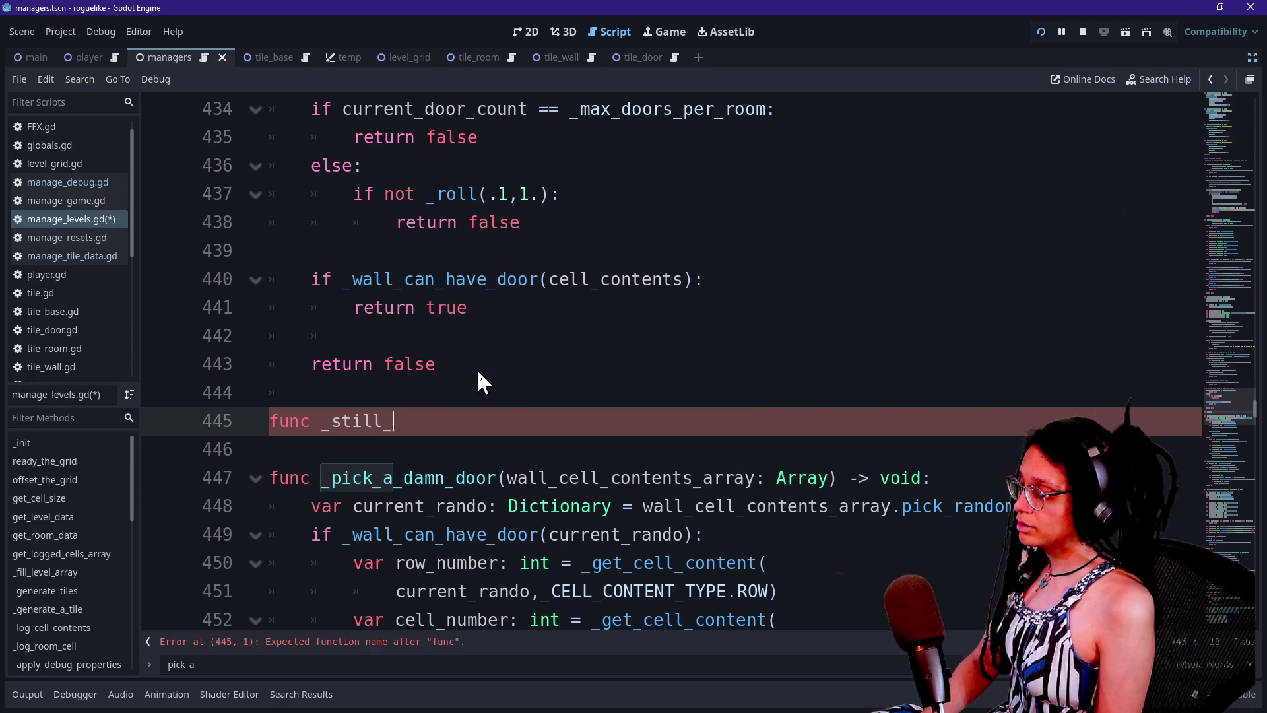
{"action": "type", "text": "needs_doors("}
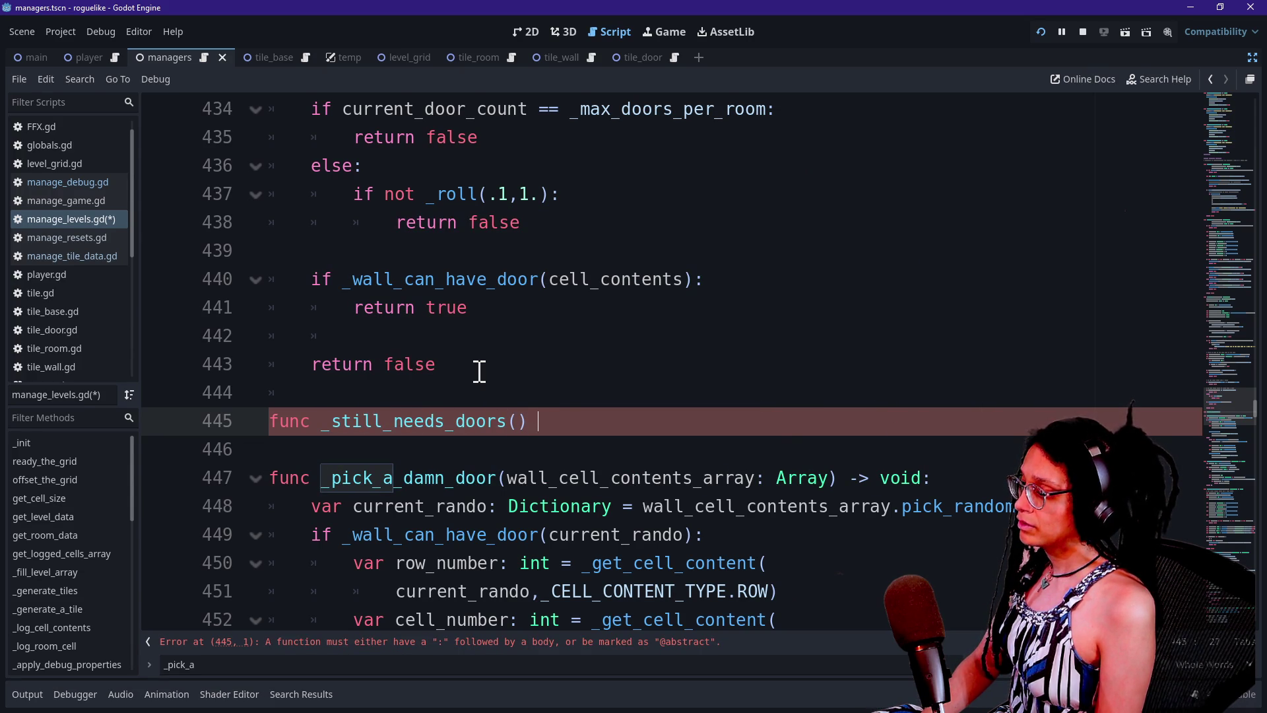
{"action": "type", "text": "vo"}
{"action": "key", "text": "BackSpace"}
{"action": "key", "text": "BackSpace"}
{"action": "type", "text": "l:"}
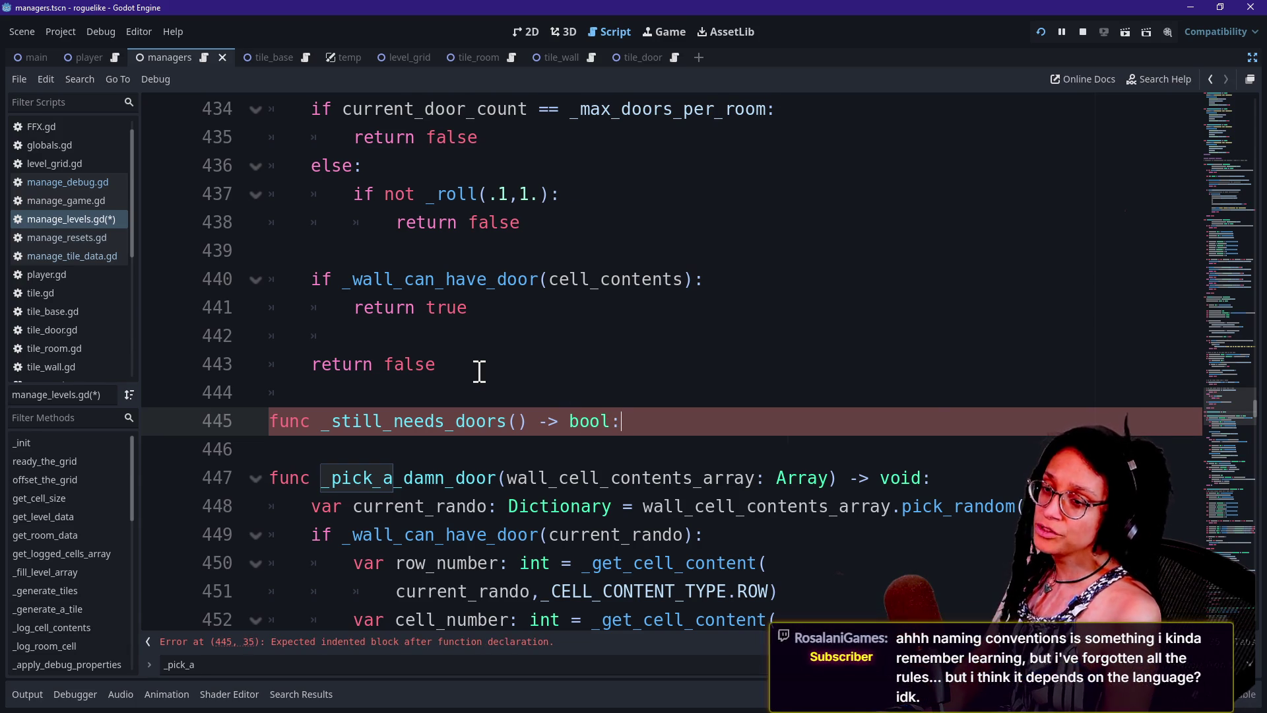
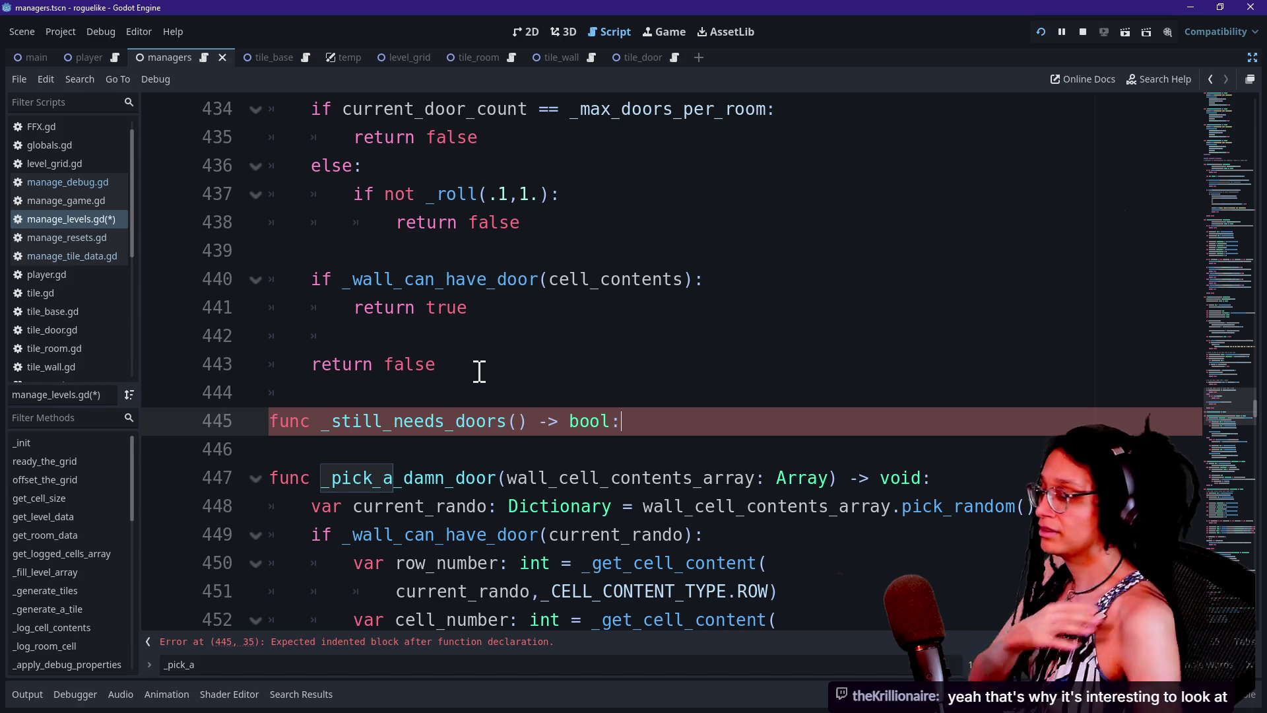
- Add an indented empty body line under the _still_needs_doors declaration
{"action": "key", "text": "Return"}
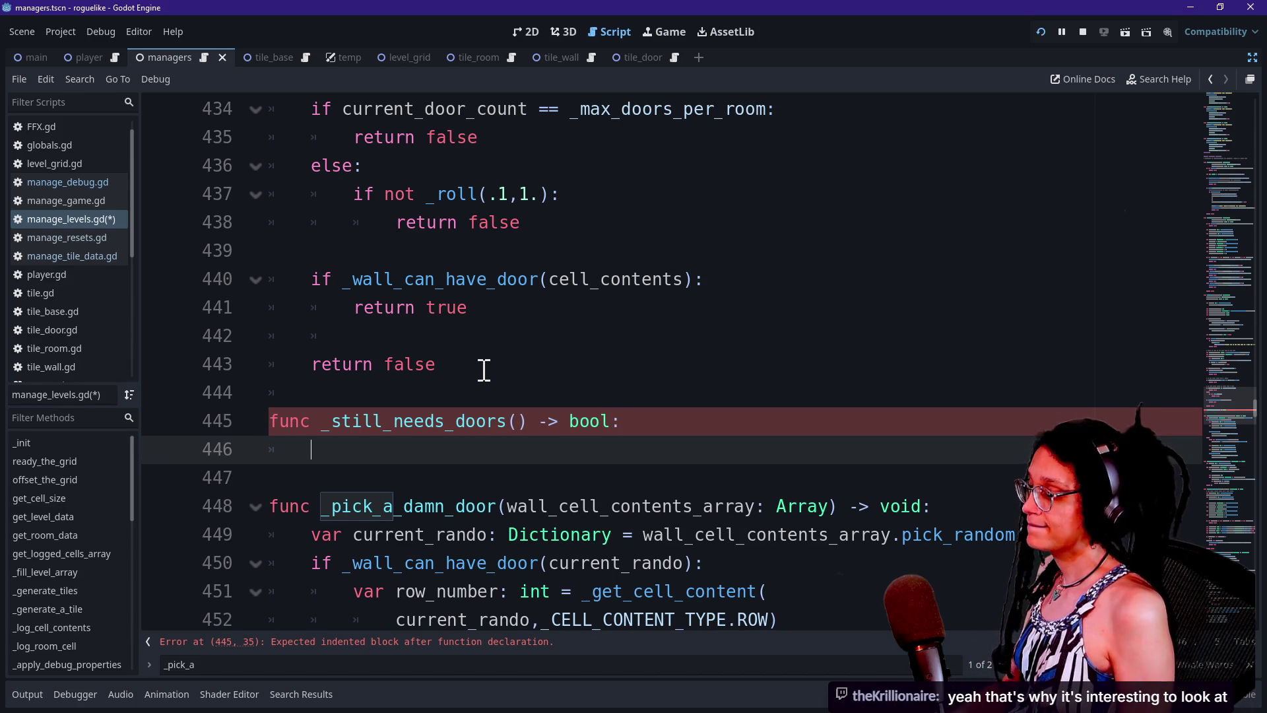
{"action": "scroll", "coordinate": [483, 370], "scroll_direction": "up", "scroll_amount": 12}
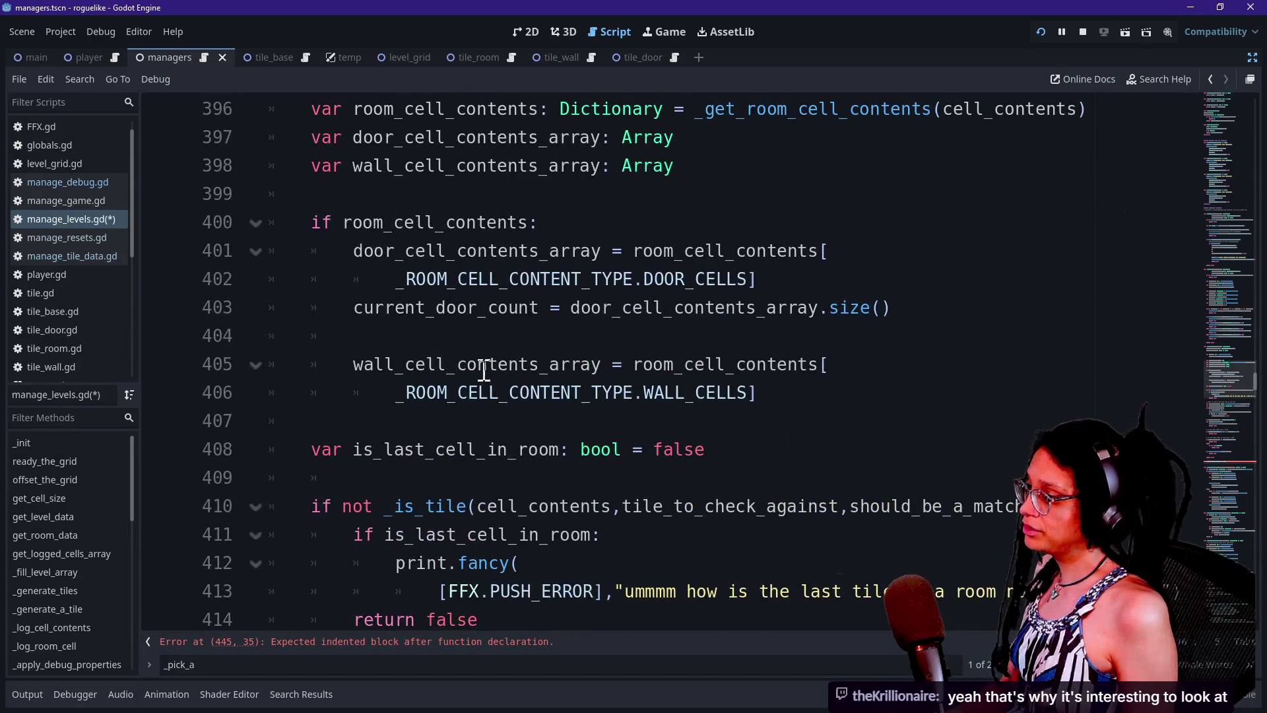
{"action": "scroll", "coordinate": [484, 370], "scroll_direction": "up", "scroll_amount": 1}
{"action": "scroll", "coordinate": [484, 370], "scroll_direction": "down", "scroll_amount": 2}
{"action": "scroll", "coordinate": [484, 372], "scroll_direction": "down", "scroll_amount": 3}
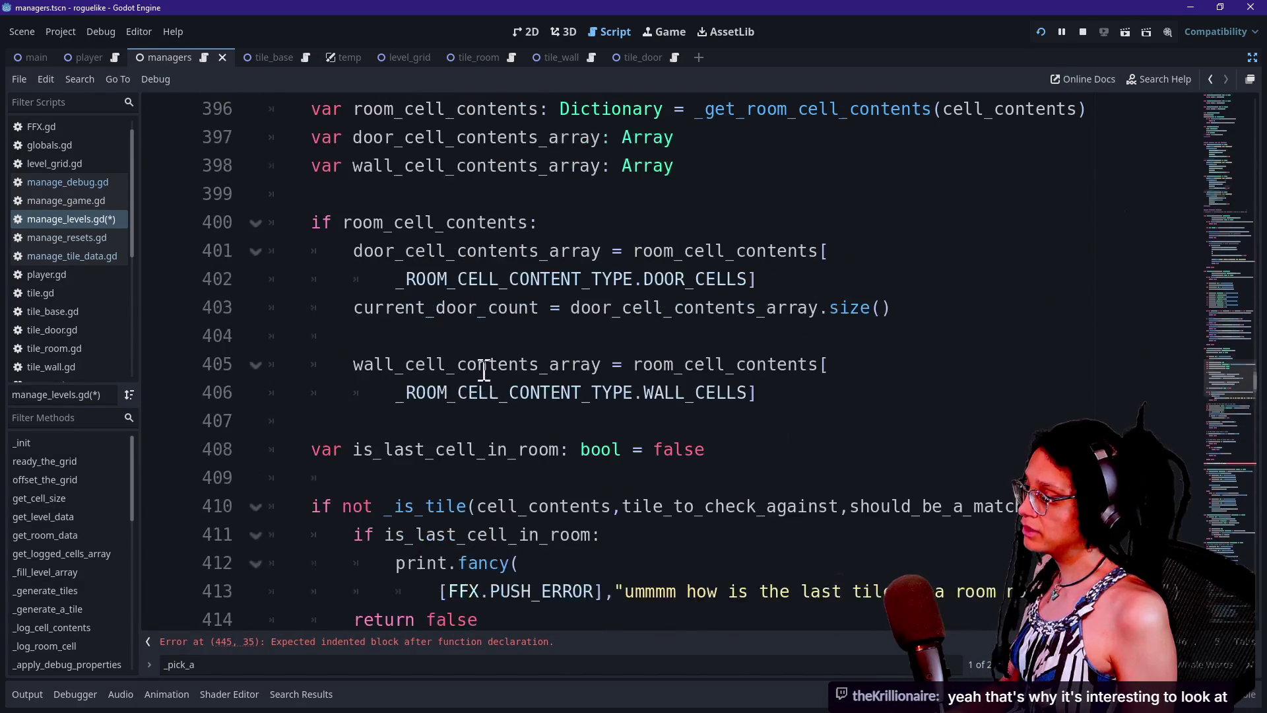
- Select the door/wall cell lookup code and the minimum-doors check above it to copy
{"action": "left_click_drag", "start_coordinate": [798, 391], "coordinate": [328, 266]}
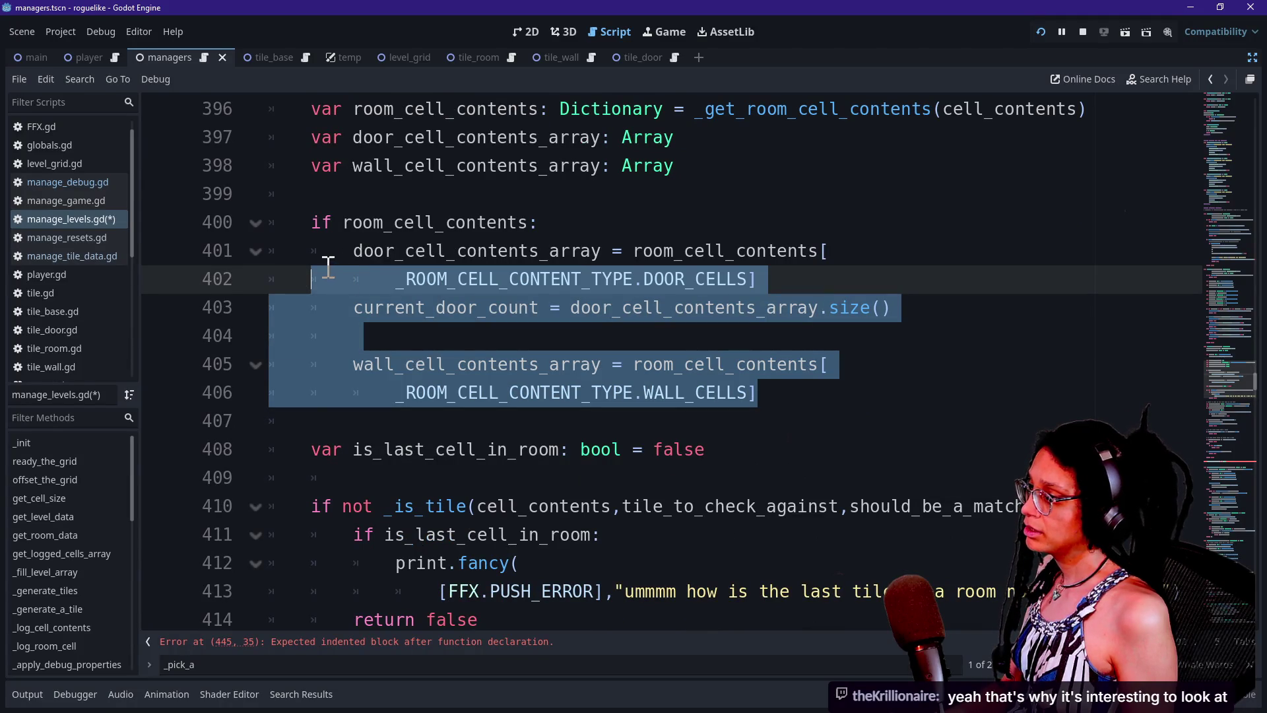
{"action": "scroll", "coordinate": [380, 371], "scroll_direction": "down", "scroll_amount": 6}
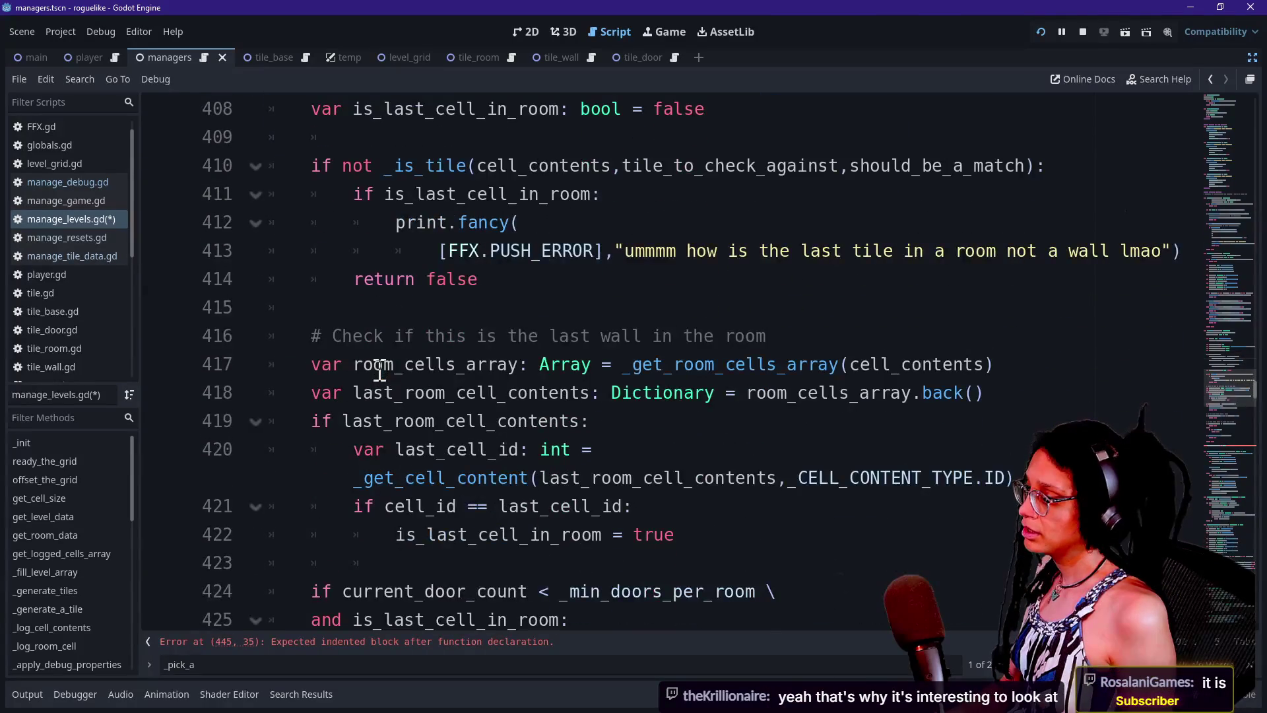
{"action": "left_click_drag", "start_coordinate": [673, 362], "coordinate": [276, 330]}
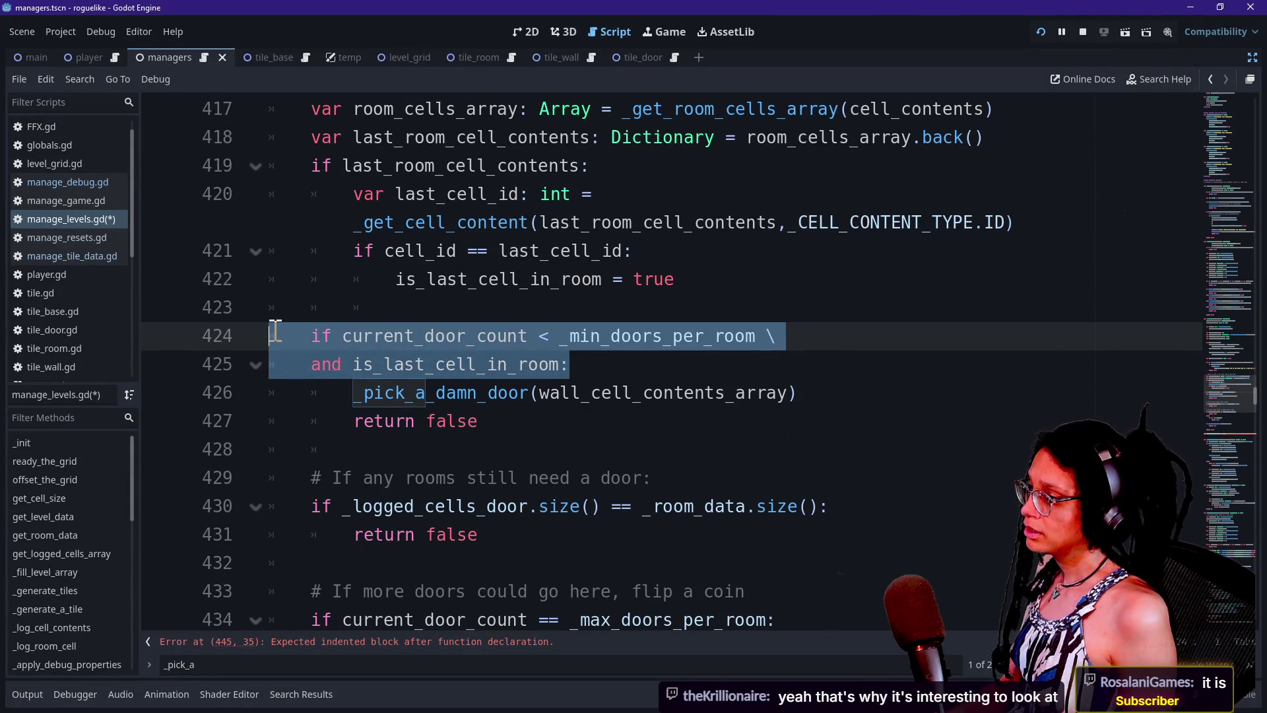
{"action": "scroll", "coordinate": [276, 330], "scroll_direction": "up", "scroll_amount": 1}
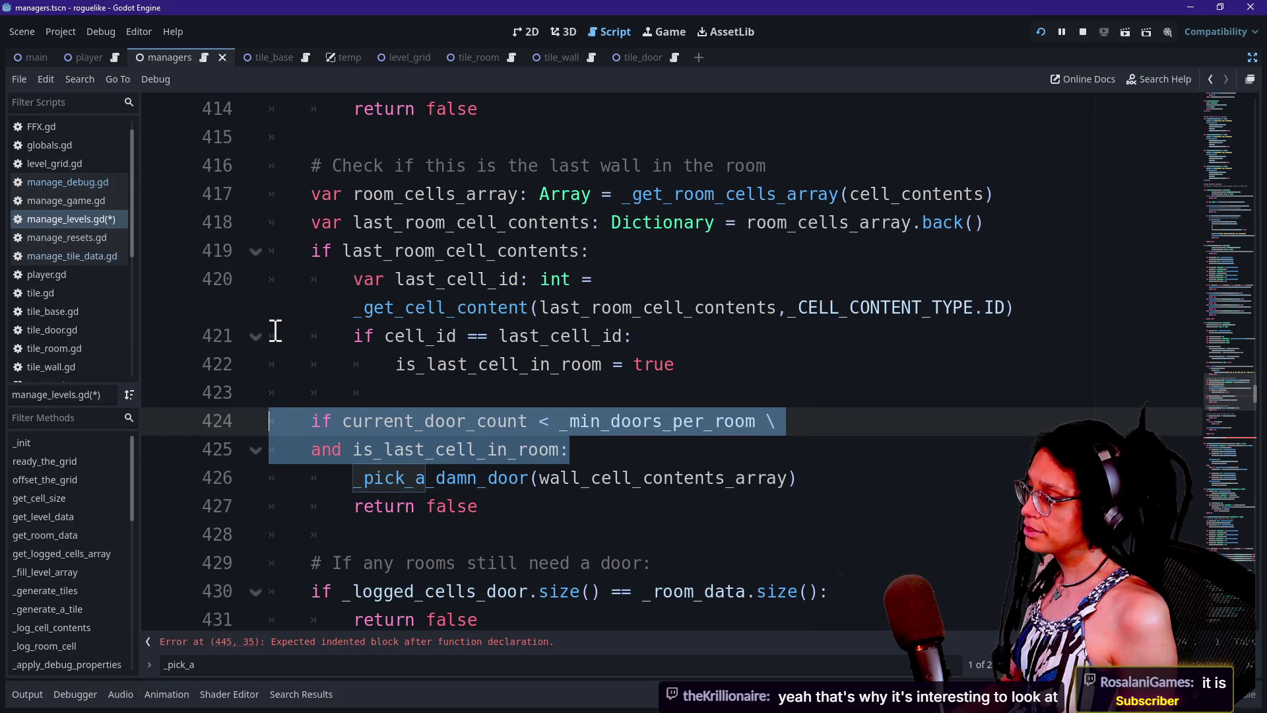
{"action": "mouse_move", "coordinate": [841, 430]}
{"action": "left_mouse_down"}
{"action": "mouse_move", "coordinate": [362, 419]}
{"action": "mouse_move", "coordinate": [315, 429]}
{"action": "left_mouse_up"}
{"action": "key", "text": "ctrl+c"}
{"action": "mouse_move", "coordinate": [564, 451]}
{"action": "left_mouse_down"}
{"action": "mouse_move", "coordinate": [645, 462]}
{"action": "mouse_move", "coordinate": [553, 447]}
{"action": "mouse_move", "coordinate": [318, 453]}
{"action": "left_mouse_up"}
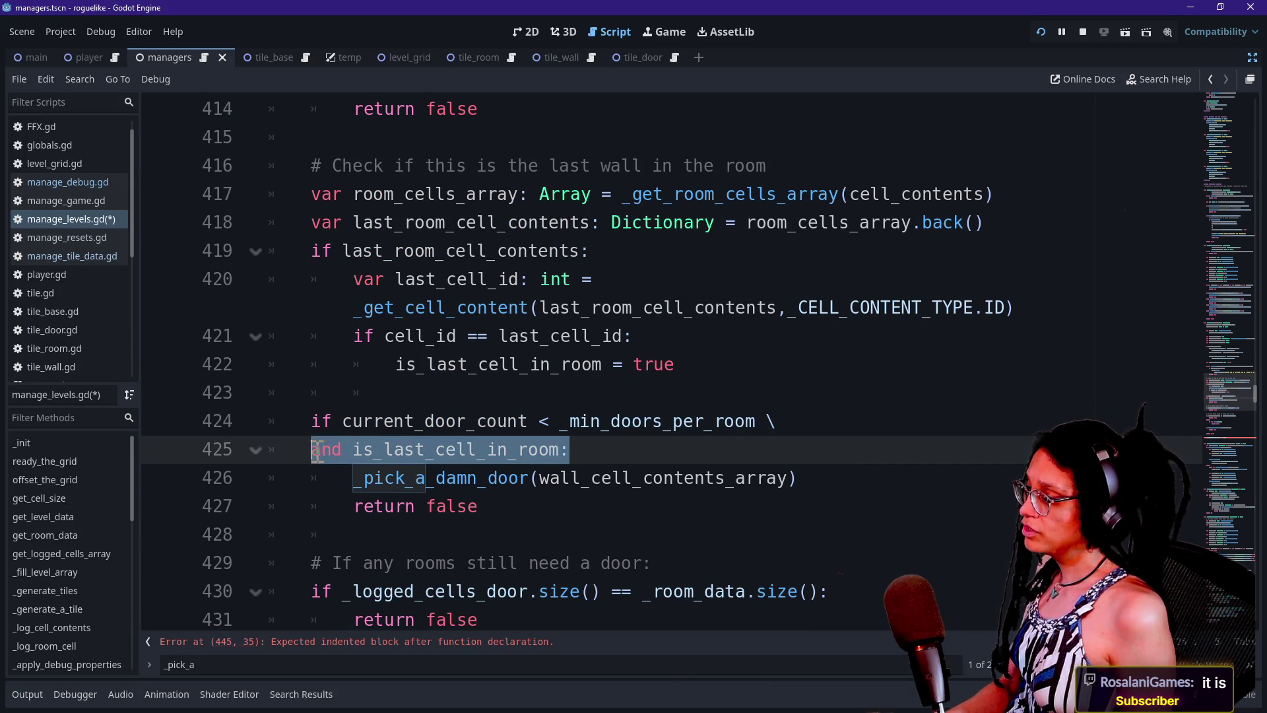
{"action": "left_click_drag", "start_coordinate": [851, 422], "coordinate": [307, 428]}
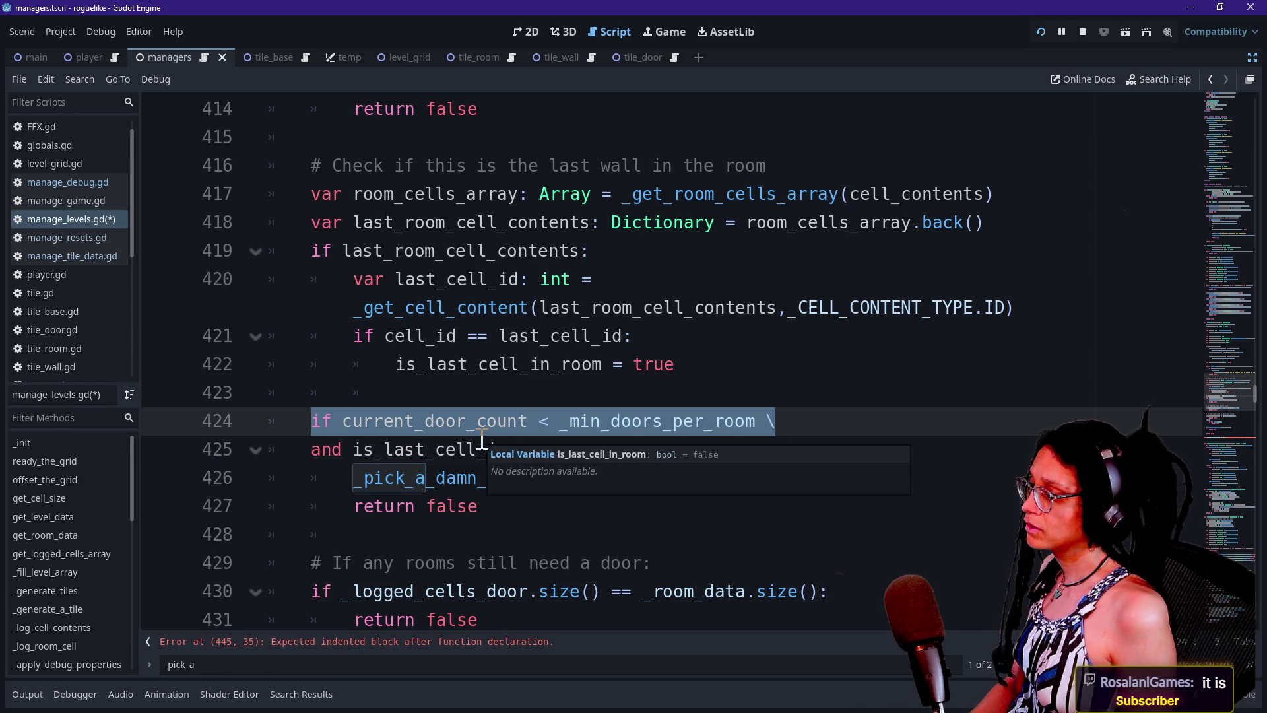
{"action": "left_click", "coordinate": [521, 393]}
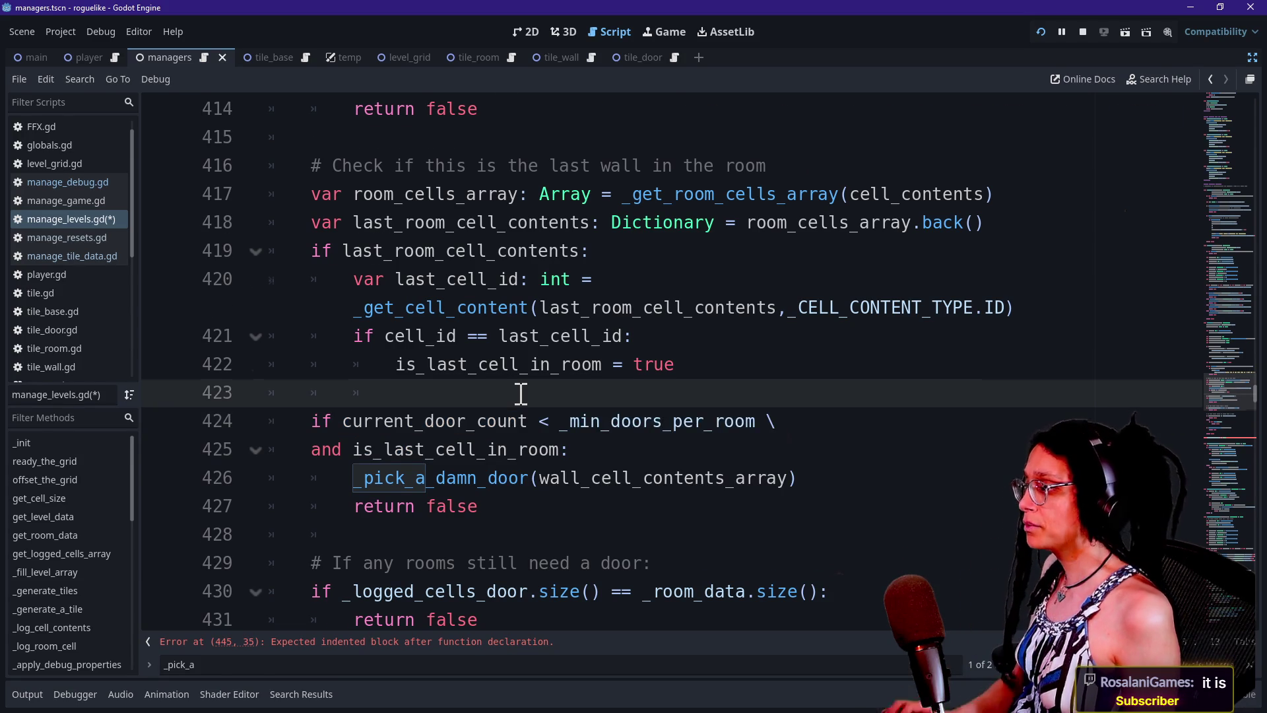
{"action": "scroll", "coordinate": [521, 393], "scroll_direction": "up", "scroll_amount": 2}
{"action": "scroll", "coordinate": [521, 393], "scroll_direction": "up", "scroll_amount": 4}
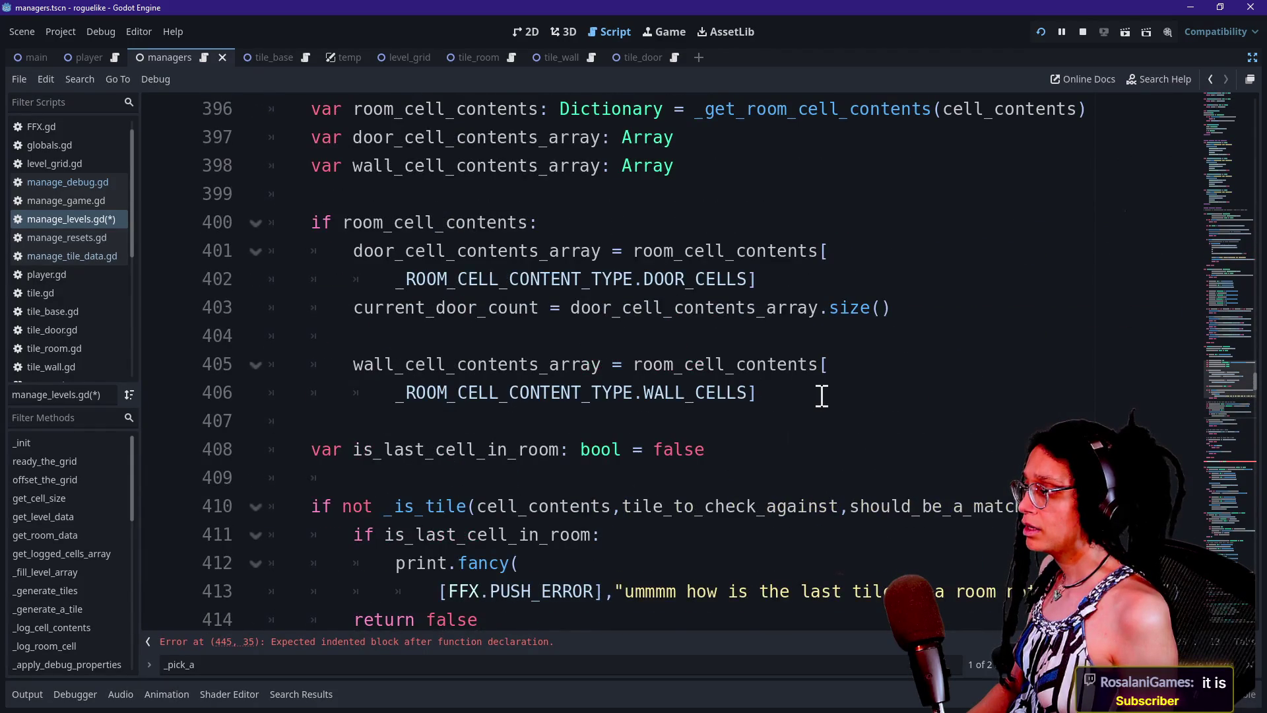
{"action": "scroll", "coordinate": [822, 396], "scroll_direction": "up", "scroll_amount": 1}
{"action": "scroll", "coordinate": [821, 396], "scroll_direction": "down", "scroll_amount": 1}
{"action": "scroll", "coordinate": [822, 396], "scroll_direction": "up", "scroll_amount": 2}
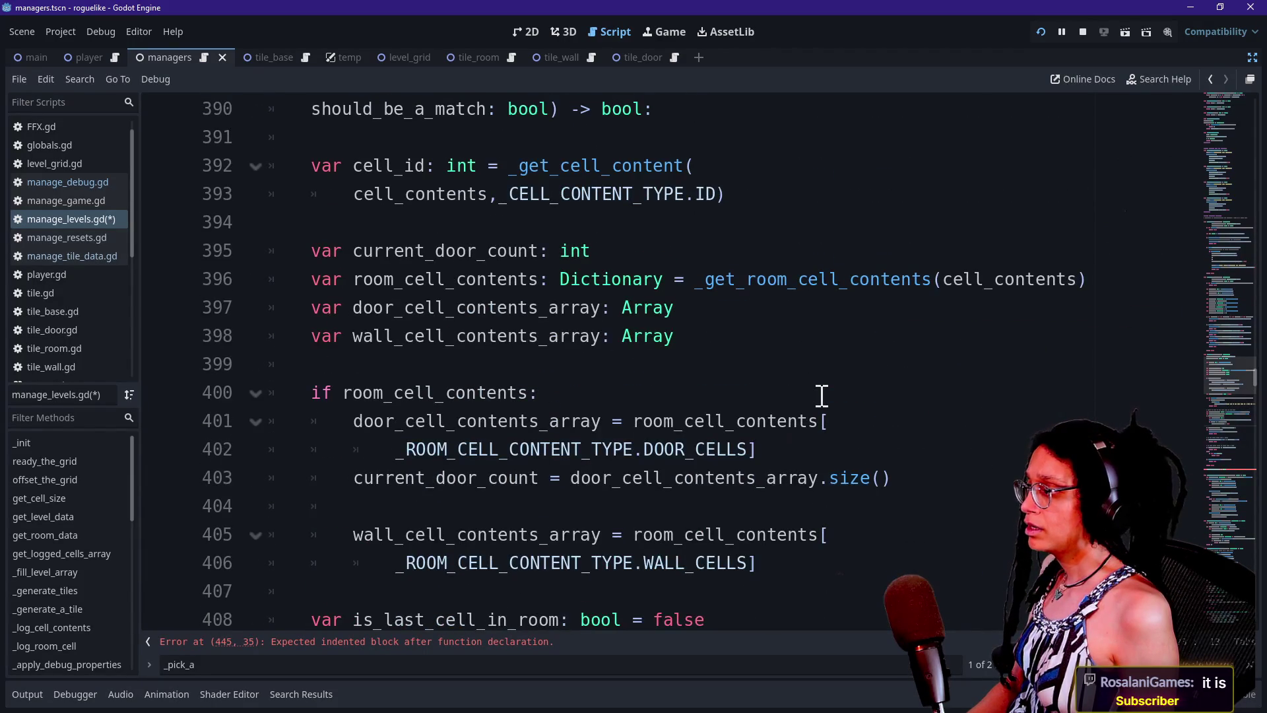
{"action": "scroll", "coordinate": [821, 396], "scroll_direction": "down", "scroll_amount": 1}
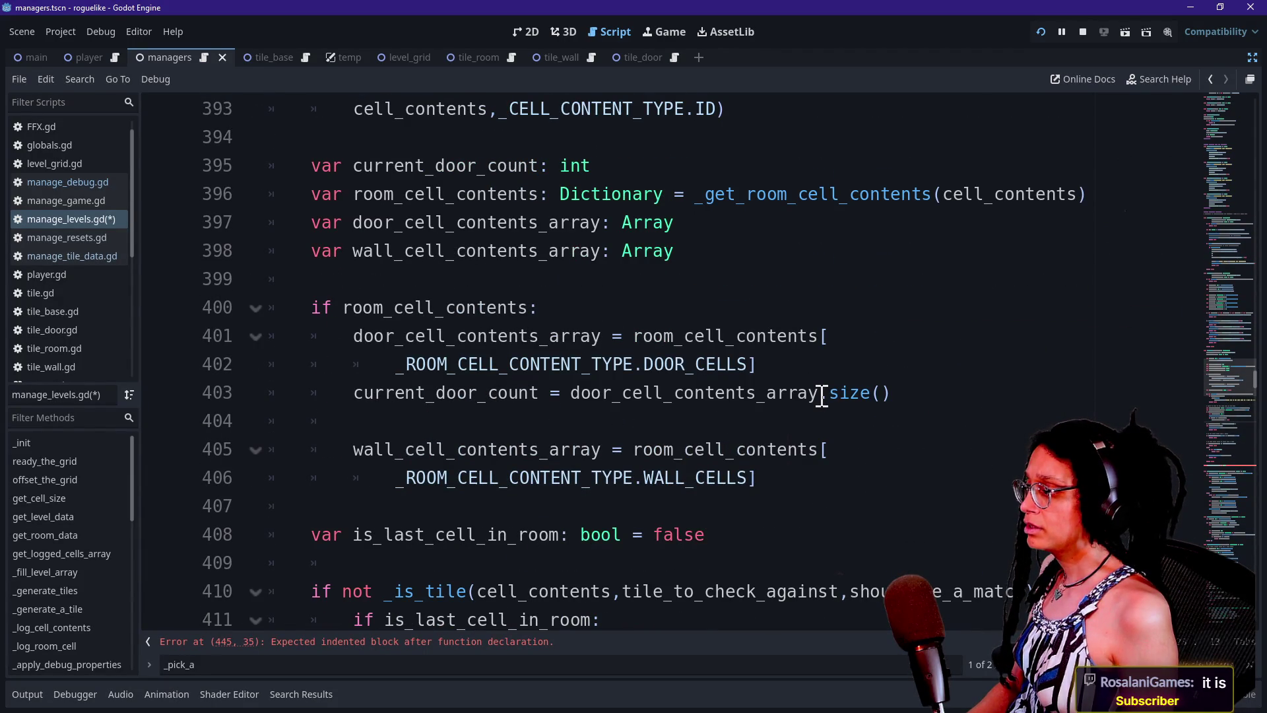
- Paste the copied check after the wall lookup, then undo that paste
{"action": "left_click", "coordinate": [816, 479]}
{"action": "key", "text": "Return"}
{"action": "key", "text": "Return"}
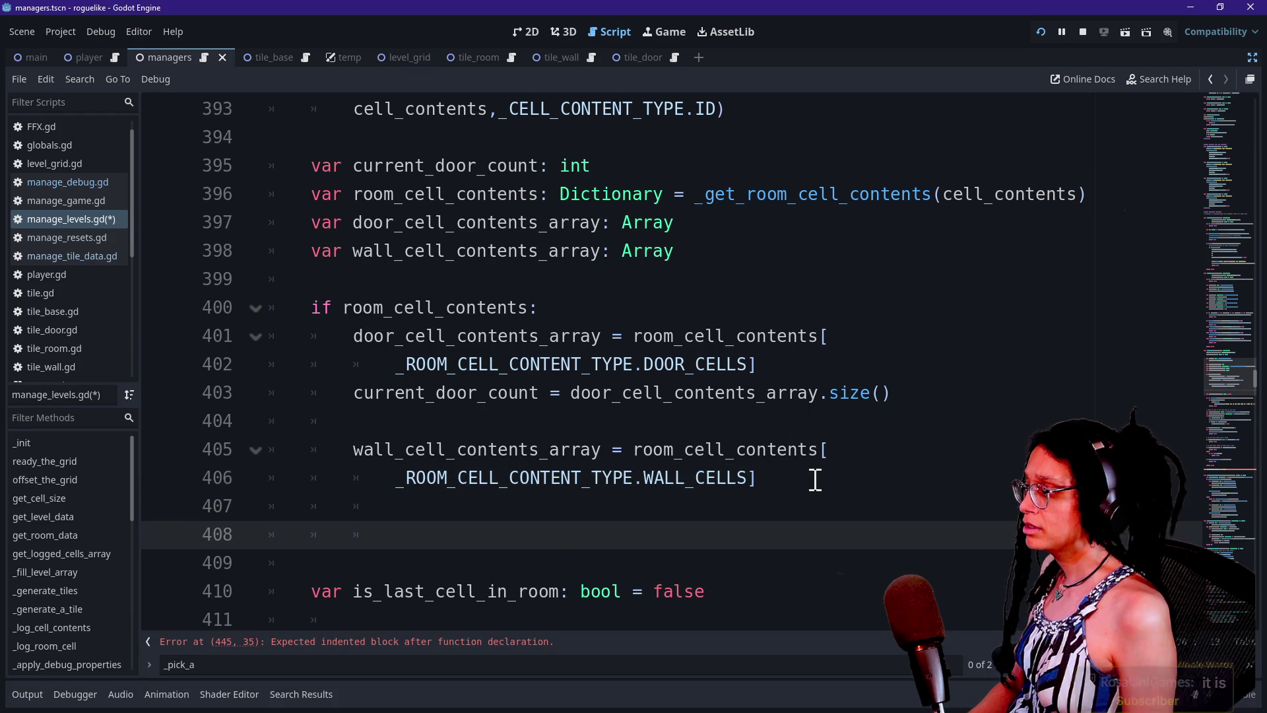
{"action": "key", "text": "ctrl+v"}
{"action": "mouse_move", "coordinate": [828, 531]}
{"action": "left_mouse_down"}
{"action": "mouse_move", "coordinate": [346, 257]}
{"action": "mouse_move", "coordinate": [265, 167]}
{"action": "left_mouse_up"}
{"action": "key", "text": "ctrl+c"}
{"action": "key", "text": "ctrl+z"}
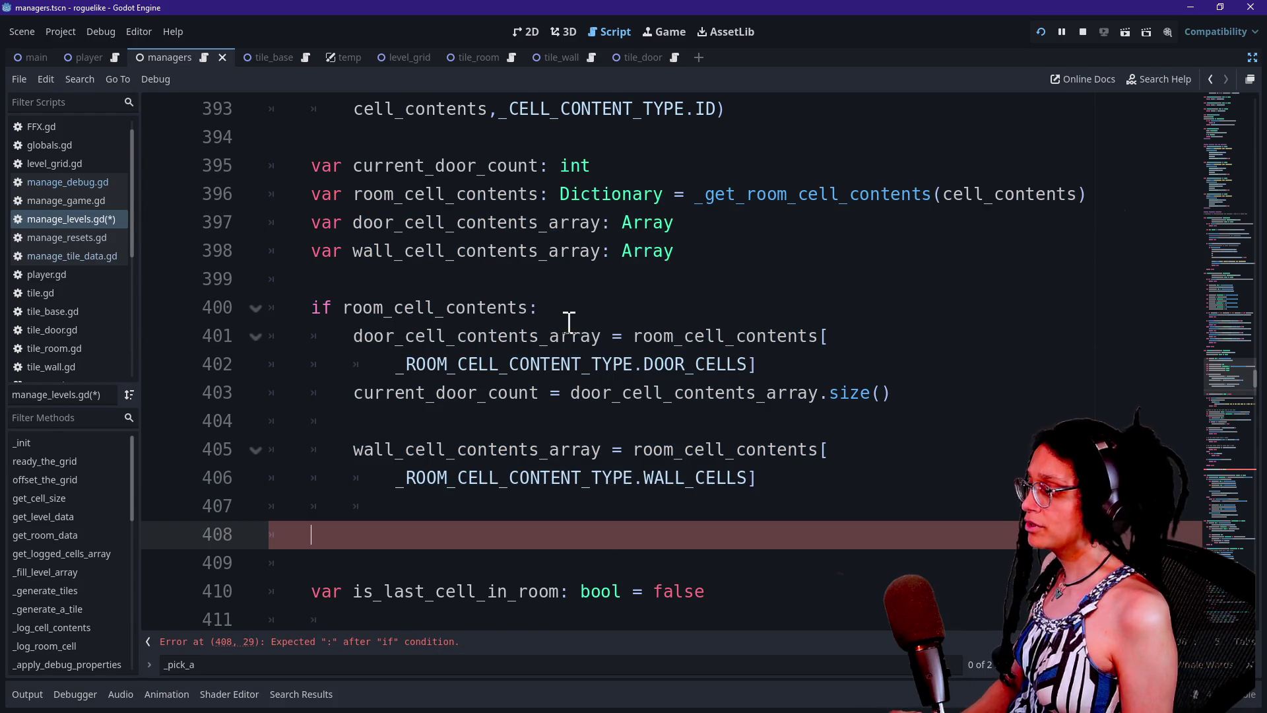
{"action": "key", "text": "ctrl+z"}
{"action": "key", "text": "ctrl+z"}
{"action": "scroll", "coordinate": [568, 322], "scroll_direction": "down", "scroll_amount": 5}
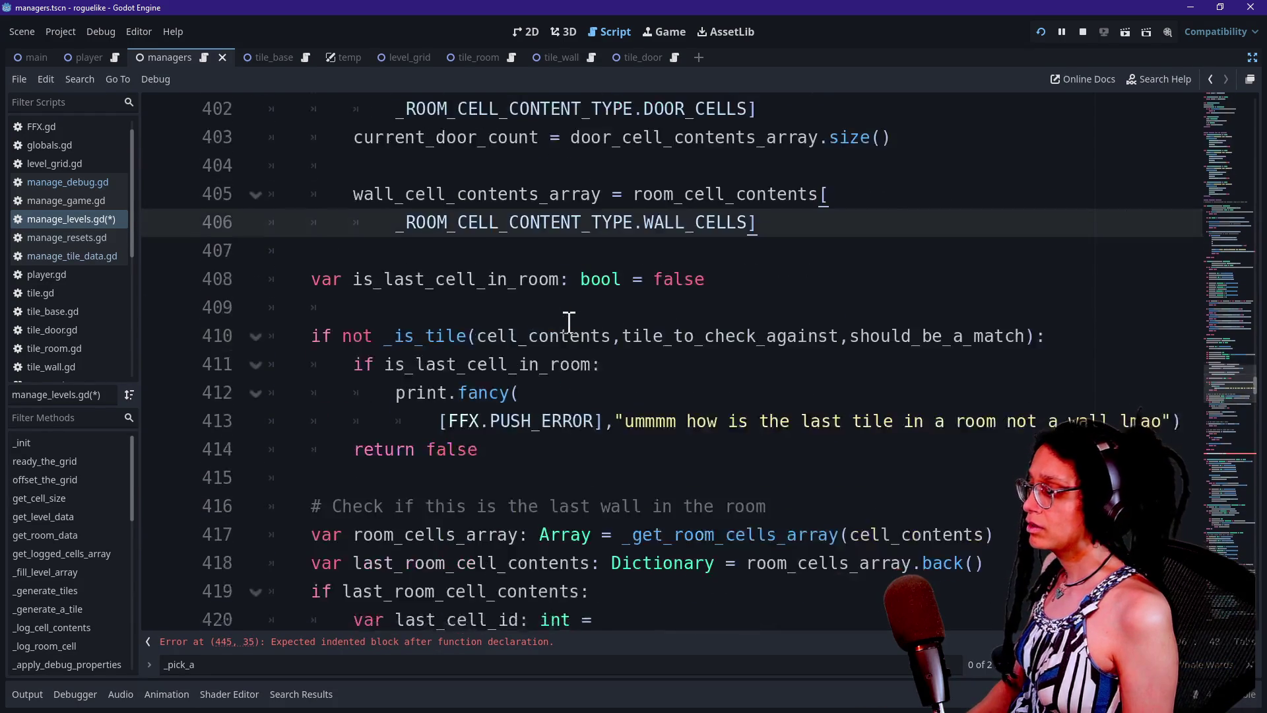
{"action": "scroll", "coordinate": [569, 322], "scroll_direction": "down", "scroll_amount": 3}
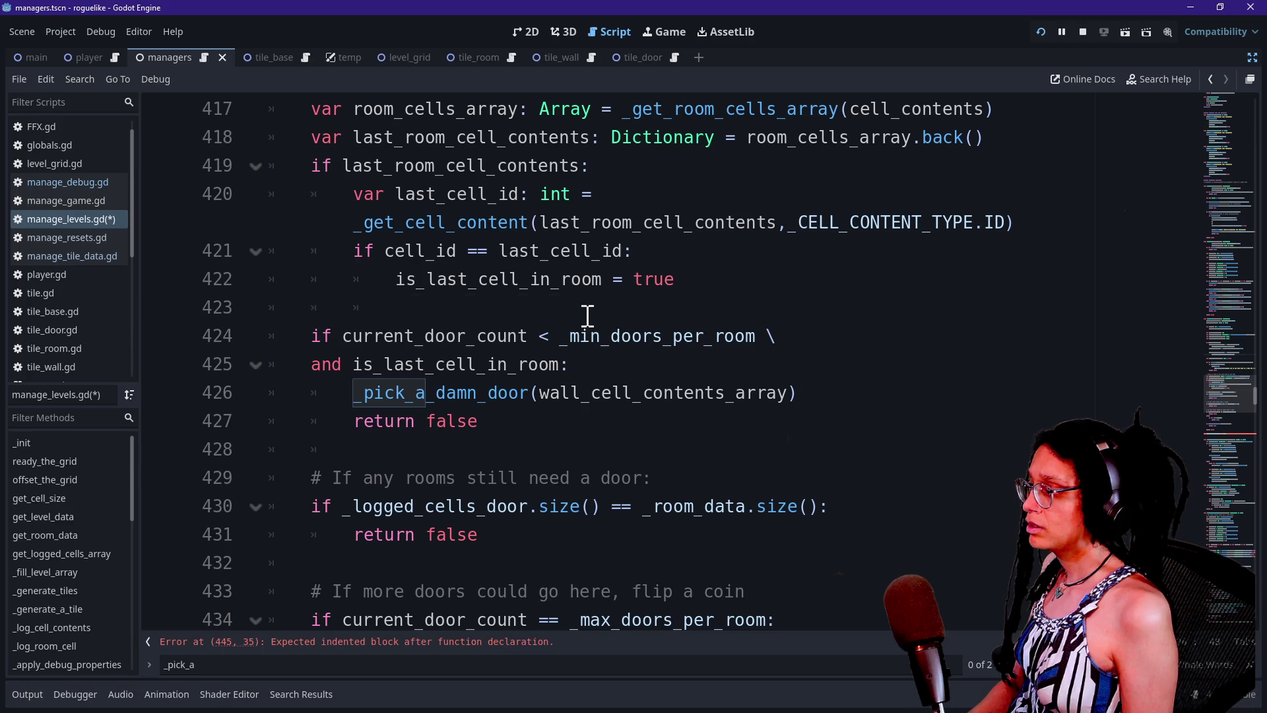
- Paste the door/wall cell setup code into the _still_needs_doors body
{"action": "left_click", "coordinate": [587, 315]}
{"action": "key", "text": "ctrl+v"}
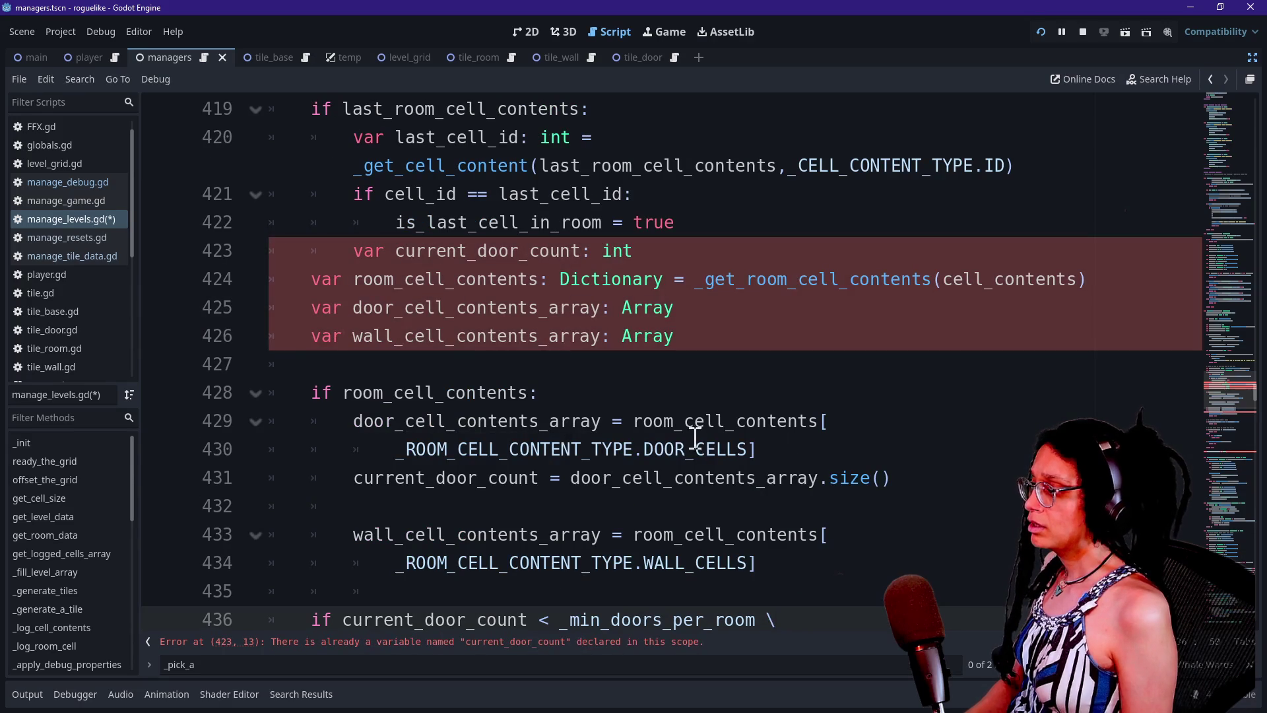
{"action": "key", "text": "ctrl+z"}
{"action": "scroll", "coordinate": [723, 429], "scroll_direction": "down", "scroll_amount": 7}
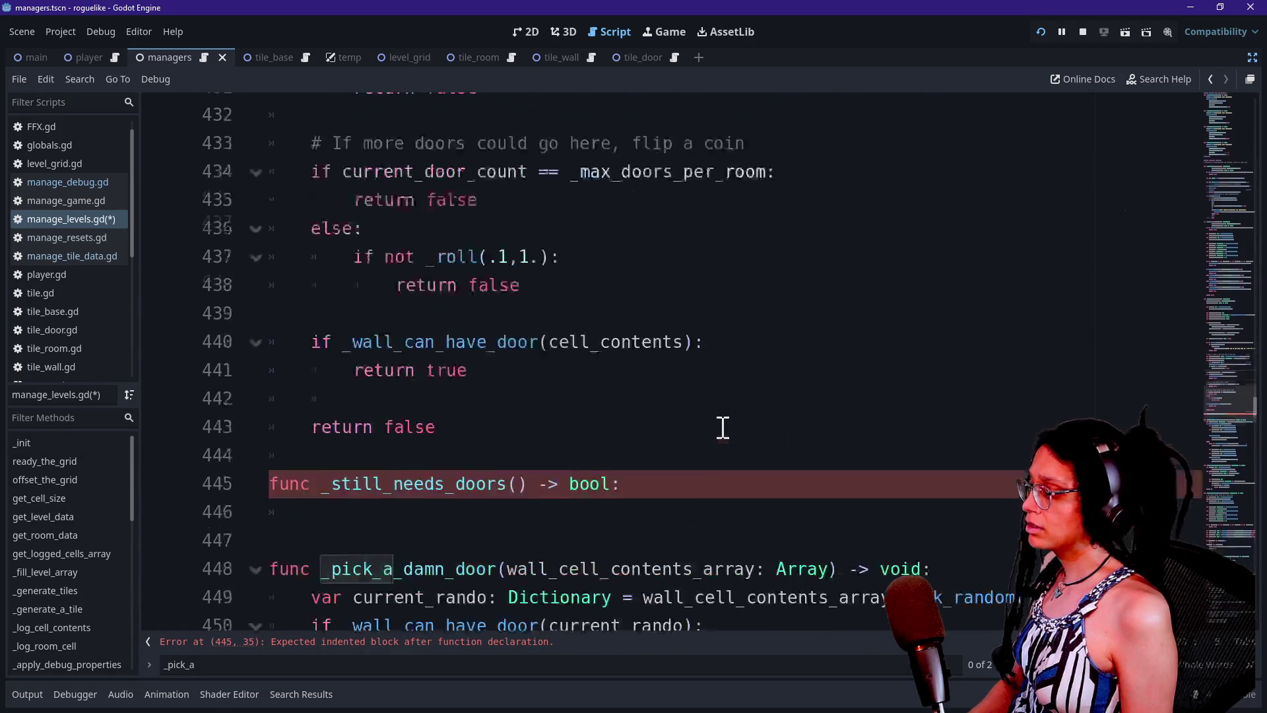
{"action": "left_click", "coordinate": [693, 303]}
{"action": "key", "text": "ctrl+v"}
{"action": "left_click", "coordinate": [437, 251]}
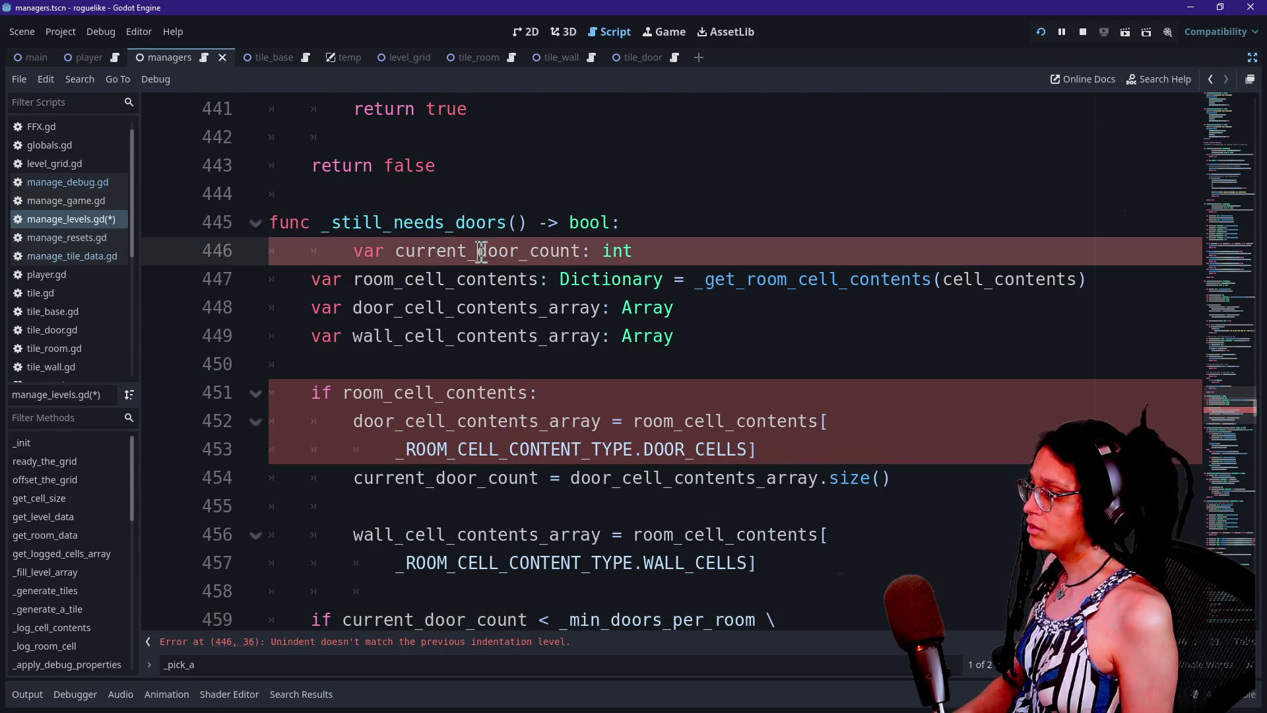
- Change the final 'if' line to 'return current_door_count < _min_doors_per_room'
{"action": "scroll", "coordinate": [535, 330], "scroll_direction": "down", "scroll_amount": 2}
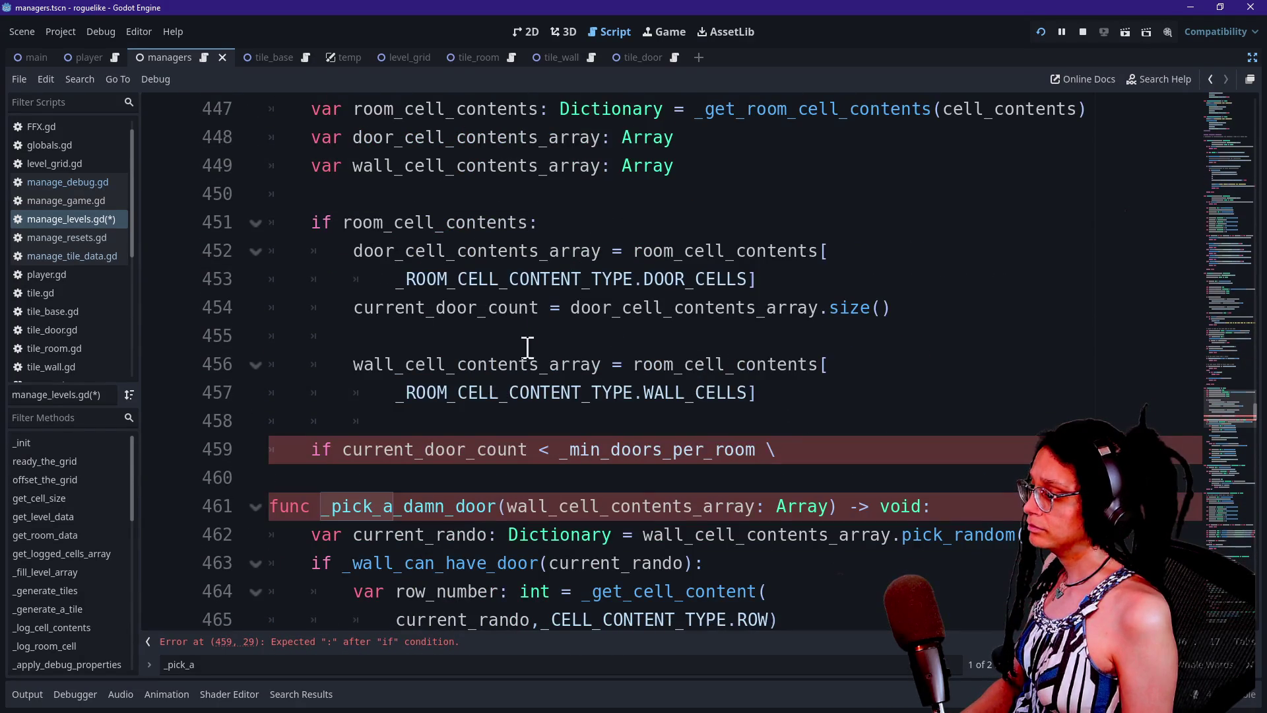
{"action": "left_click", "coordinate": [815, 446]}
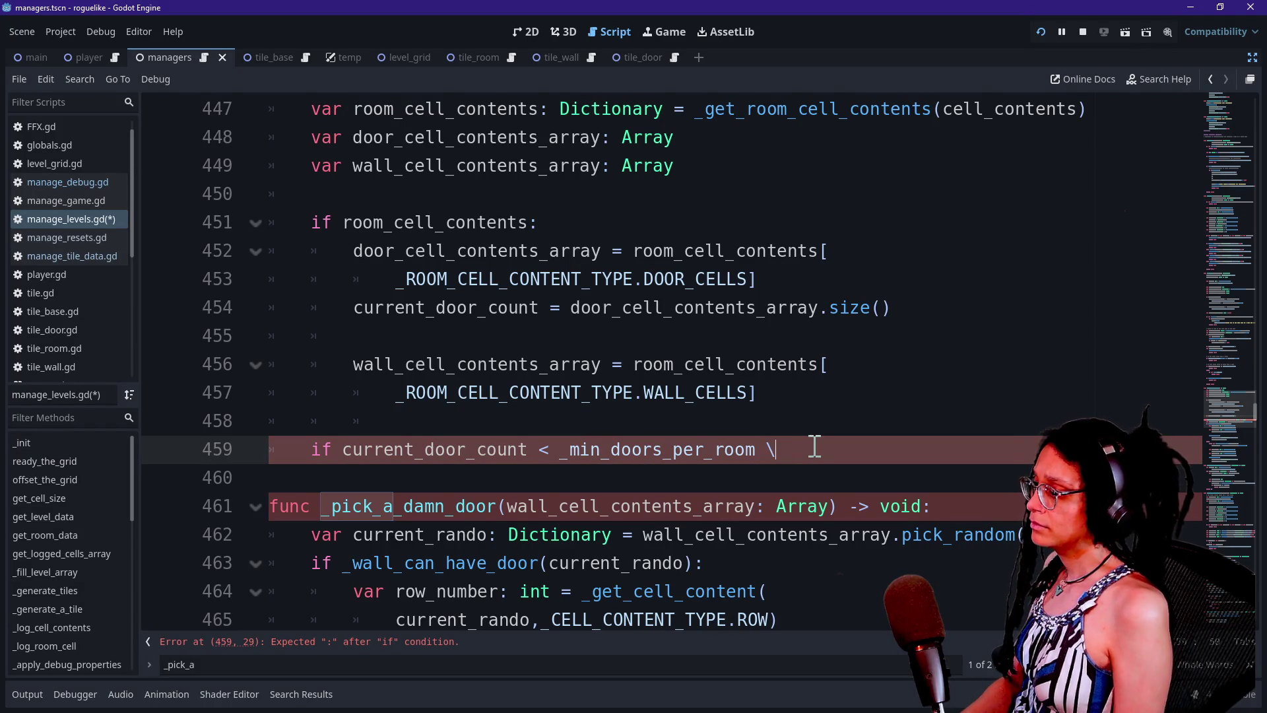
{"action": "left_click", "coordinate": [336, 449]}
{"action": "key", "text": "BackSpace"}
{"action": "key", "text": "BackSpace"}
{"action": "type", "text": "return"}
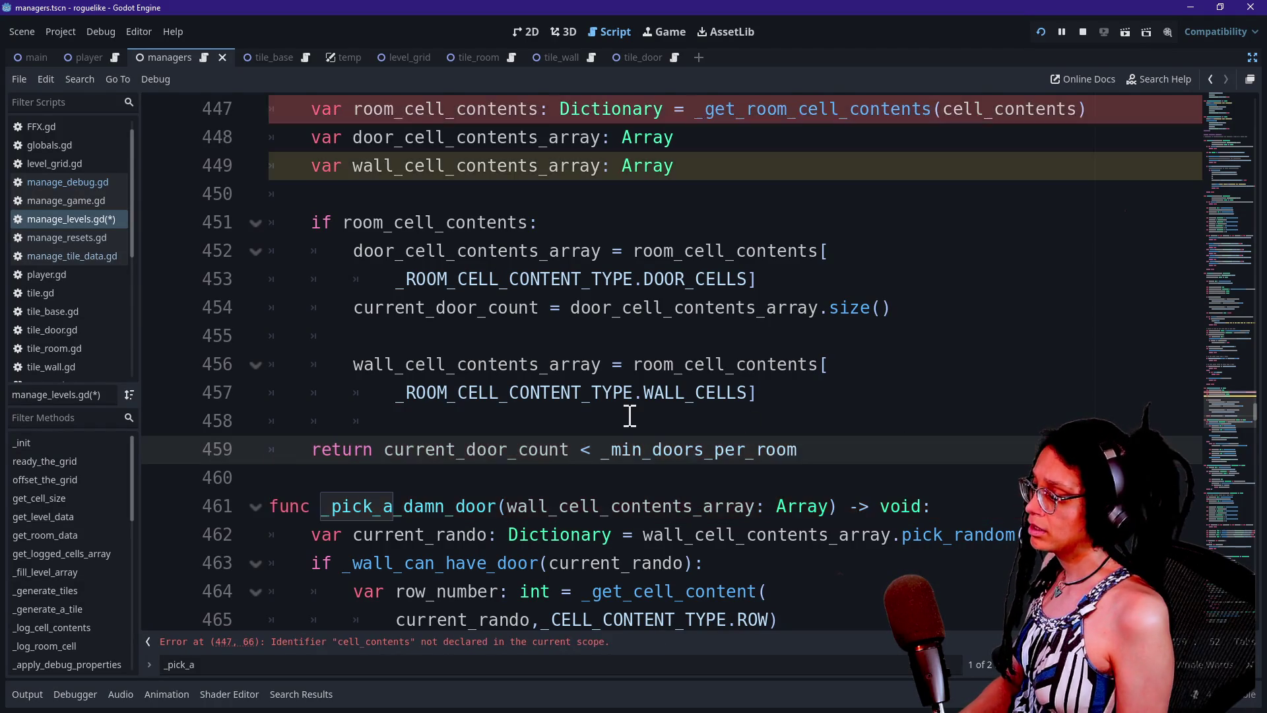
{"action": "scroll", "coordinate": [631, 416], "scroll_direction": "up", "scroll_amount": 2}
- Add a 'cell_contents: Dictionary' parameter to _still_needs_doors to fix the undeclared-variable error
{"action": "left_click", "coordinate": [531, 310]}
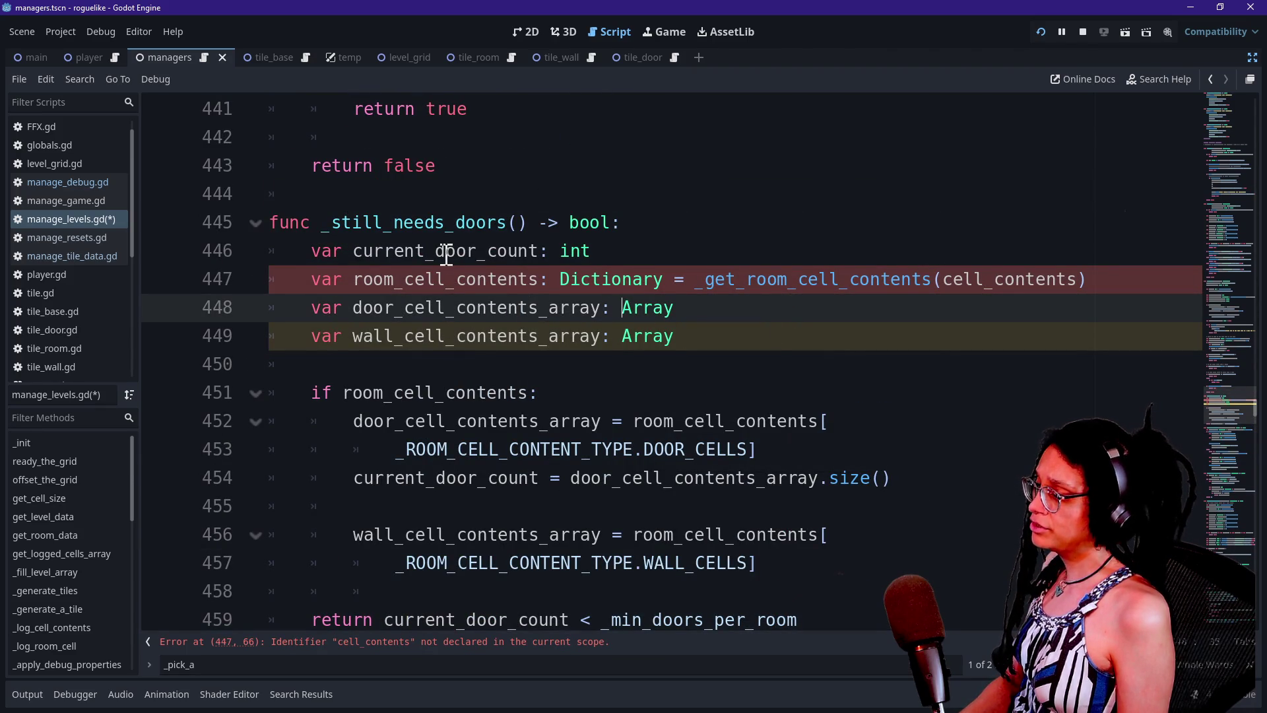
{"action": "scroll", "coordinate": [520, 217], "scroll_direction": "up", "scroll_amount": 10}
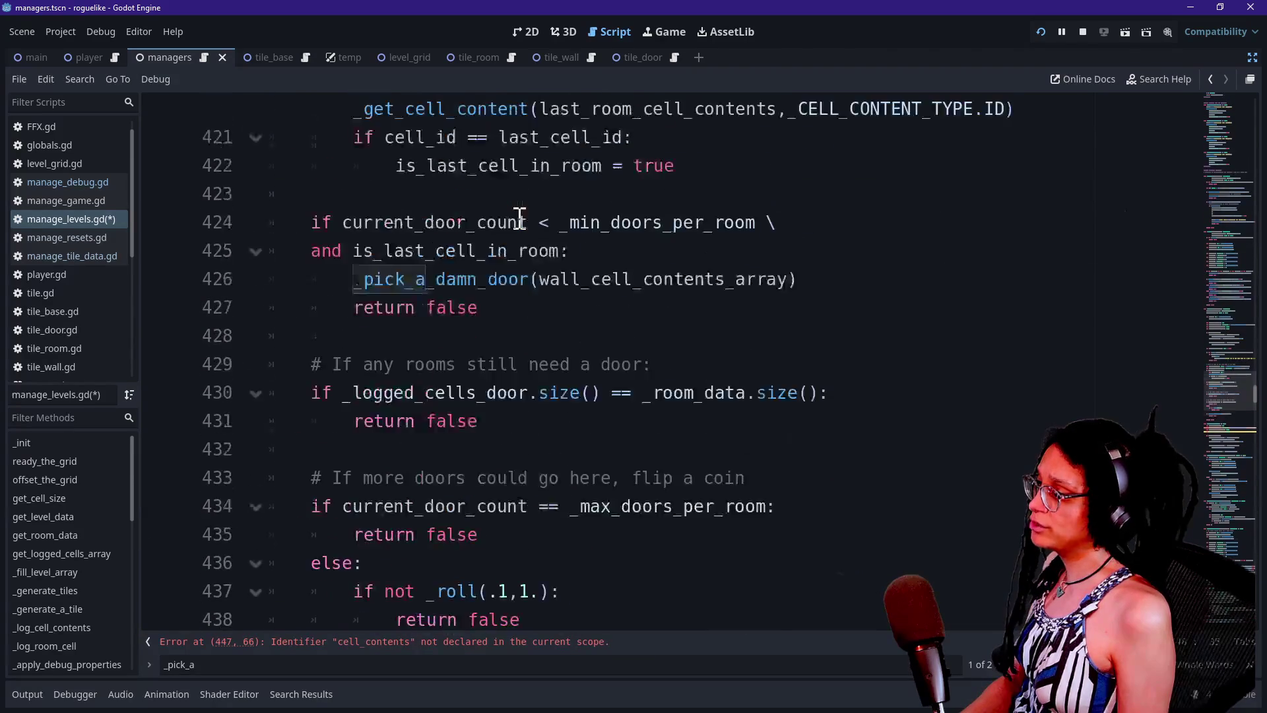
{"action": "scroll", "coordinate": [519, 216], "scroll_direction": "up", "scroll_amount": 1}
{"action": "scroll", "coordinate": [520, 216], "scroll_direction": "down", "scroll_amount": 2}
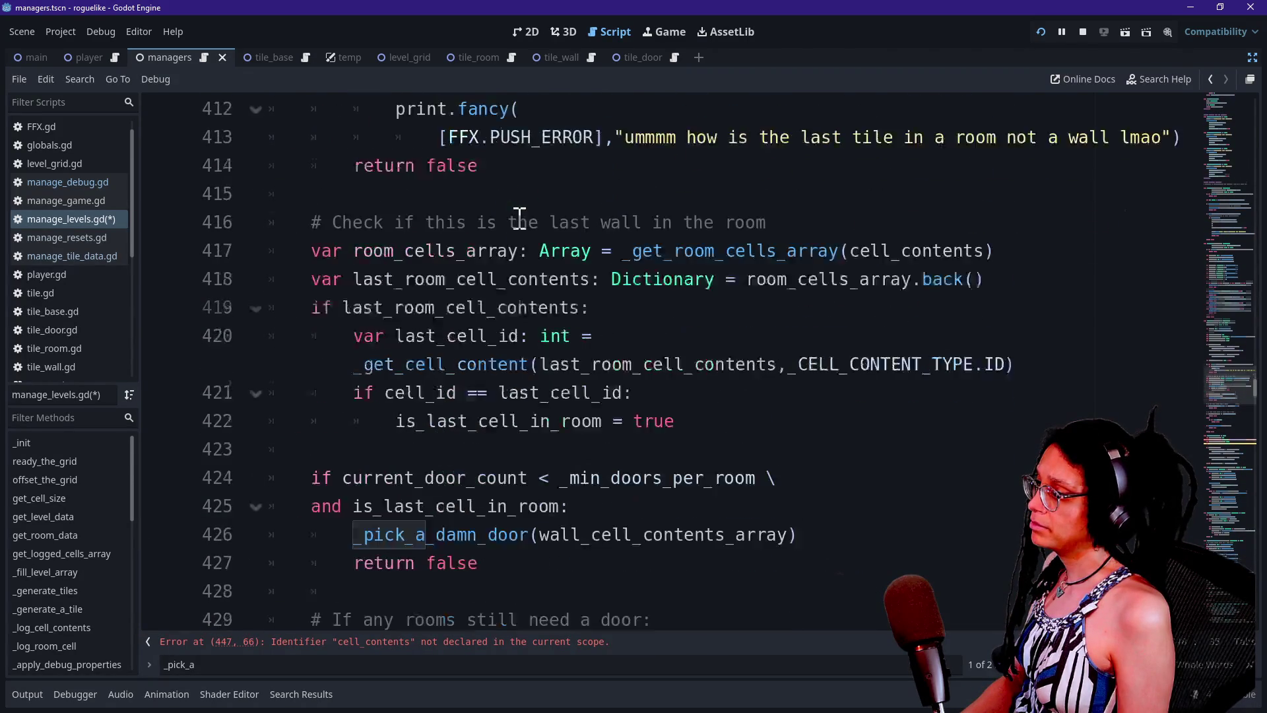
{"action": "scroll", "coordinate": [520, 217], "scroll_direction": "up", "scroll_amount": 2}
{"action": "scroll", "coordinate": [519, 218], "scroll_direction": "up", "scroll_amount": 10}
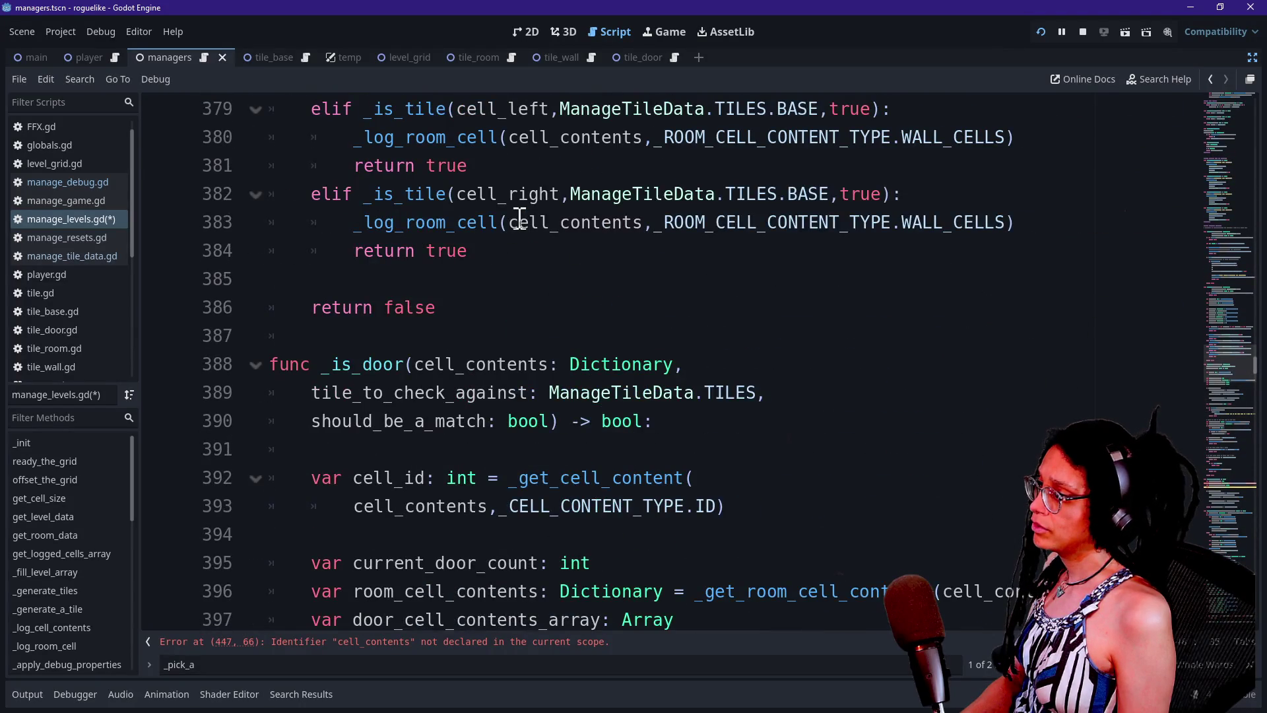
{"action": "scroll", "coordinate": [520, 218], "scroll_direction": "down", "scroll_amount": 1}
{"action": "scroll", "coordinate": [520, 217], "scroll_direction": "up", "scroll_amount": 3}
{"action": "scroll", "coordinate": [519, 218], "scroll_direction": "down", "scroll_amount": 12}
{"action": "scroll", "coordinate": [519, 218], "scroll_direction": "down", "scroll_amount": 6}
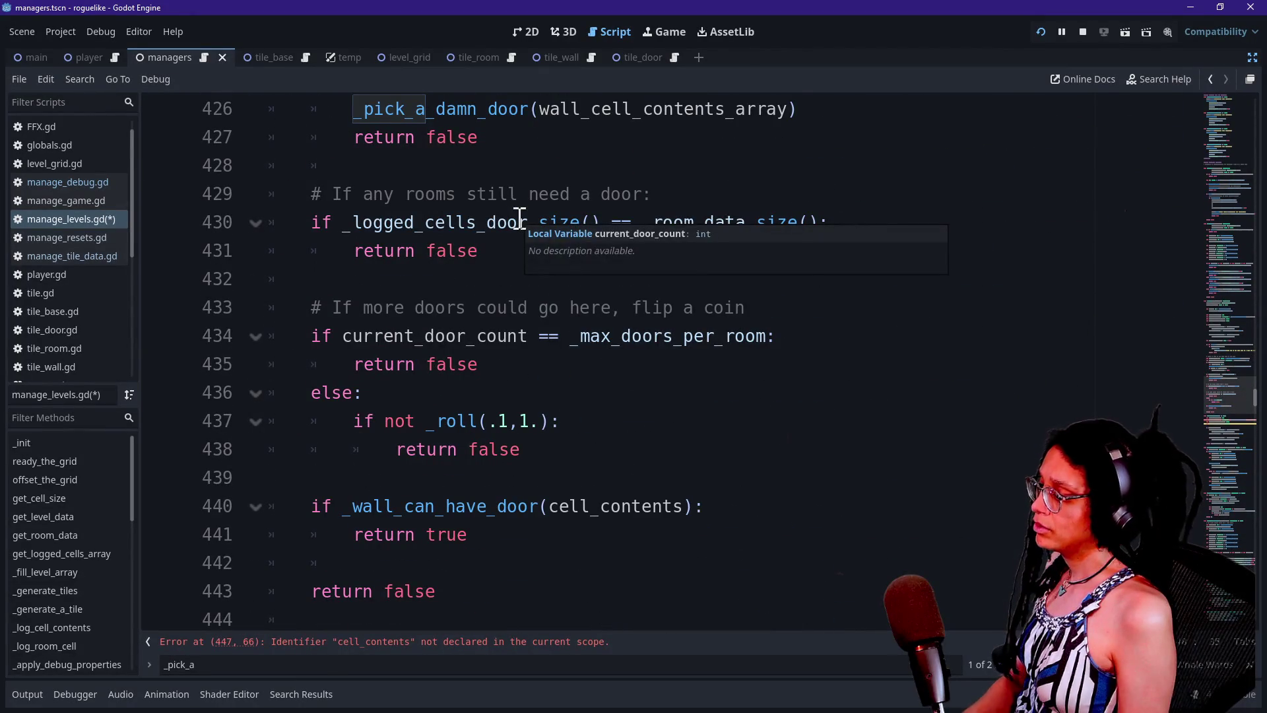
{"action": "left_click", "coordinate": [318, 645]}
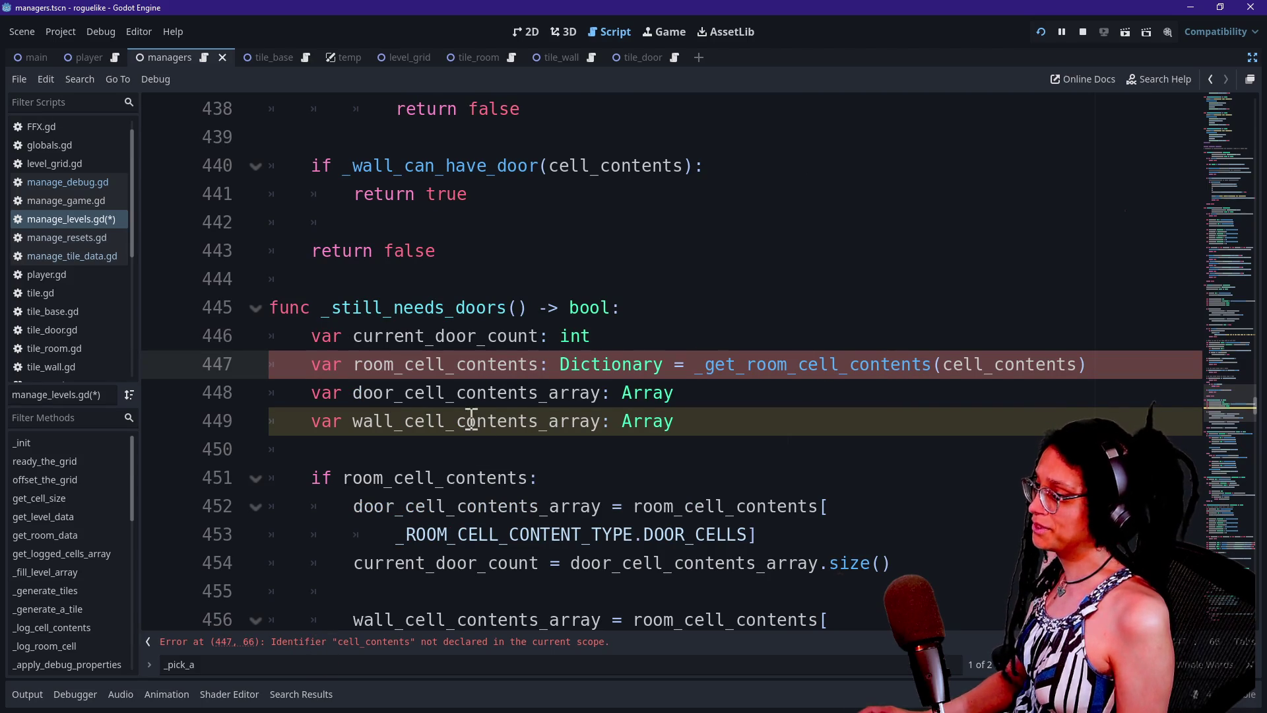
{"action": "left_click", "coordinate": [515, 309]}
{"action": "type", "text": "c"}
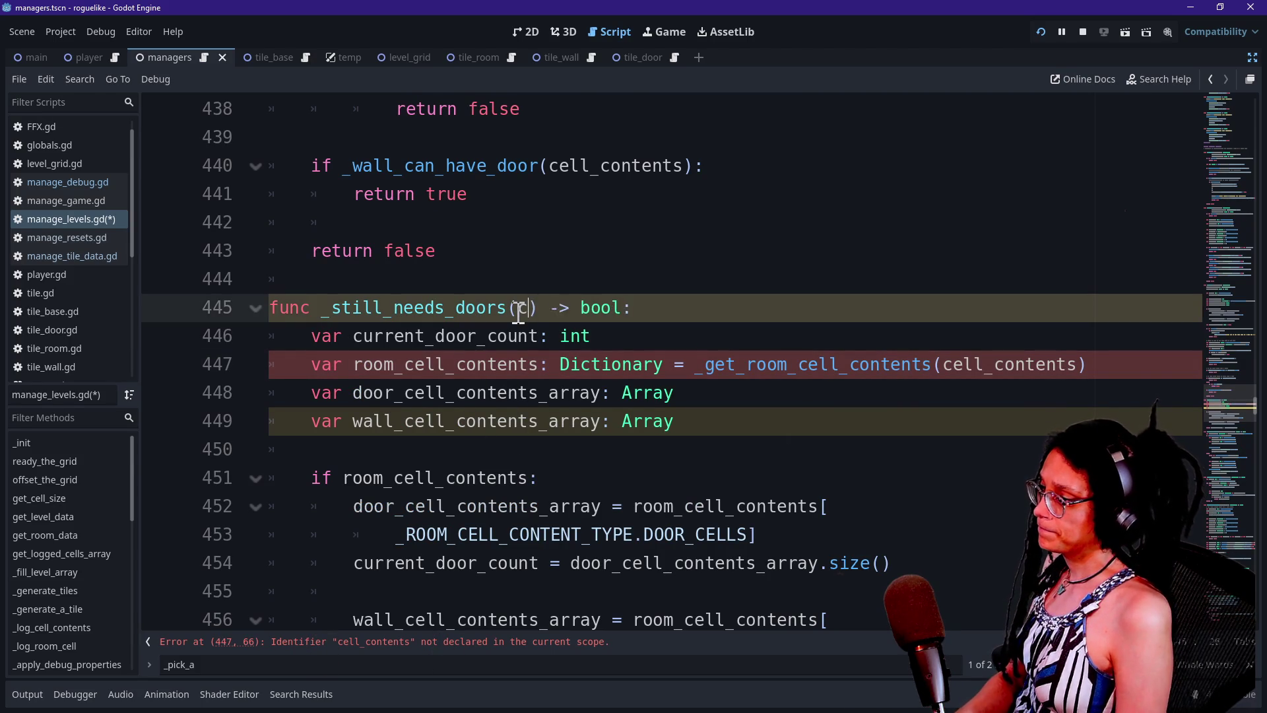
{"action": "type", "text": "ell_contents: Dictionary"}
{"action": "left_click", "coordinate": [503, 307]}
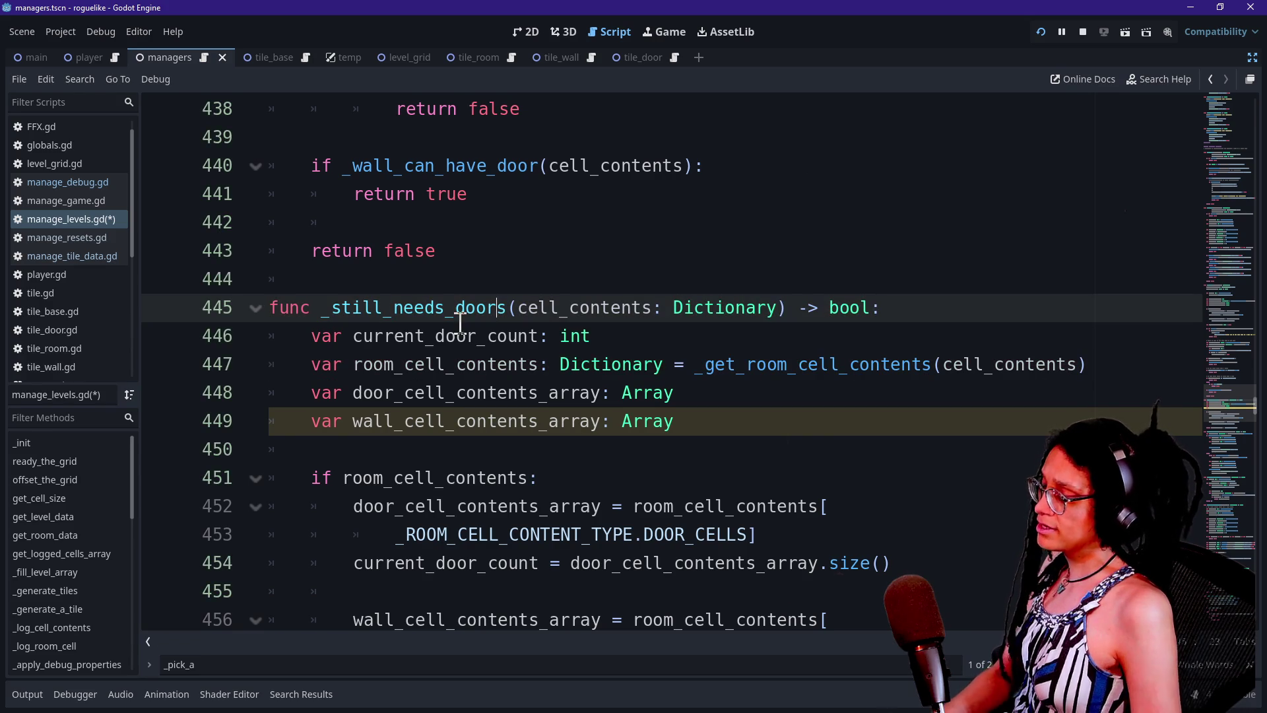
- Delete the wall_cell_contents_array assignment and its leftover blank line
{"action": "left_click", "coordinate": [727, 399]}
{"action": "key", "text": "shift+Down"}
{"action": "key", "text": "BackSpace"}
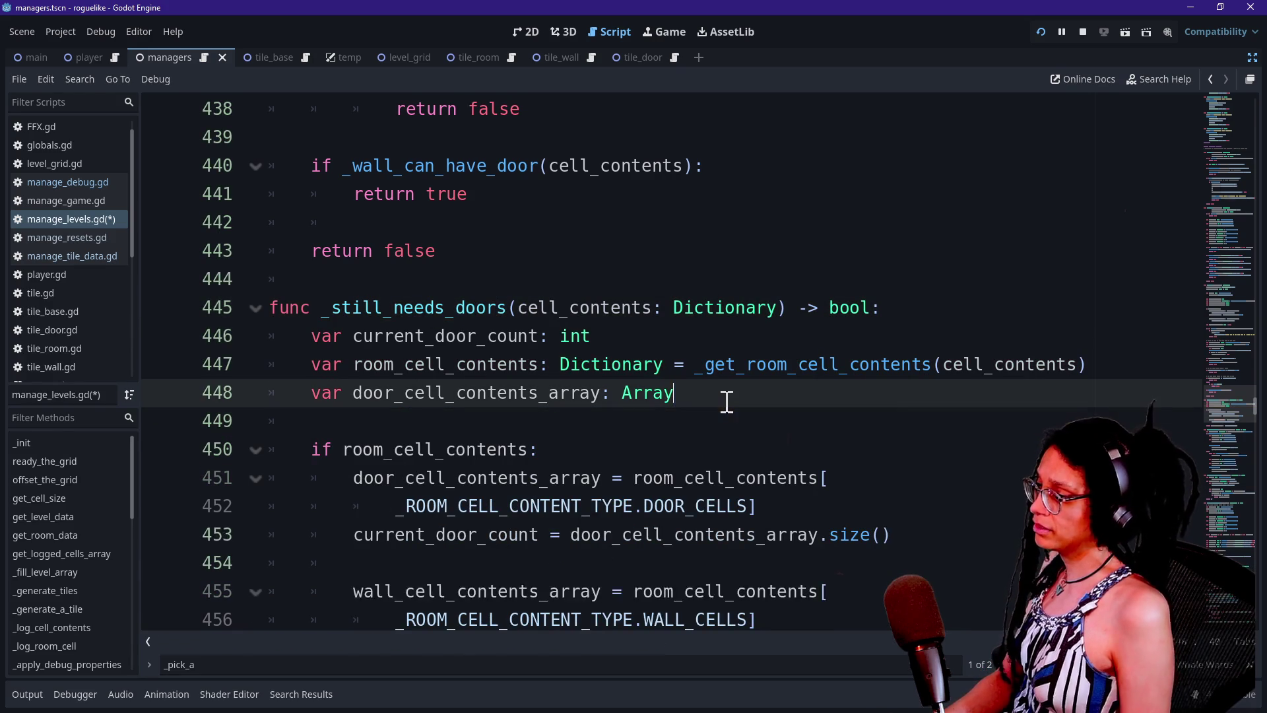
{"action": "key", "text": "ctrl+z"}
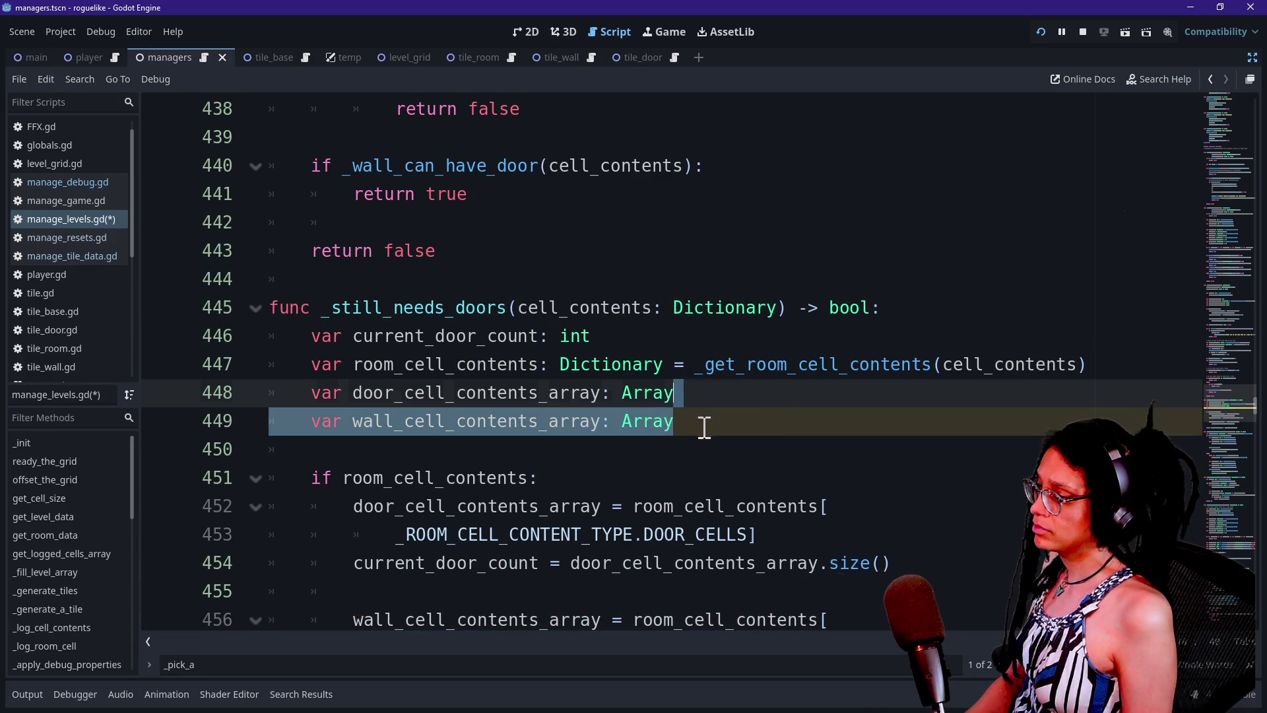
{"action": "left_click", "coordinate": [705, 426]}
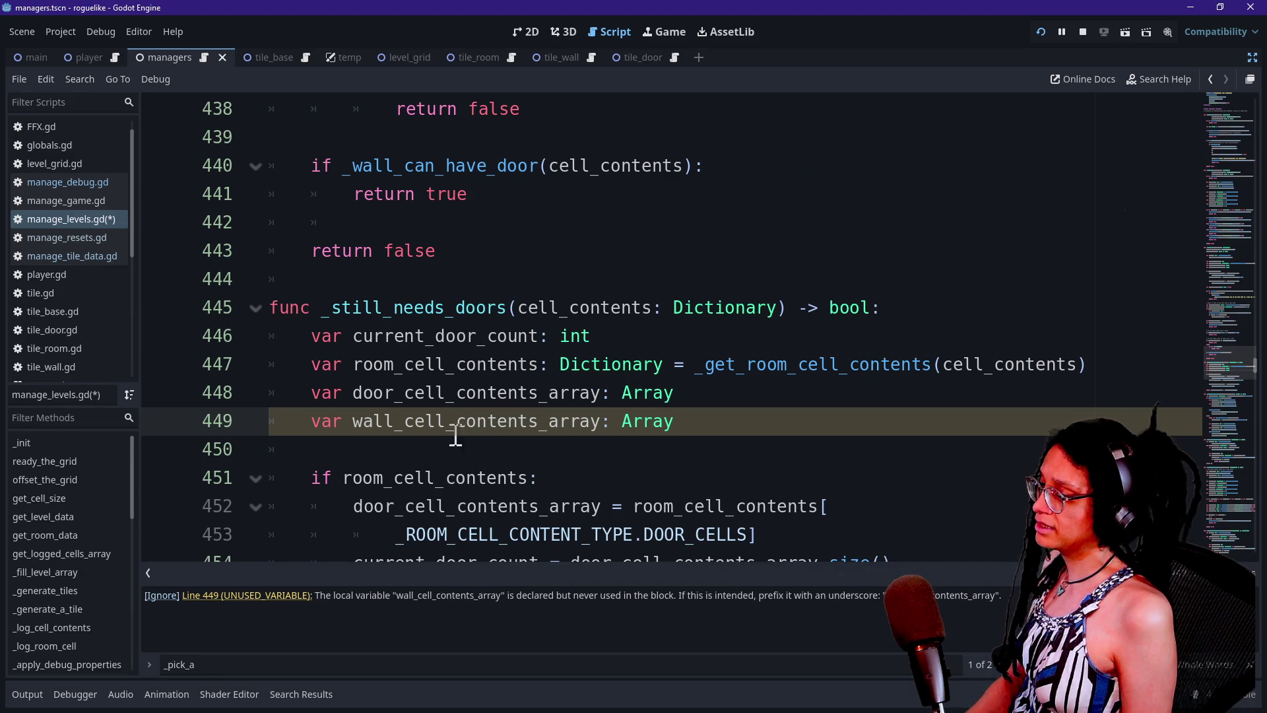
{"action": "left_click", "coordinate": [348, 427]}
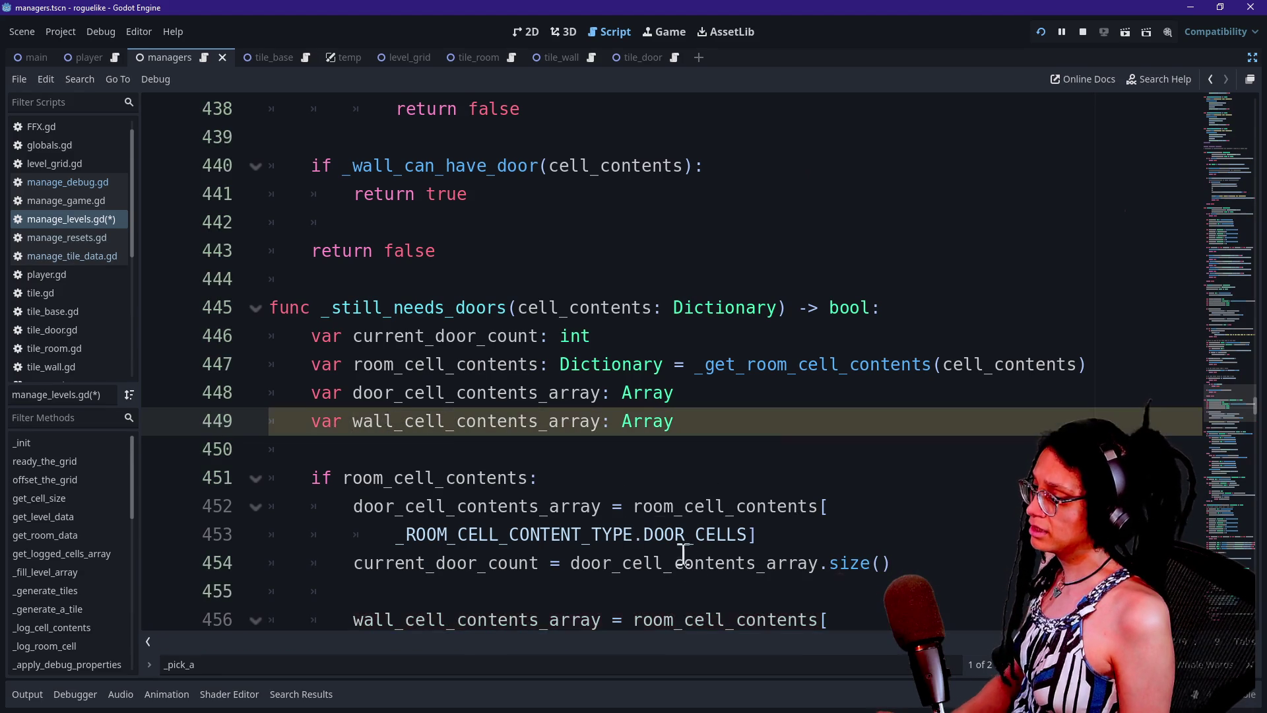
{"action": "scroll", "coordinate": [699, 559], "scroll_direction": "down", "scroll_amount": 1}
{"action": "mouse_move", "coordinate": [741, 561]}
{"action": "left_mouse_down"}
{"action": "mouse_move", "coordinate": [817, 532]}
{"action": "mouse_move", "coordinate": [786, 502]}
{"action": "left_mouse_up"}
{"action": "key", "text": "BackSpace"}
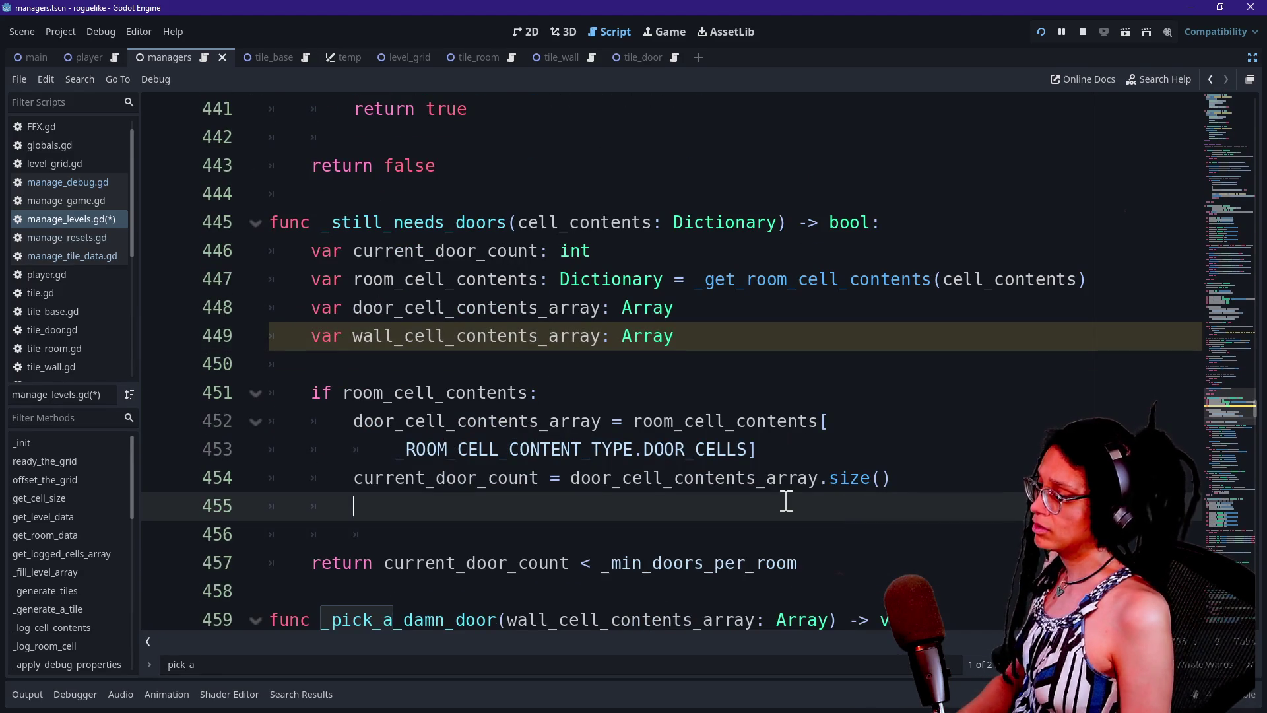
{"action": "key", "text": "BackSpace"}
{"action": "key", "text": "BackSpace"}
{"action": "key", "text": "BackSpace"}
- Delete the unused wall_cell_contents_array declaration and save manage_levels.gd
{"action": "left_click", "coordinate": [725, 335]}
{"action": "key", "text": "shift+Up"}
{"action": "key", "text": "BackSpace"}
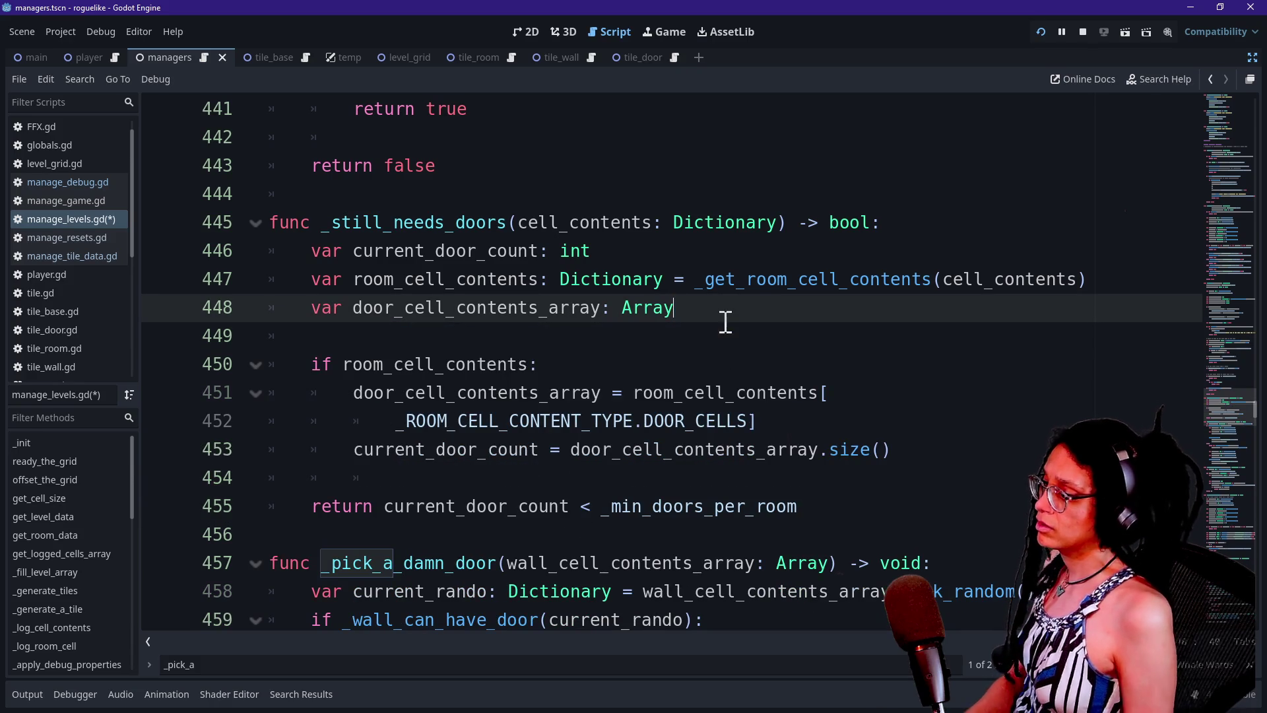
{"action": "key", "text": "ctrl+s"}
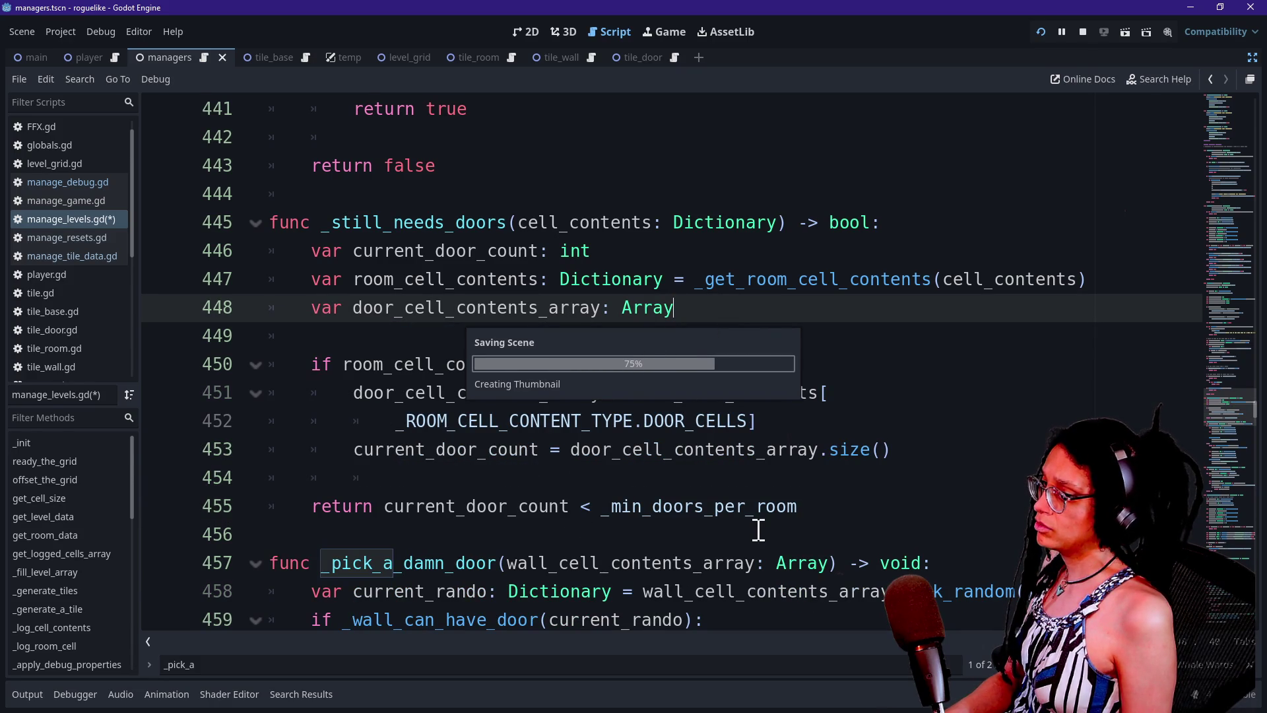
{"action": "scroll", "coordinate": [739, 506], "scroll_direction": "down", "scroll_amount": 1}
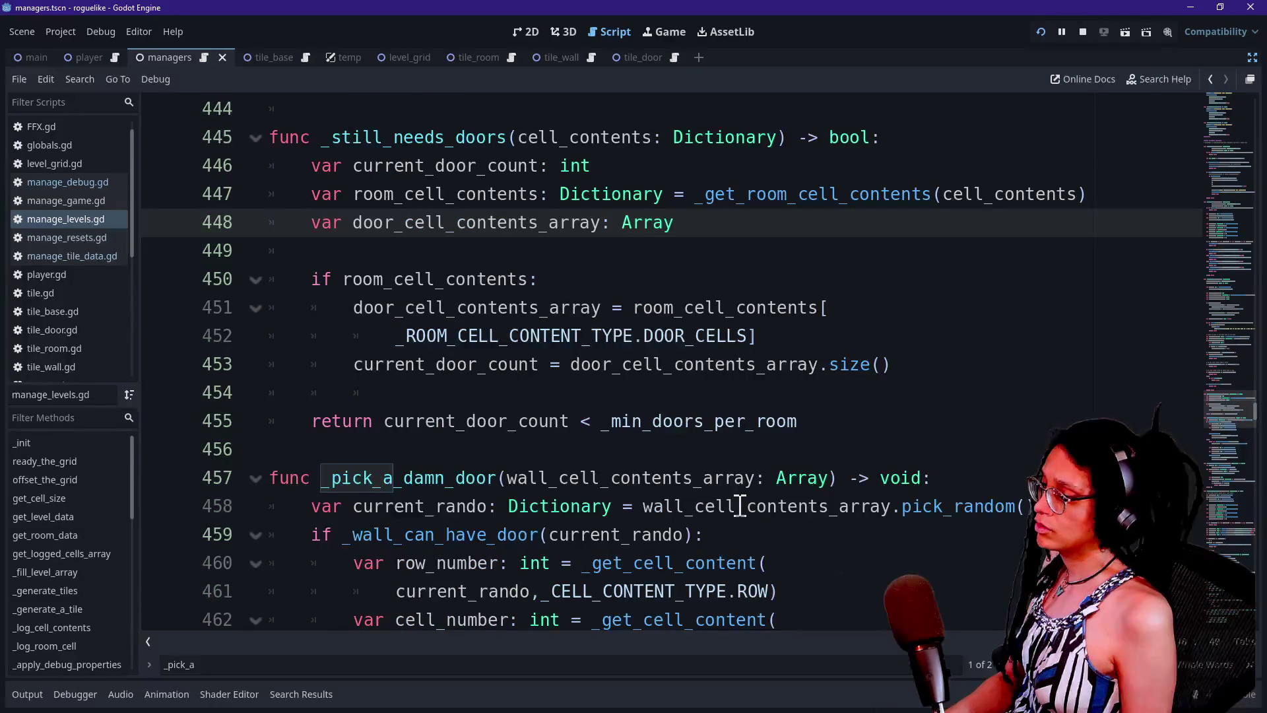
{"action": "scroll", "coordinate": [869, 404], "scroll_direction": "up", "scroll_amount": 12}
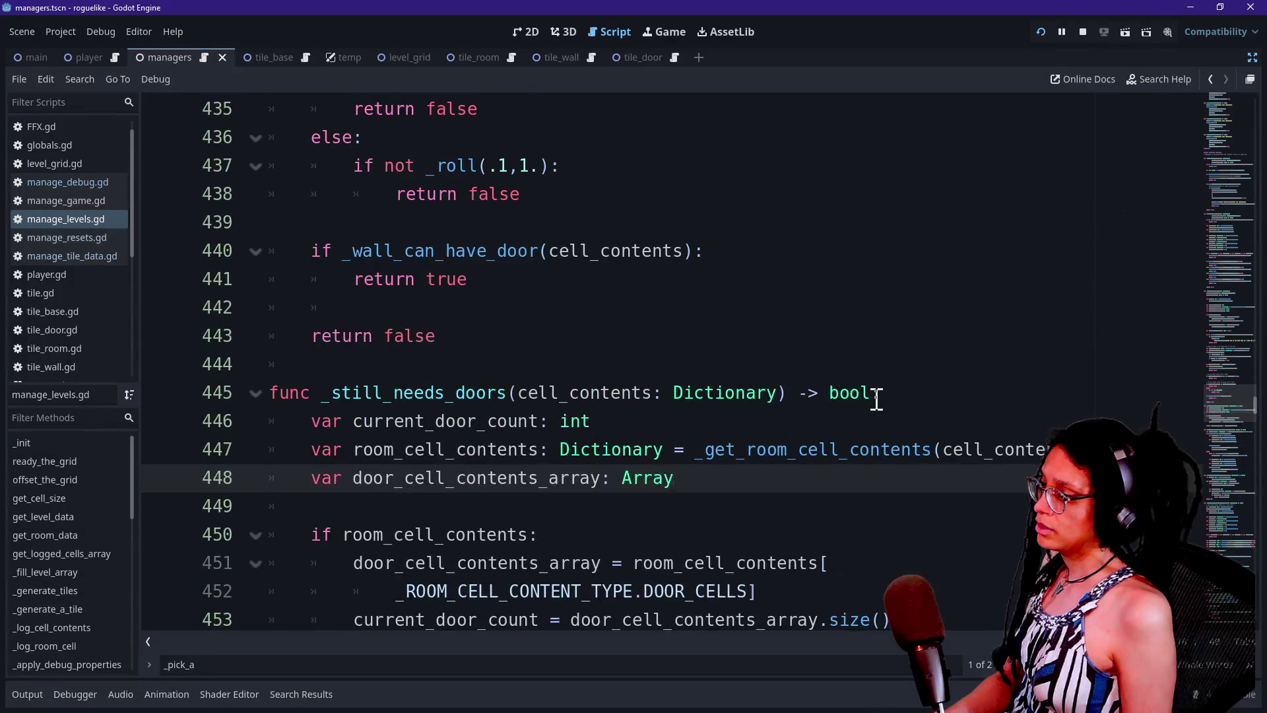
{"action": "scroll", "coordinate": [876, 398], "scroll_direction": "up", "scroll_amount": 1}
{"action": "scroll", "coordinate": [623, 352], "scroll_direction": "up", "scroll_amount": 4}
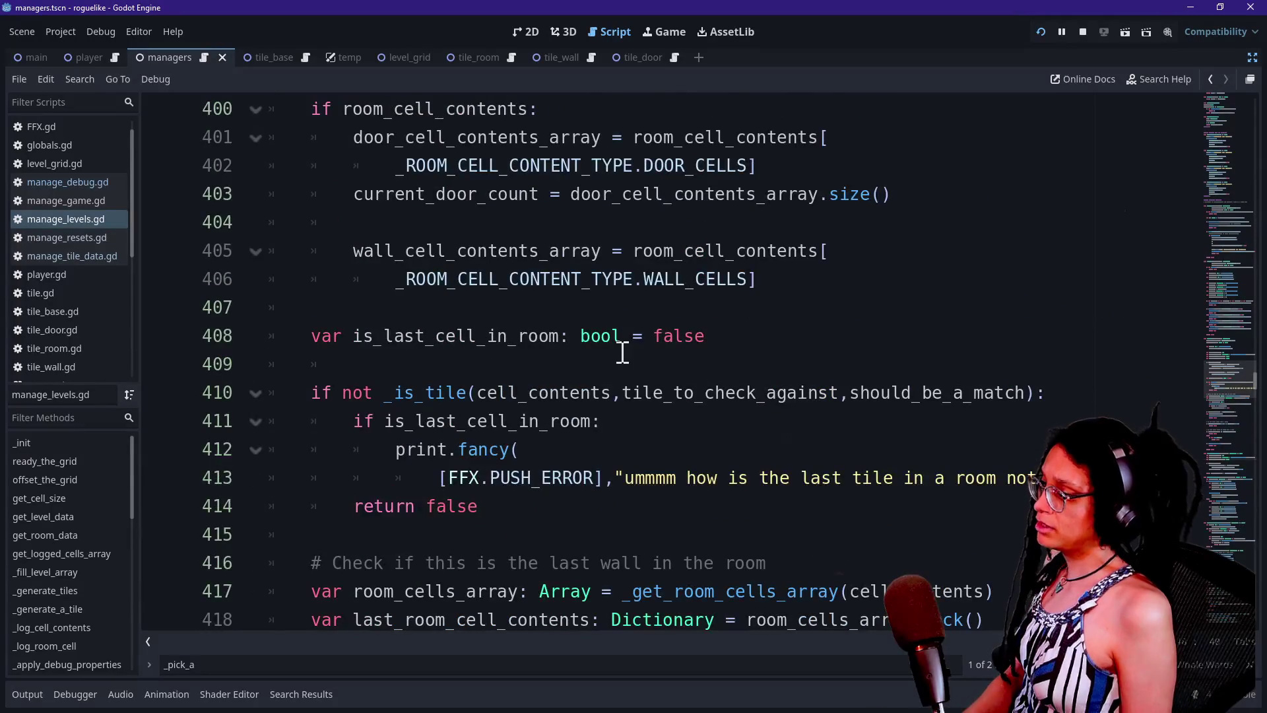
{"action": "scroll", "coordinate": [622, 351], "scroll_direction": "down", "scroll_amount": 4}
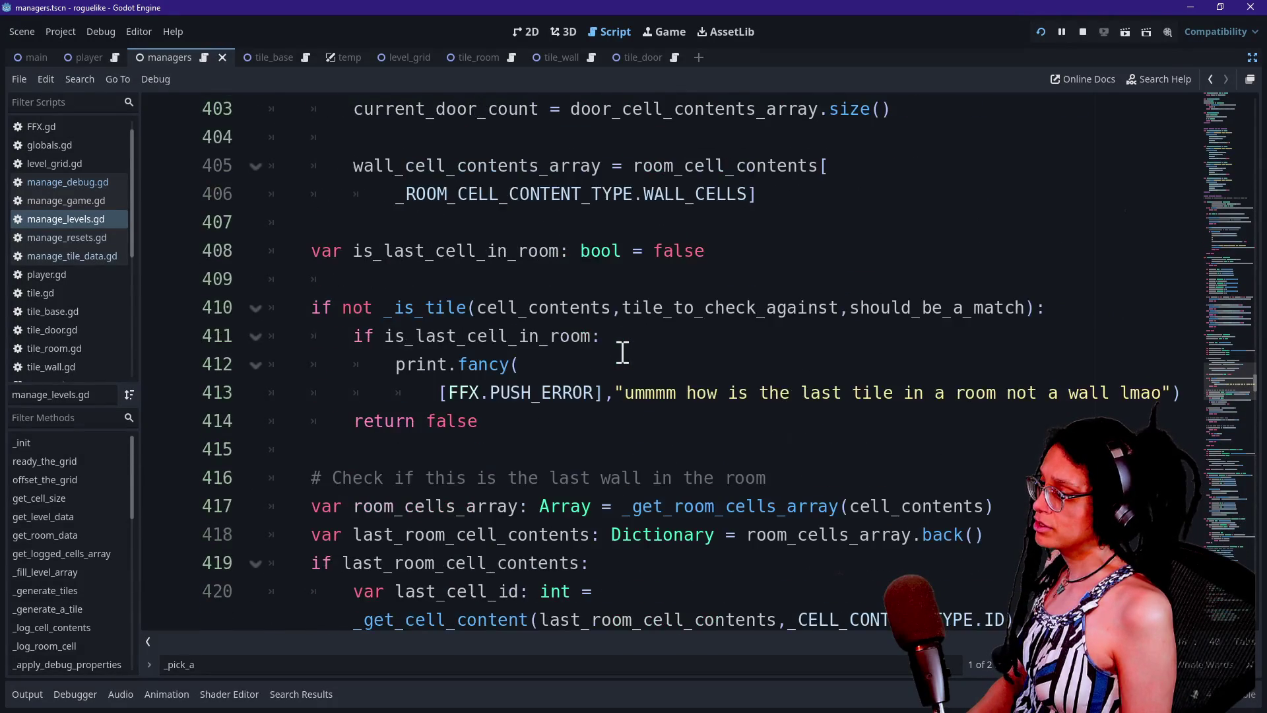
{"action": "scroll", "coordinate": [427, 399], "scroll_direction": "down", "scroll_amount": 5}
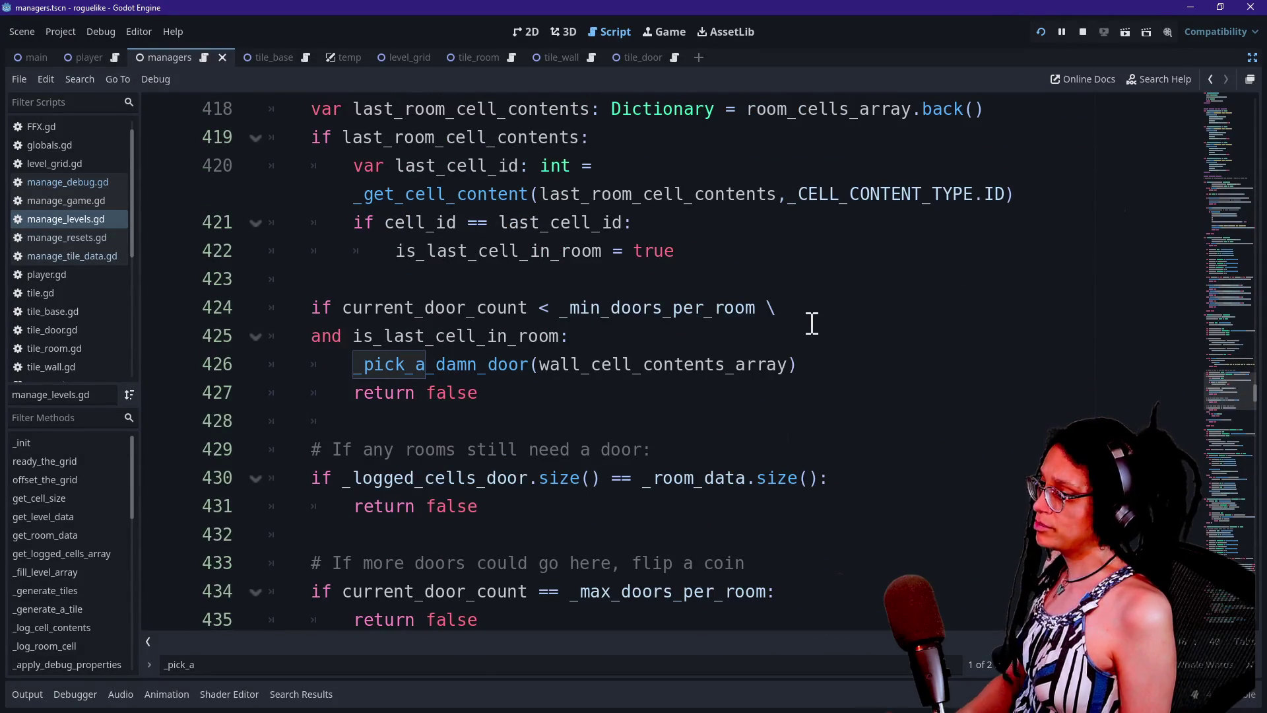
{"action": "left_click_drag", "start_coordinate": [307, 303], "coordinate": [860, 306]}
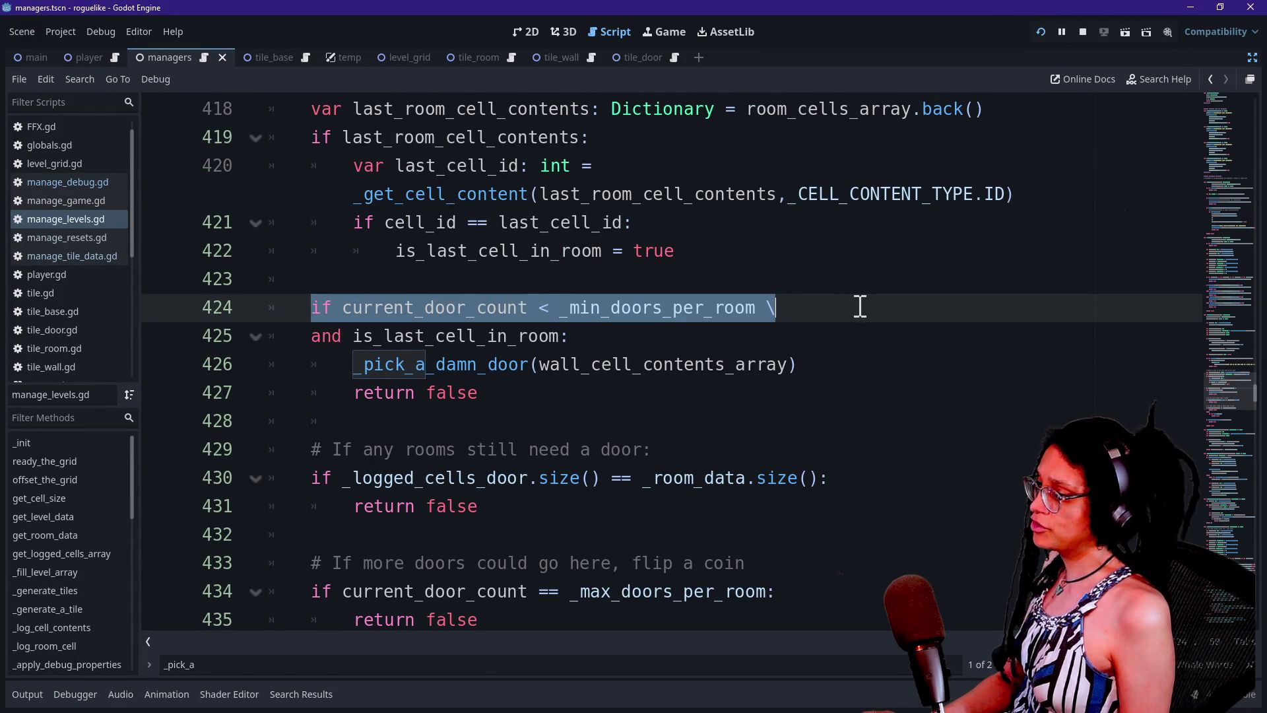
- Replace the old two-line door condition with 'if is_last_cell_in_room'
{"action": "mouse_move", "coordinate": [770, 334]}
{"action": "left_mouse_down"}
{"action": "mouse_move", "coordinate": [430, 282]}
{"action": "mouse_move", "coordinate": [283, 307]}
{"action": "left_mouse_up"}
{"action": "key", "text": "BackSpace"}
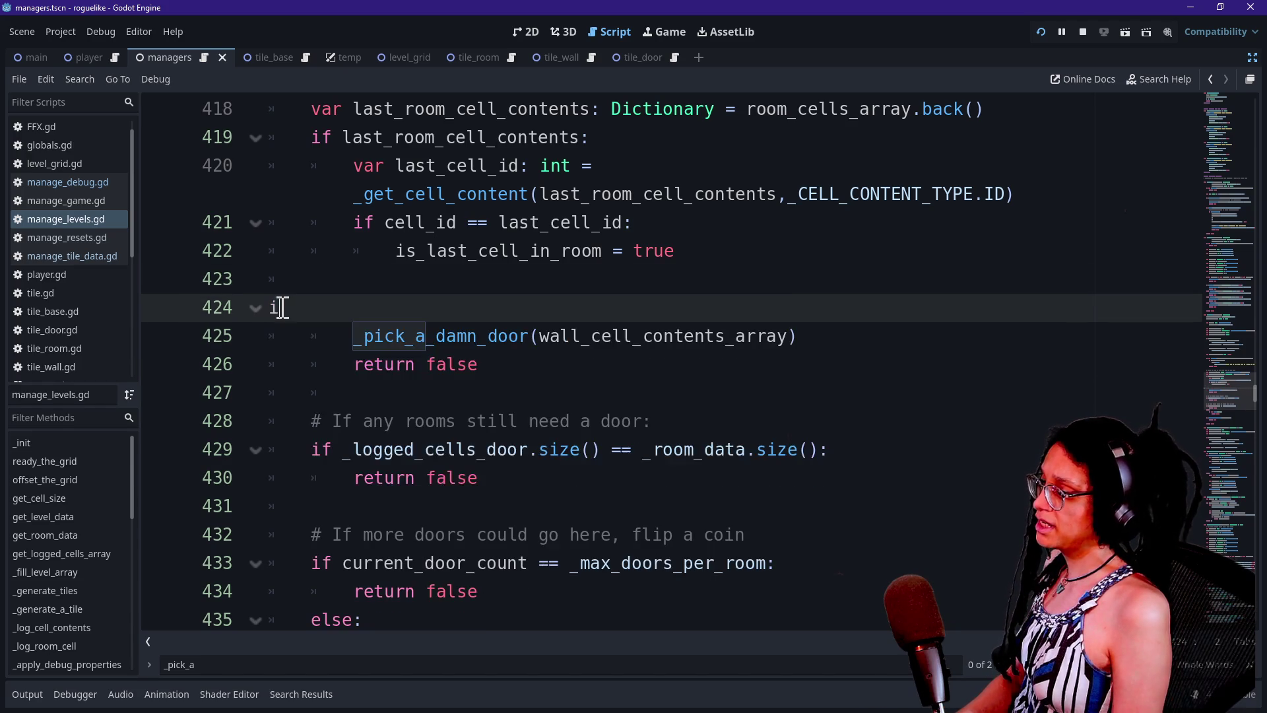
{"action": "type", "text": "if"}
{"action": "key", "text": "BackSpace"}
{"action": "key", "text": "BackSpace"}
{"action": "type", "text": "if si"}
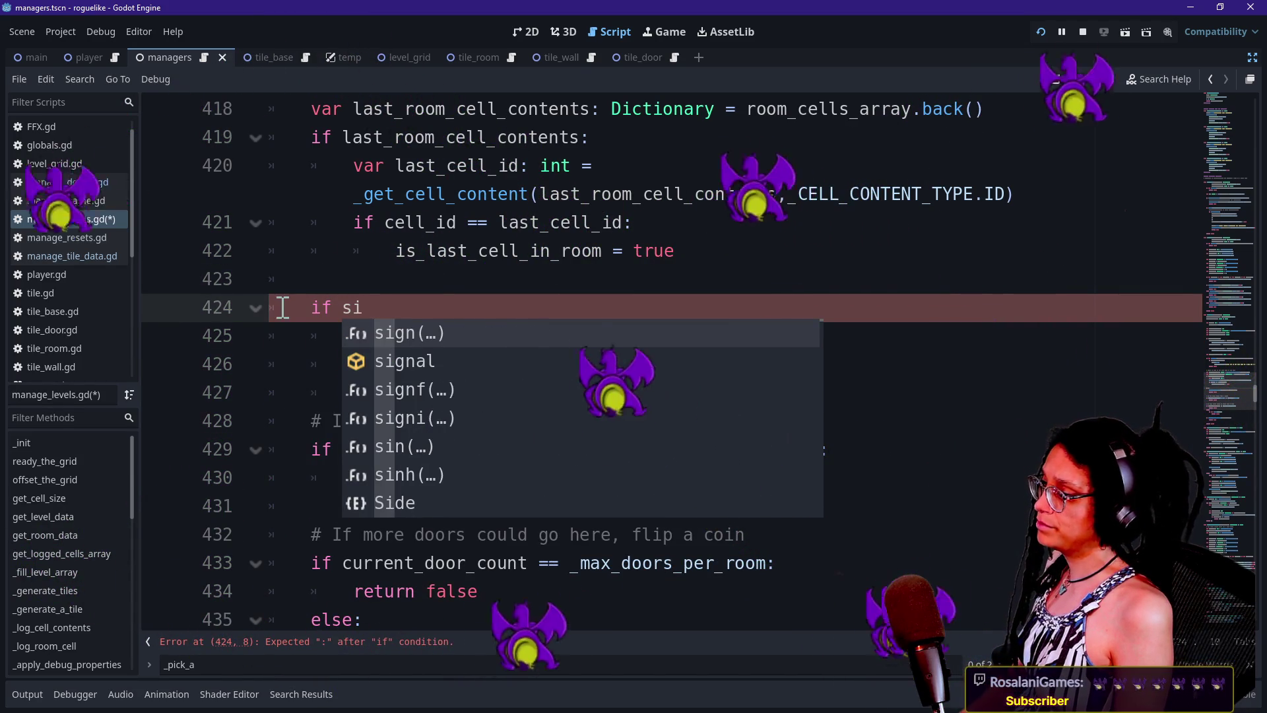
{"action": "key", "text": "BackSpace"}
{"action": "key", "text": "BackSpace"}
{"action": "type", "text": "is_"}
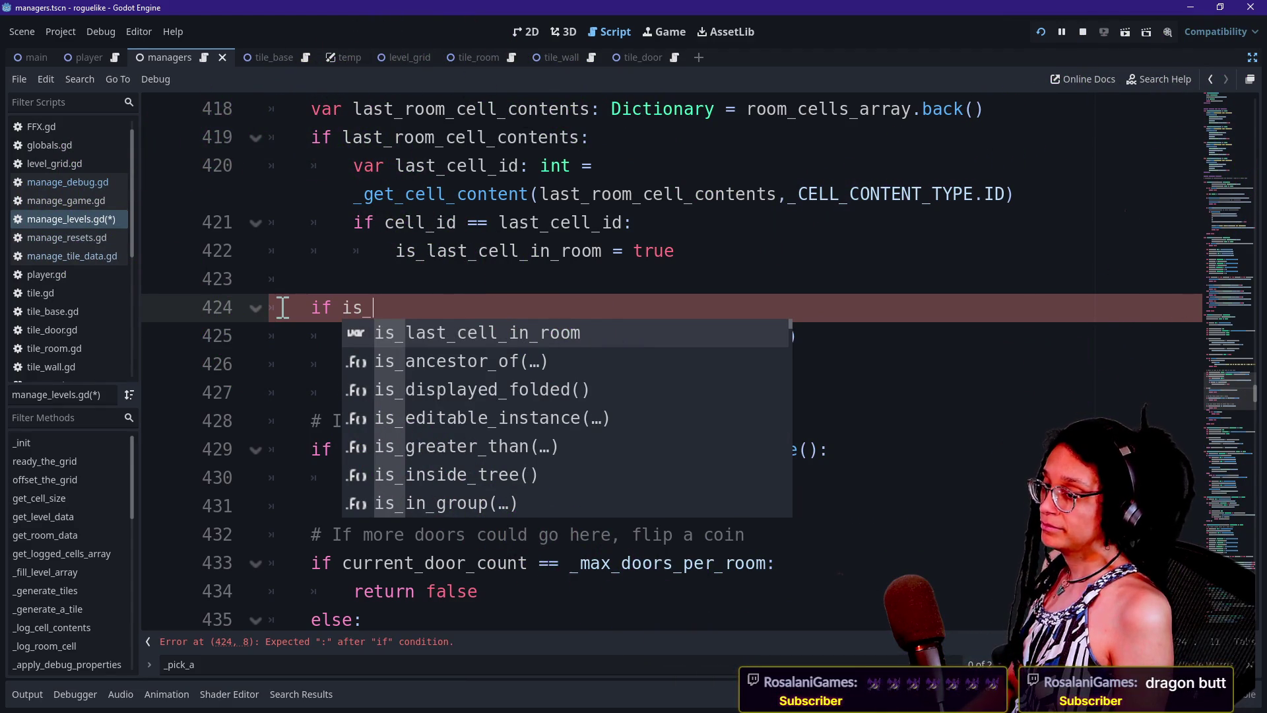
{"action": "type", "text": "r"}
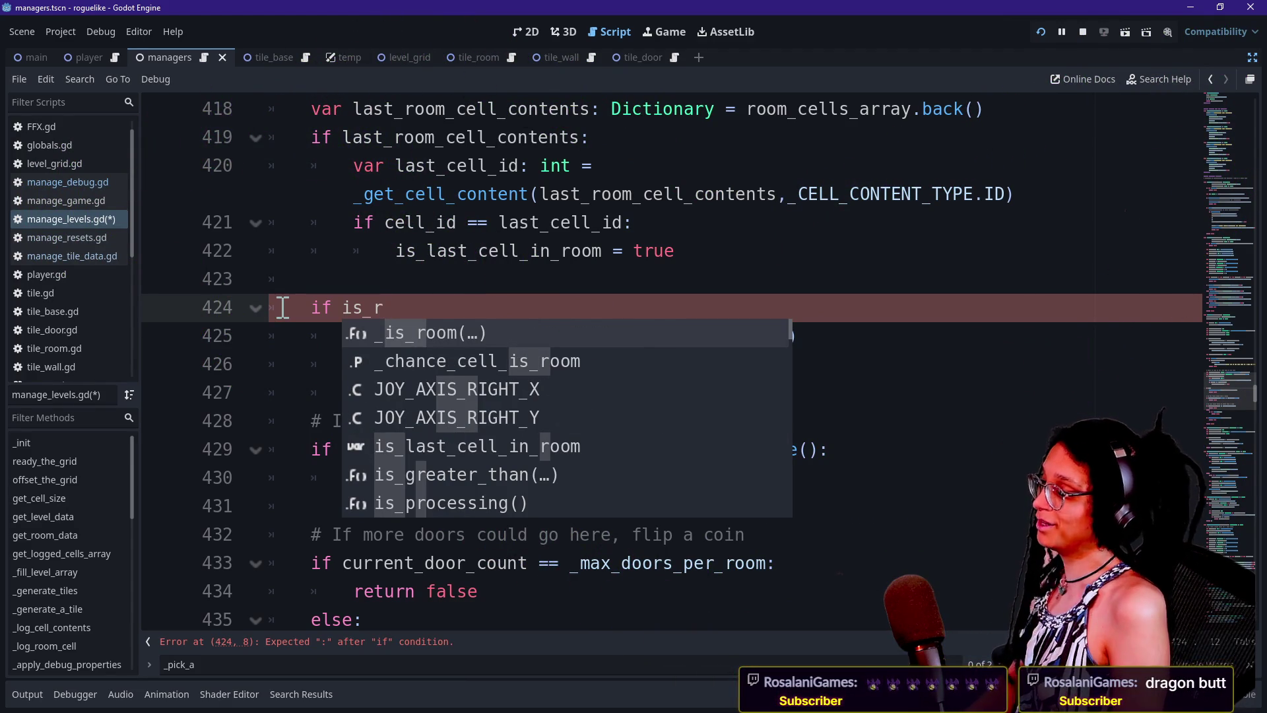
{"action": "key", "text": "Down"}
{"action": "key", "text": "Down"}
{"action": "key", "text": "Down"}
{"action": "key", "text": "Return"}
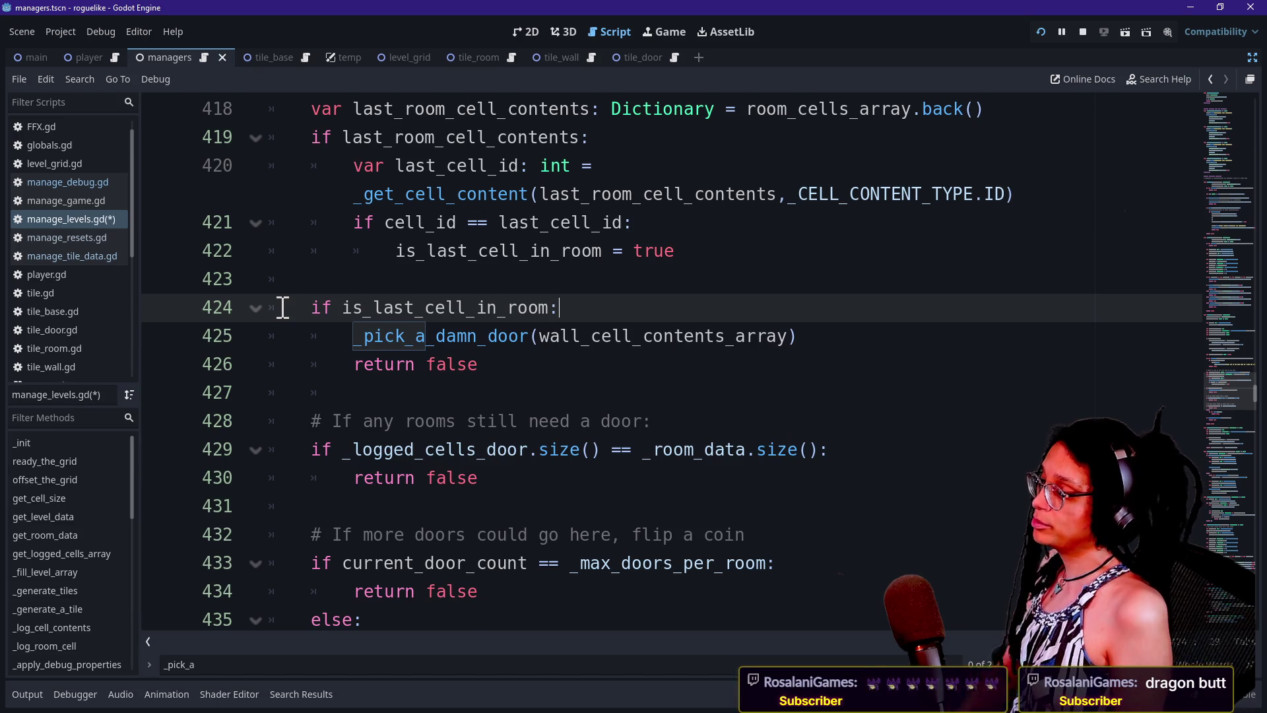
- Extend the condition with 'and _room_still_needs_doors(cell_contents)'
{"action": "key", "text": "Return"}
{"action": "key", "text": "super+v"}
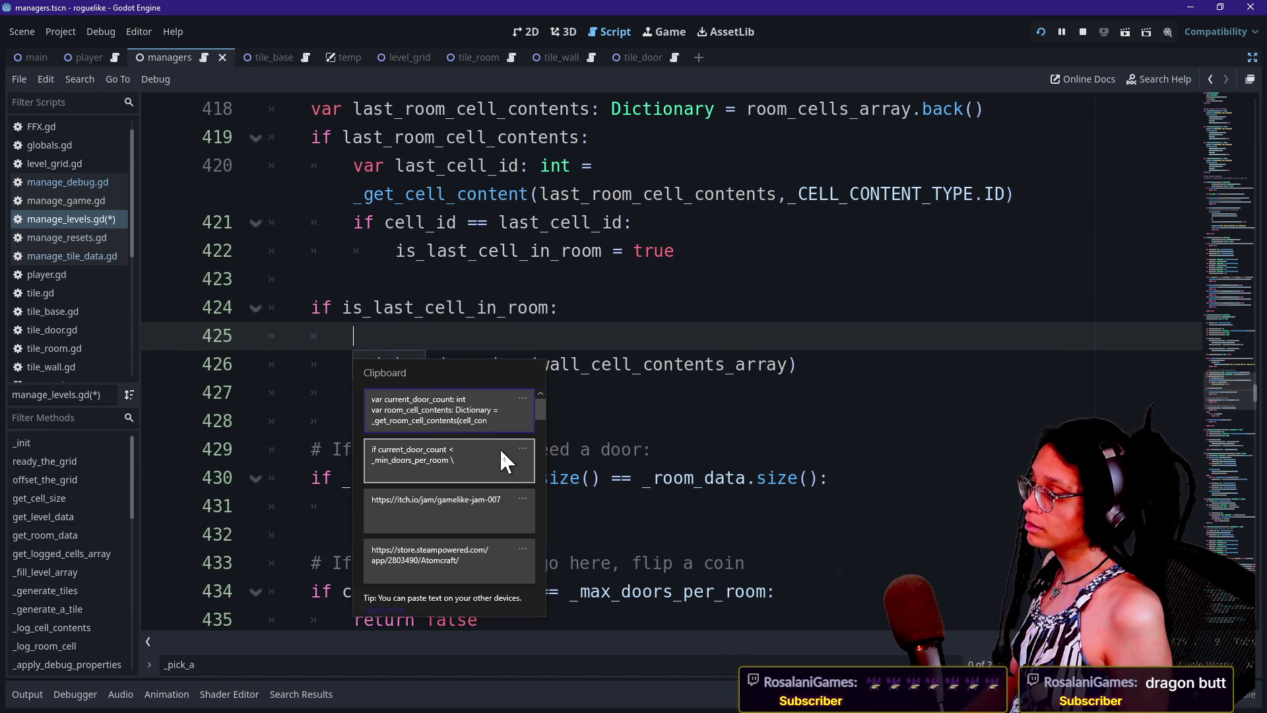
{"action": "key", "text": "Escape"}
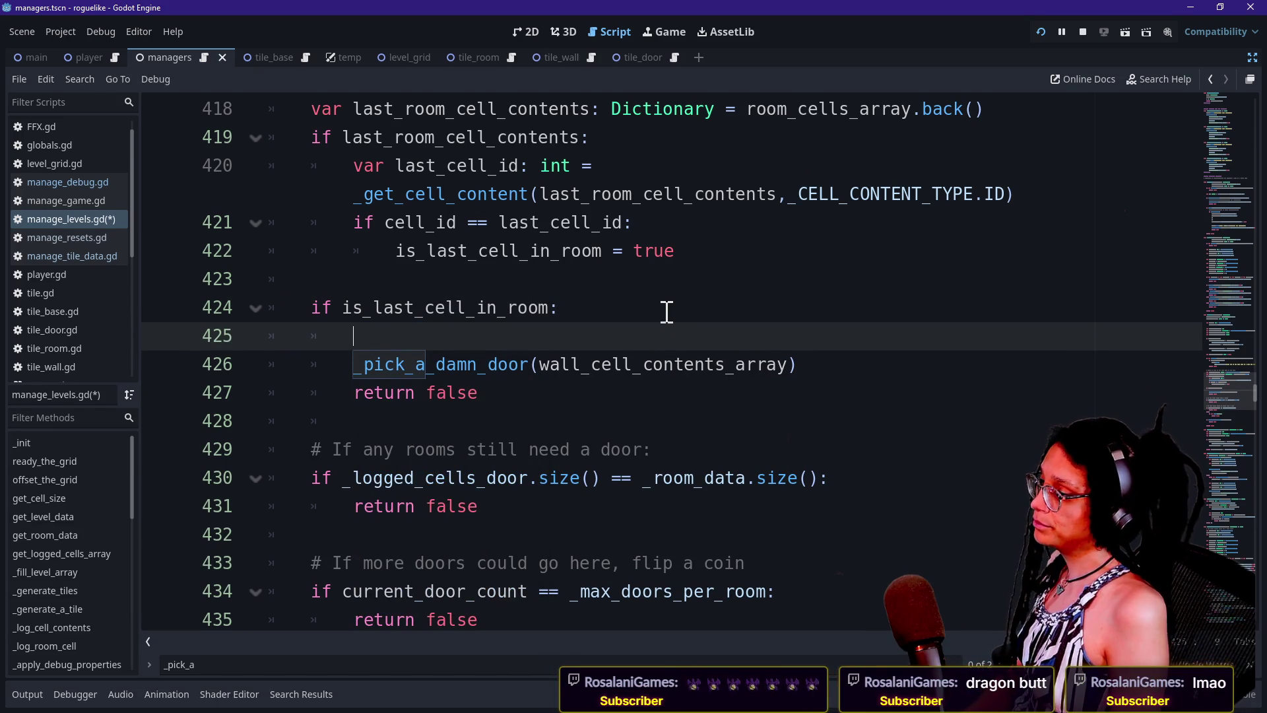
{"action": "key", "text": "ctrl+space"}
{"action": "key", "text": "Escape"}
{"action": "key", "text": "BackSpace"}
{"action": "key", "text": "BackSpace"}
{"action": "key", "text": "BackSpace"}
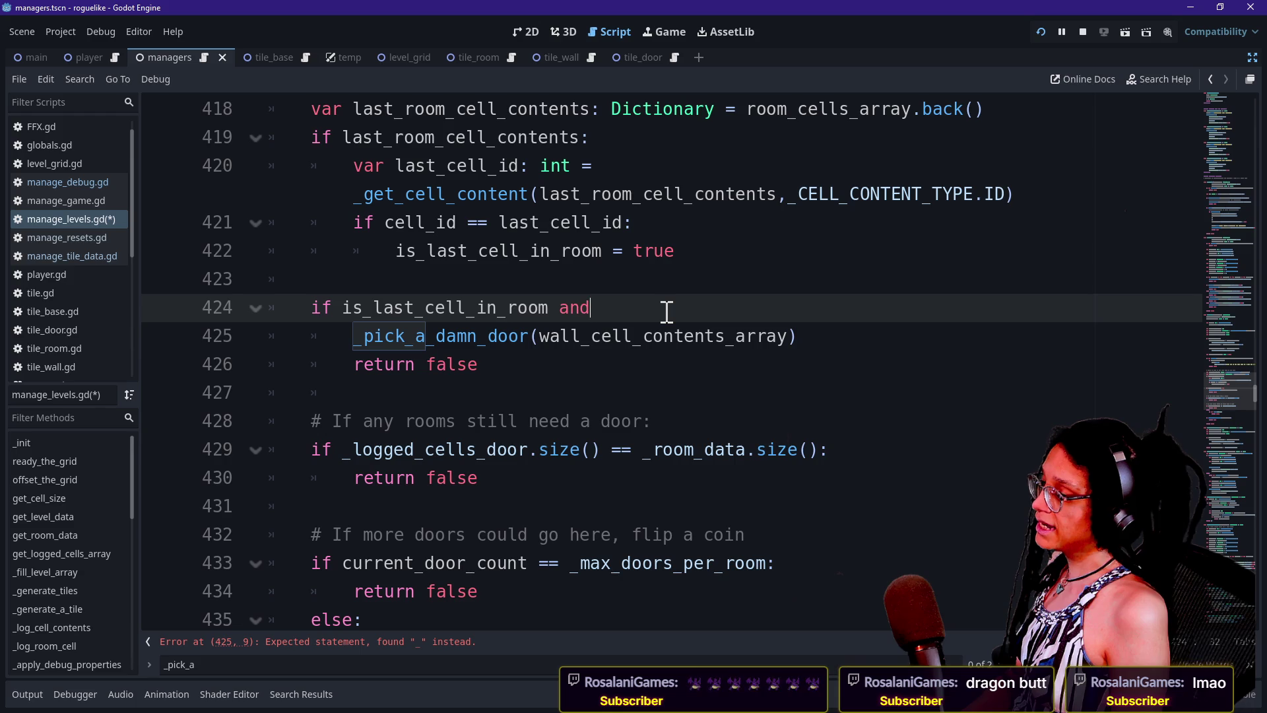
{"action": "type", "text": " _p"}
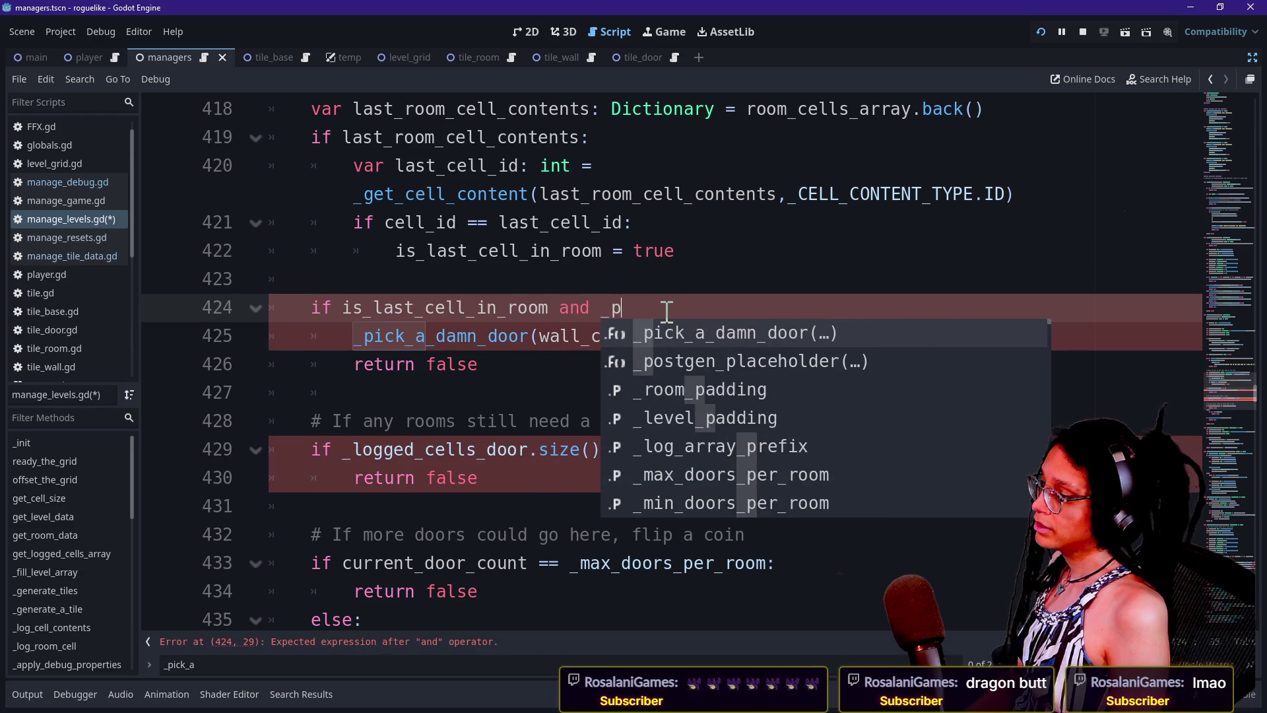
{"action": "key", "text": "BackSpace"}
{"action": "type", "text": "doors"}
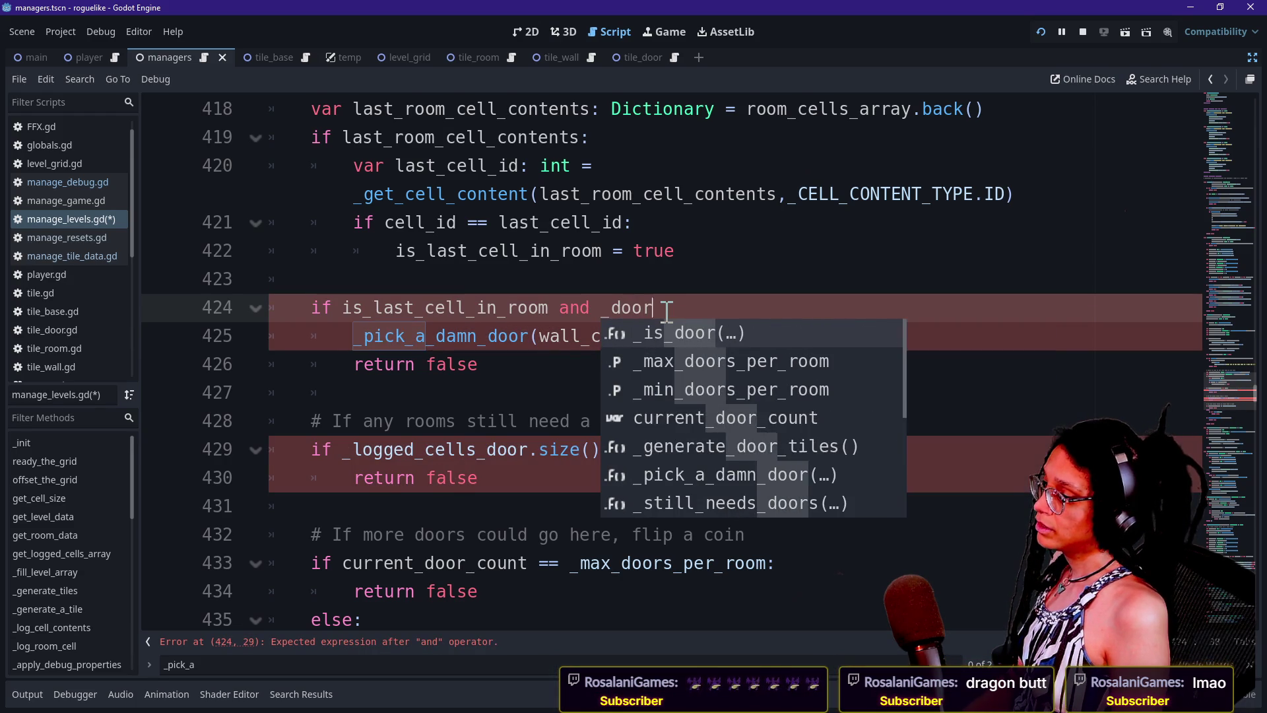
{"action": "key", "text": "Down"}
{"action": "key", "text": "Down"}
{"action": "key", "text": "Return"}
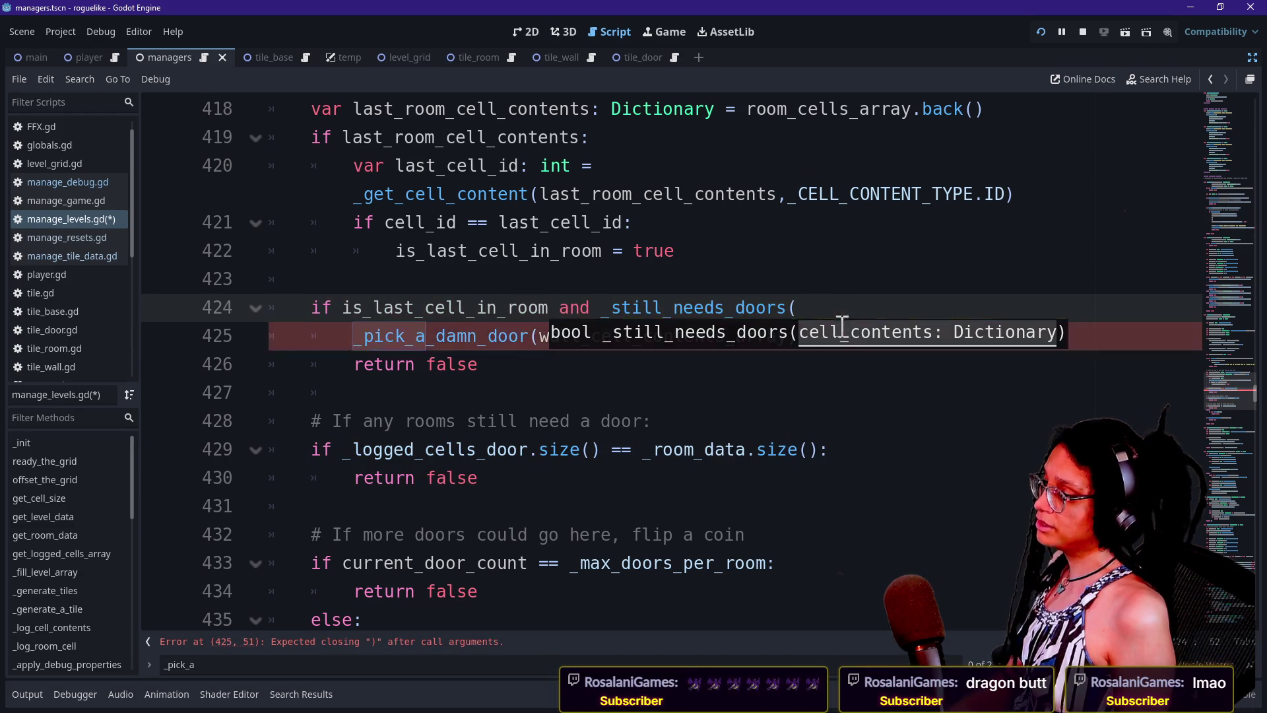
{"action": "type", "text": "cel"}
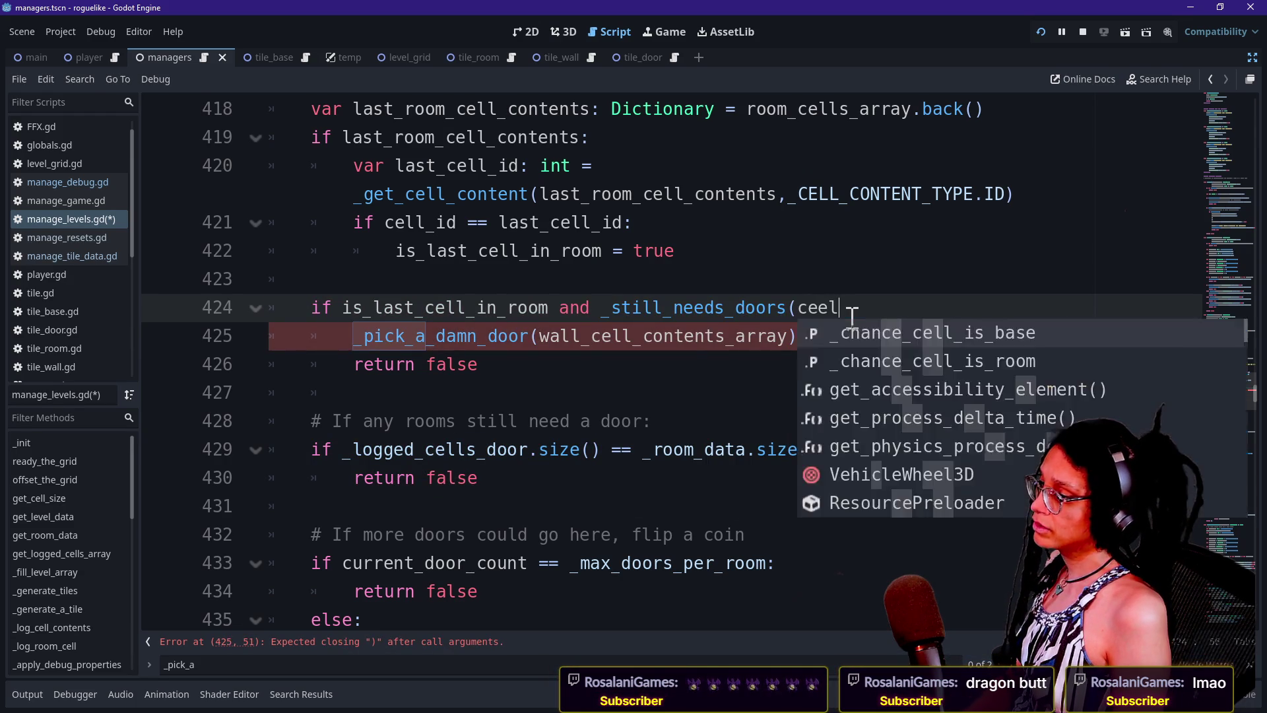
{"action": "type", "text": "l_contents)"}
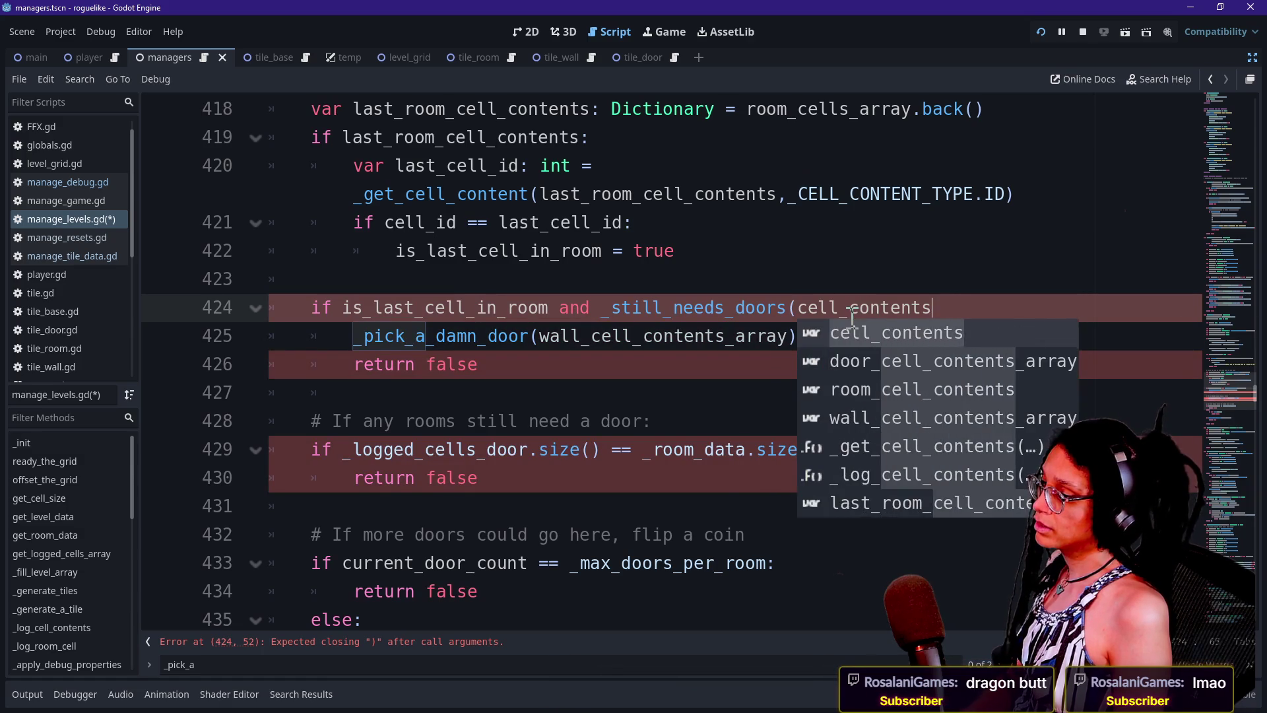
{"action": "left_click", "coordinate": [612, 307]}
{"action": "type", "text": "room_"}
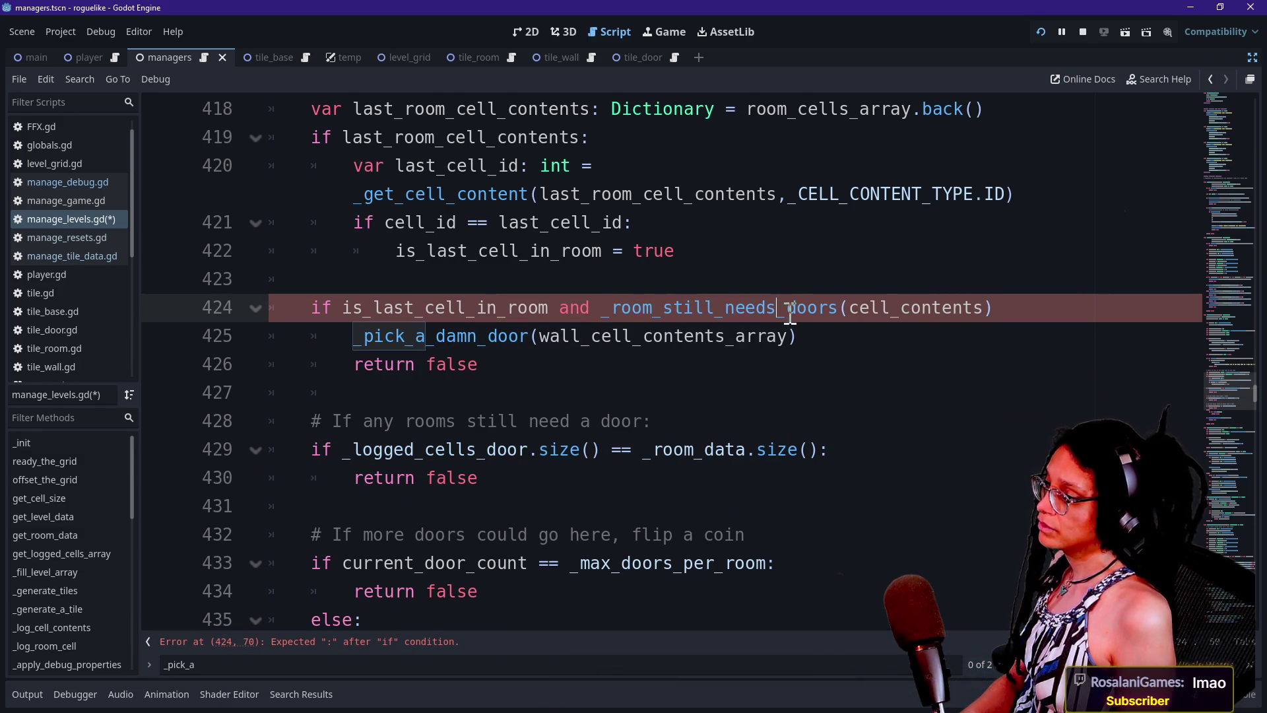
{"action": "scroll", "coordinate": [455, 434], "scroll_direction": "down", "scroll_amount": 10}
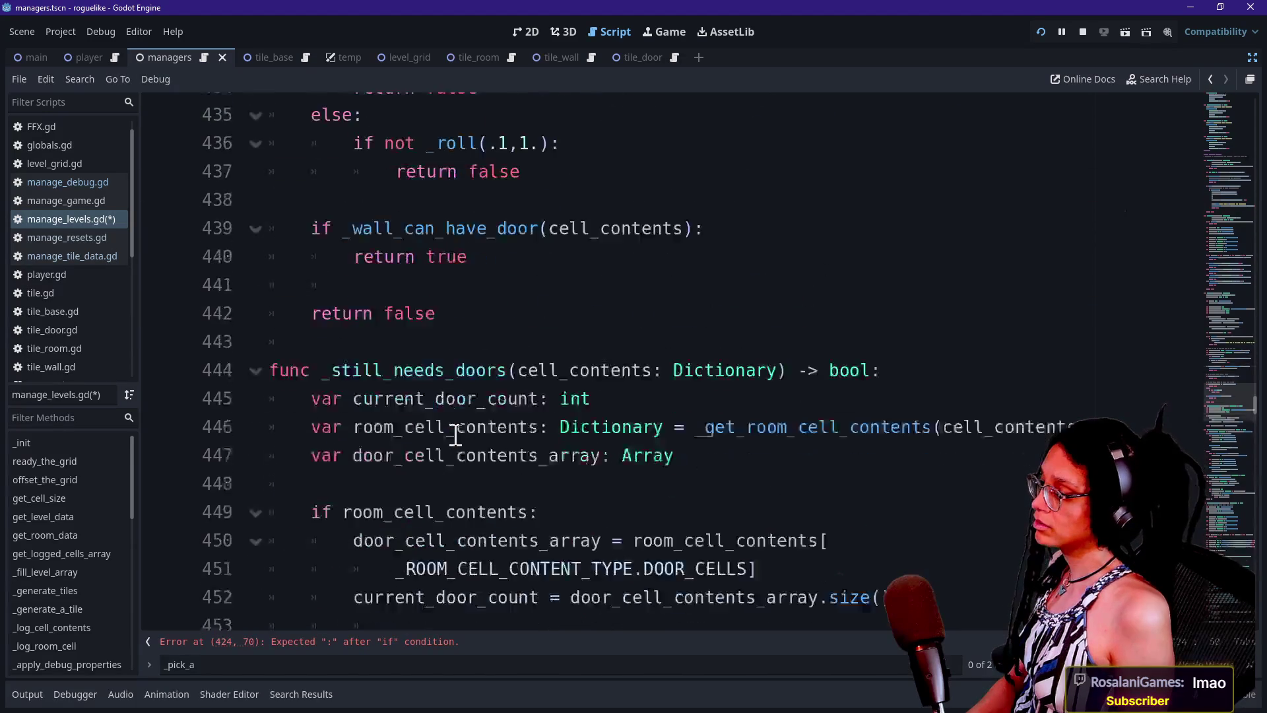
- Rename the function definition to _room_still_needs_doors to match the call
{"action": "scroll", "coordinate": [455, 434], "scroll_direction": "up", "scroll_amount": 5}
{"action": "scroll", "coordinate": [455, 434], "scroll_direction": "down", "scroll_amount": 2}
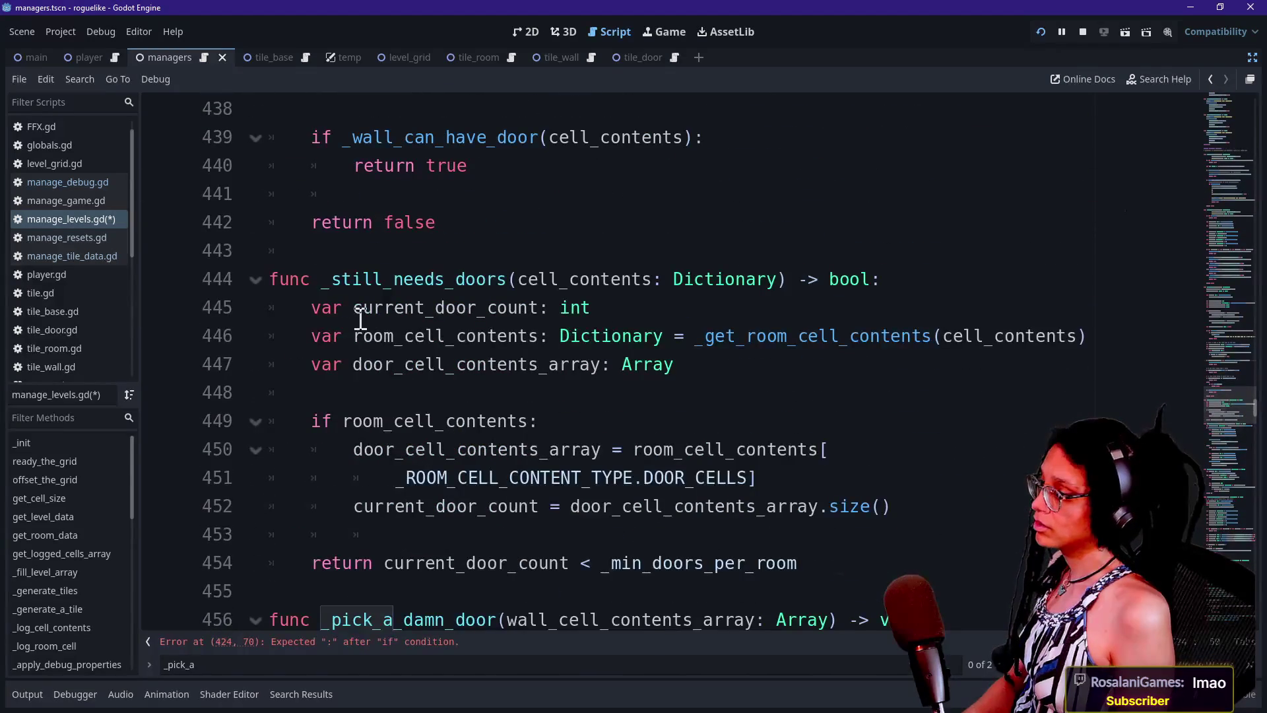
{"action": "left_click", "coordinate": [331, 279]}
{"action": "type", "text": "room_"}
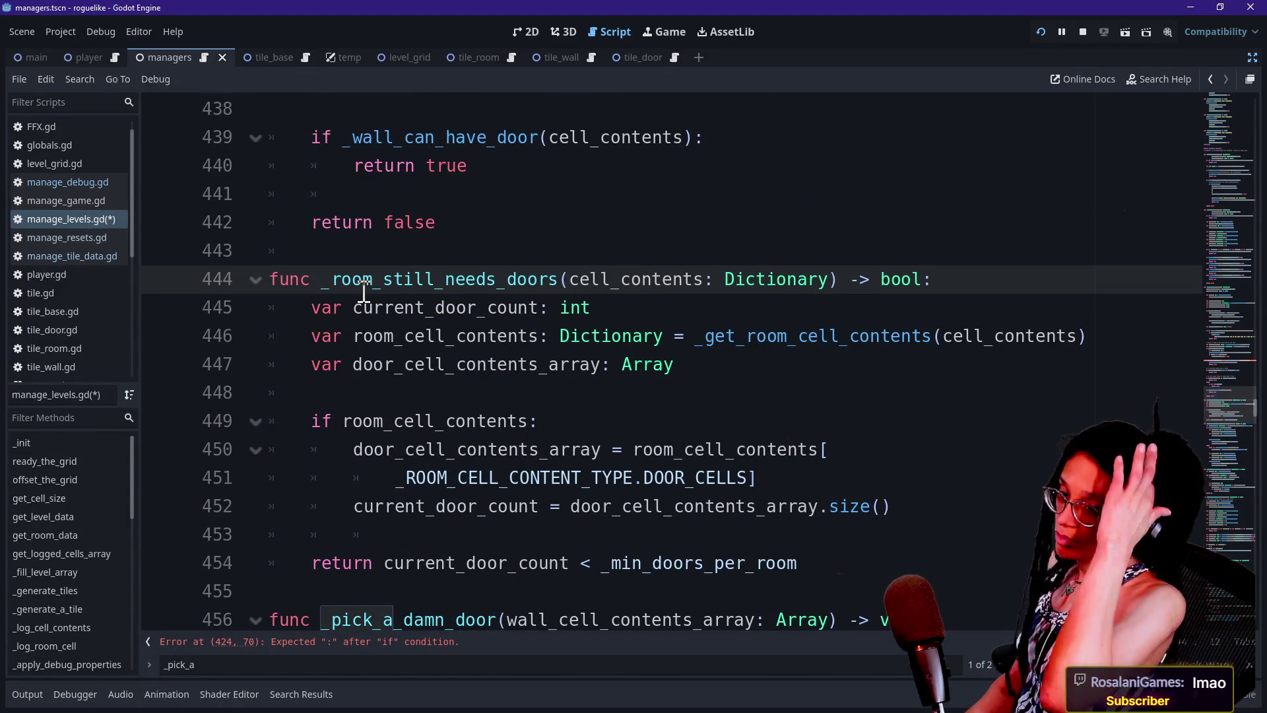
- Add the missing colon at the end of line 424 and check the following lines
{"action": "scroll", "coordinate": [656, 388], "scroll_direction": "up", "scroll_amount": 8}
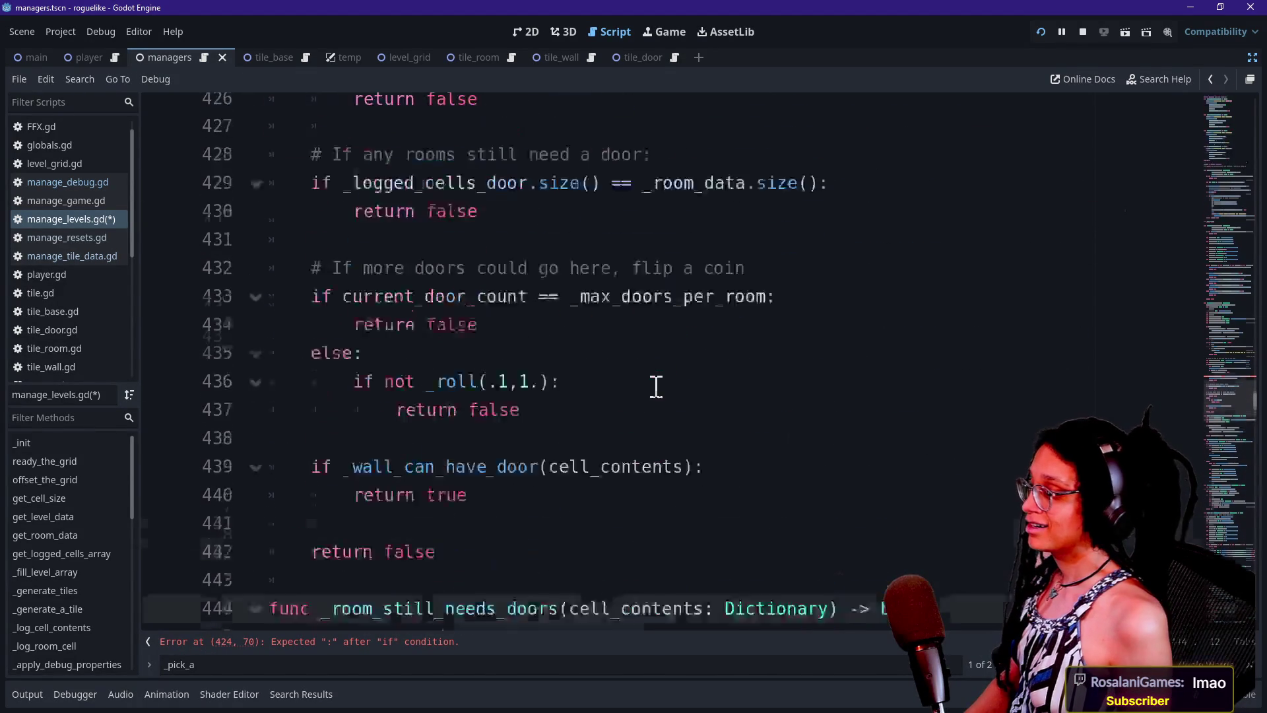
{"action": "left_click", "coordinate": [1029, 393]}
{"action": "type", "text": ":"}
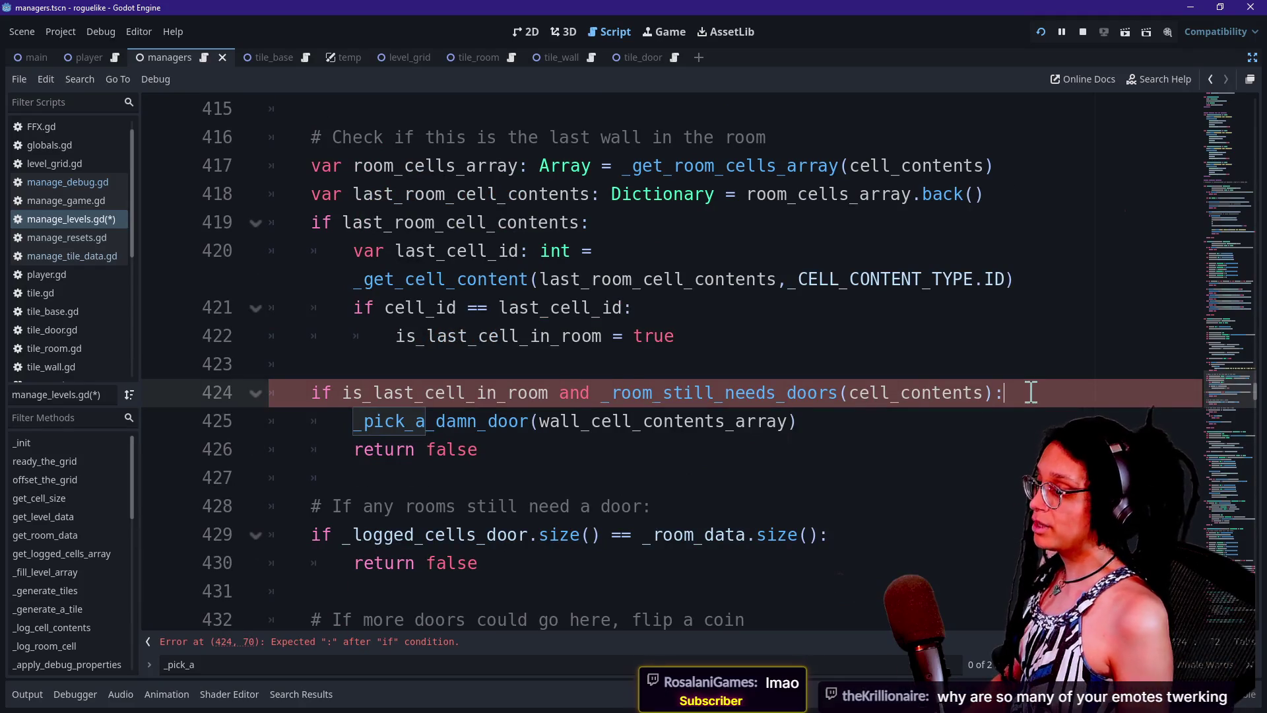
{"action": "left_click", "coordinate": [645, 274]}
{"action": "left_click", "coordinate": [748, 423]}
{"action": "key", "text": "Down"}
{"action": "key", "text": "Down"}
{"action": "key", "text": "Down"}
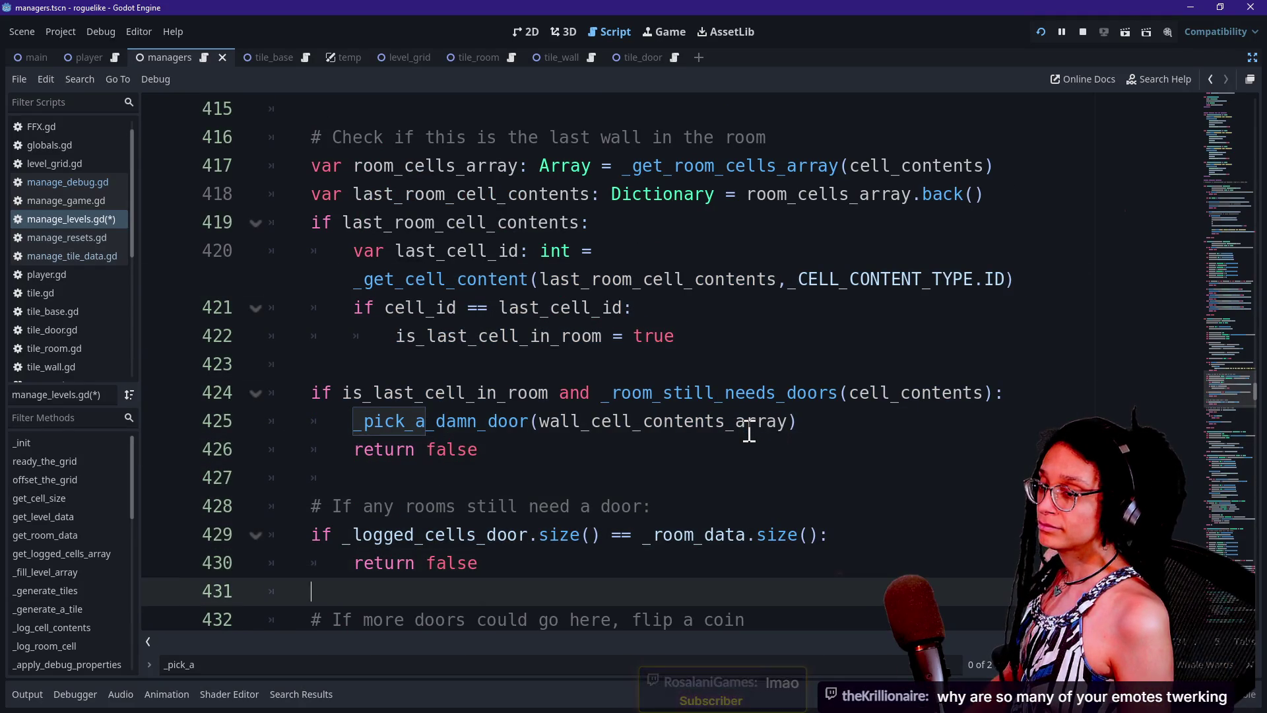
{"action": "key", "text": "Up"}
{"action": "key", "text": "Up"}
{"action": "key", "text": "Up"}
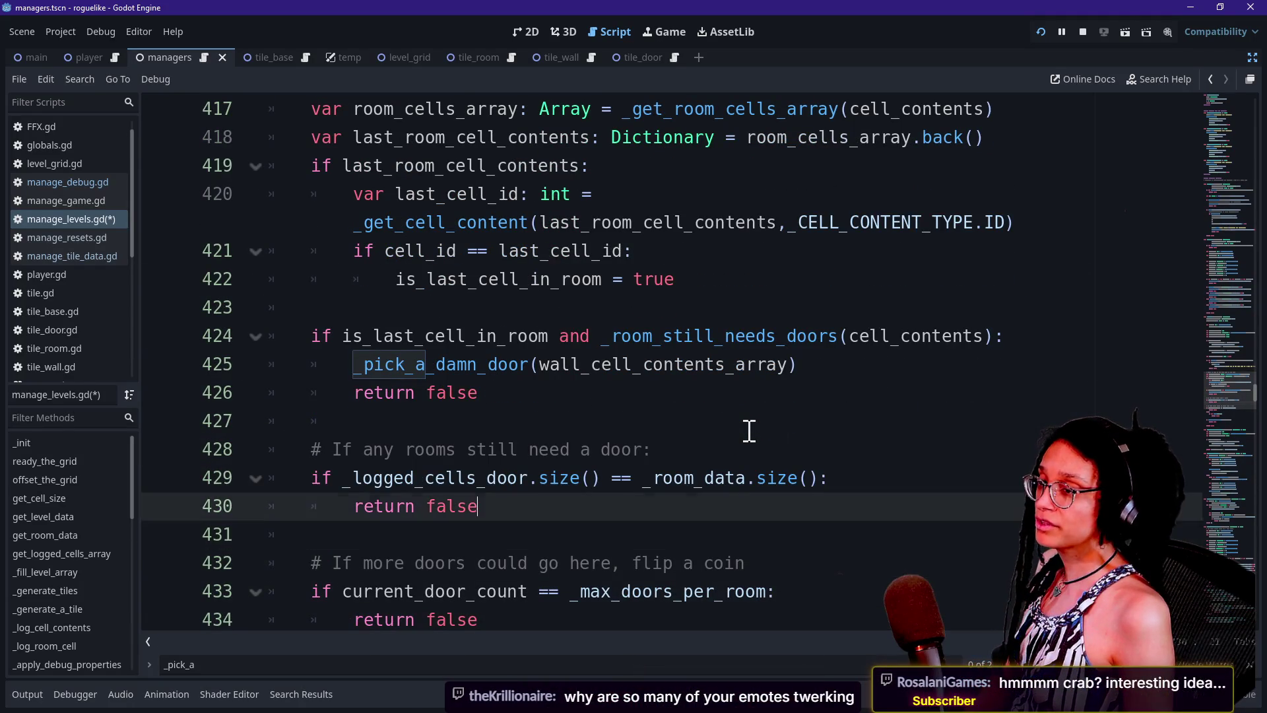
{"action": "key", "text": "Up"}
{"action": "key", "text": "Up"}
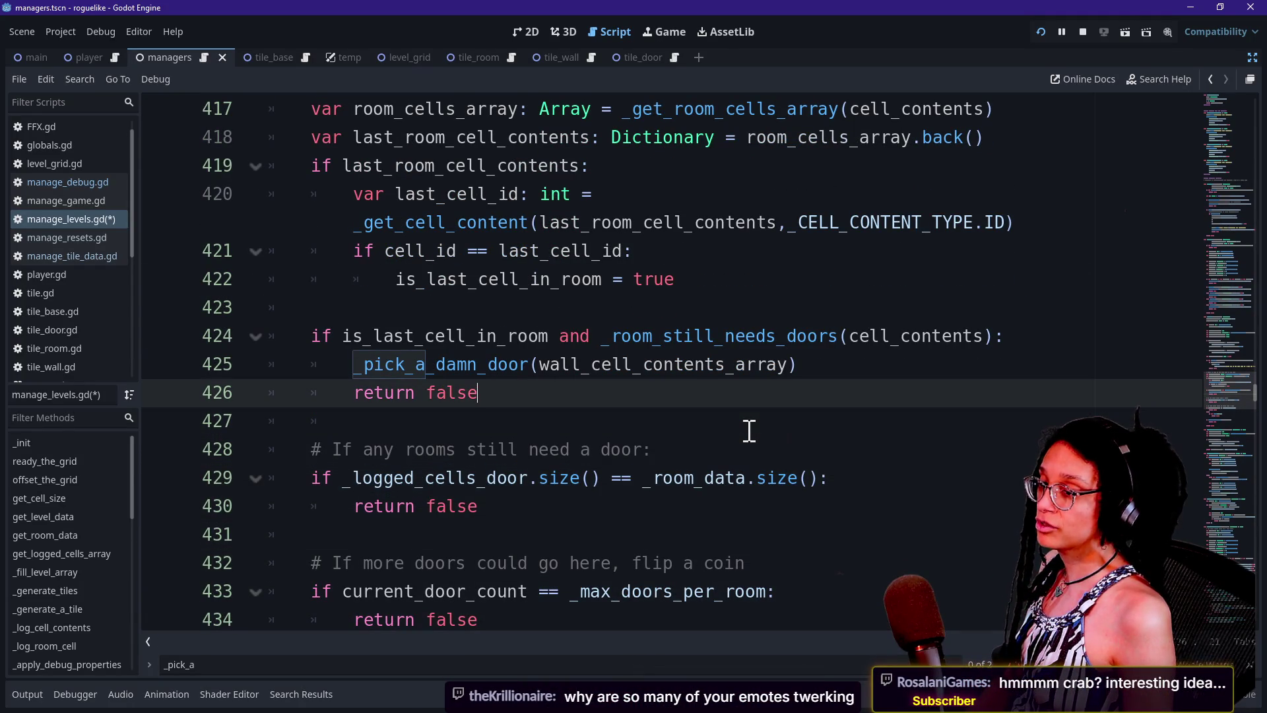
{"action": "scroll", "coordinate": [627, 357], "scroll_direction": "up", "scroll_amount": 2}
- Review the last-wall door check and save manage_levels.gd
{"action": "left_click", "coordinate": [626, 317]}
{"action": "key", "text": "Down"}
{"action": "key", "text": "Down"}
{"action": "key", "text": "Down"}
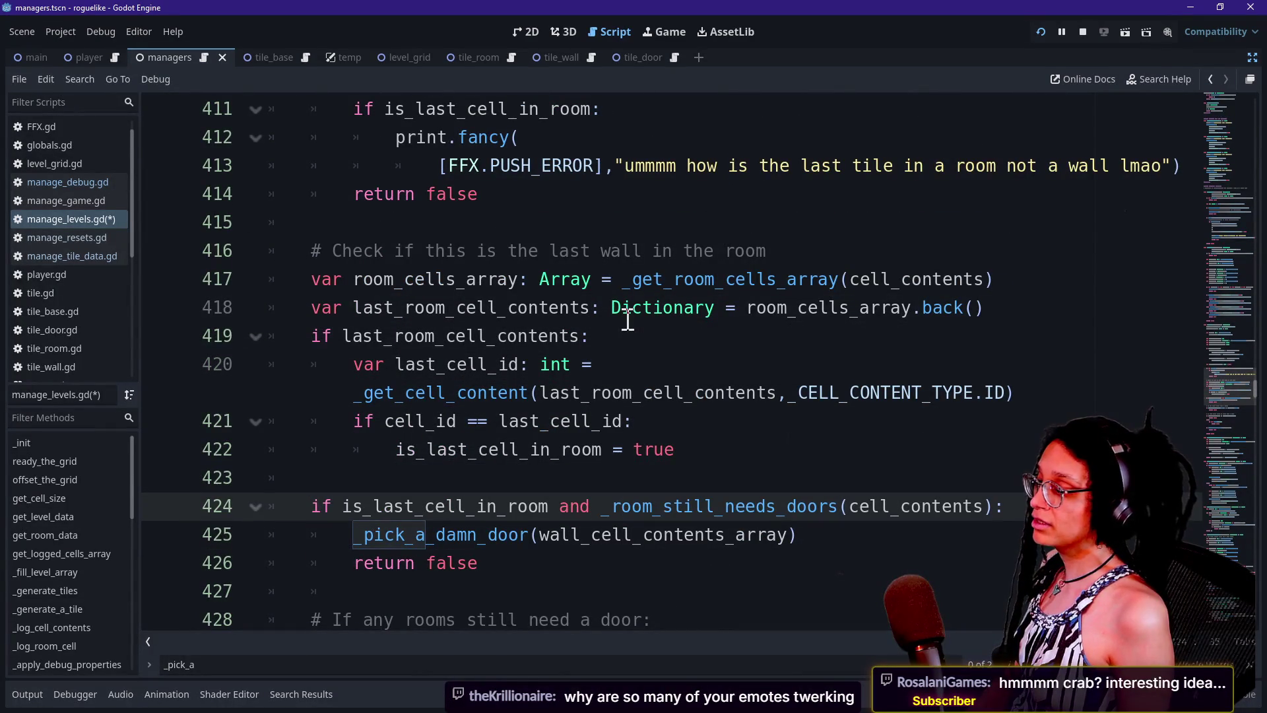
{"action": "left_click", "coordinate": [528, 194]}
{"action": "left_click", "coordinate": [599, 256]}
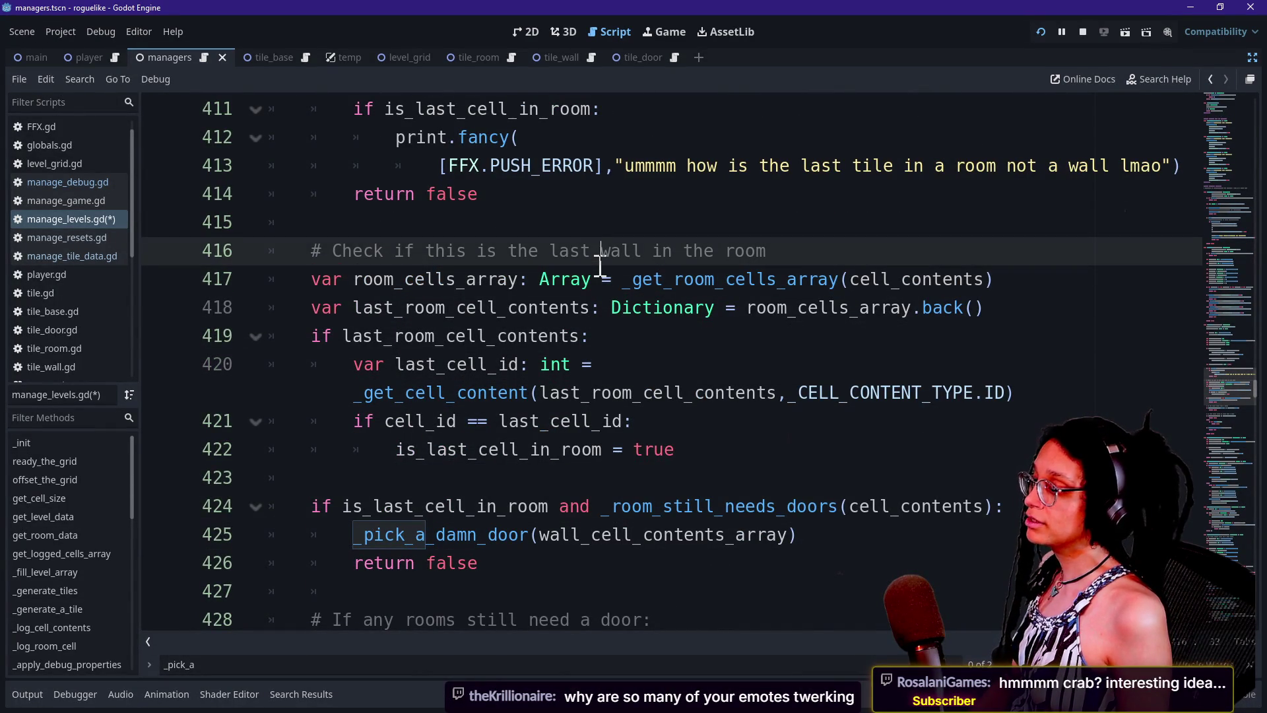
{"action": "scroll", "coordinate": [599, 266], "scroll_direction": "down", "scroll_amount": 1}
{"action": "scroll", "coordinate": [599, 266], "scroll_direction": "up", "scroll_amount": 3}
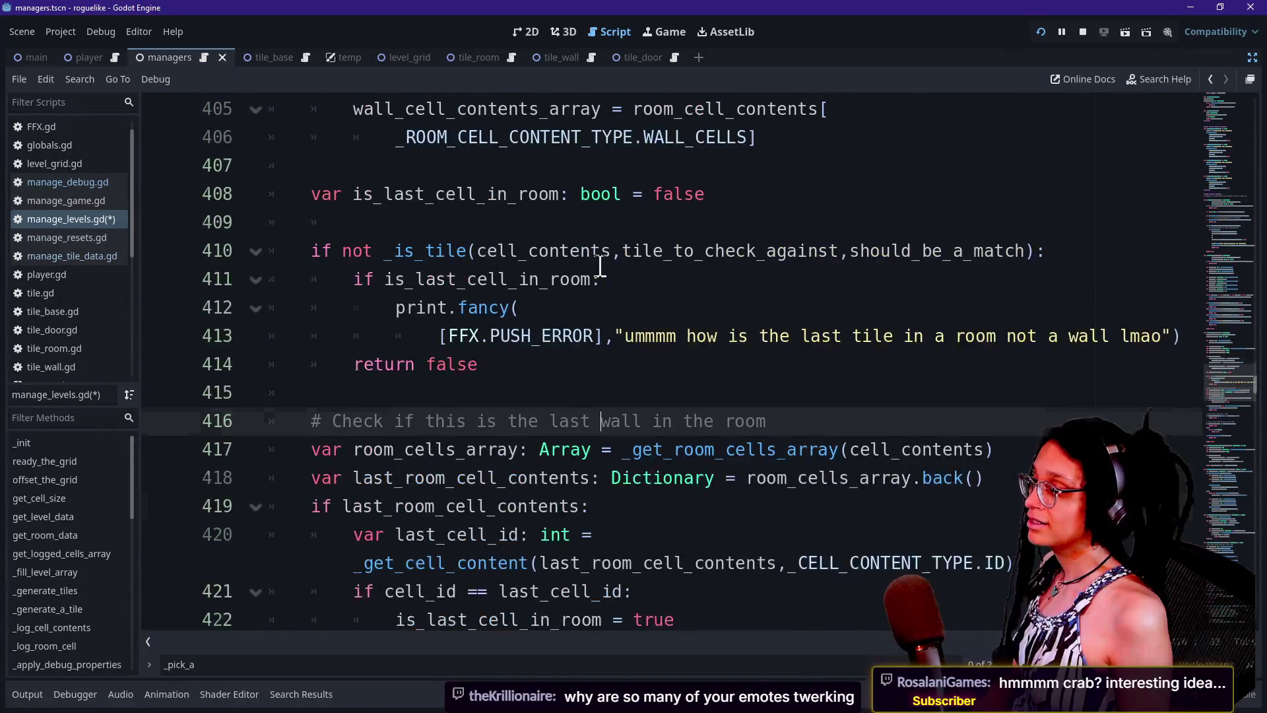
{"action": "scroll", "coordinate": [599, 266], "scroll_direction": "up", "scroll_amount": 2}
{"action": "left_click", "coordinate": [618, 259]}
{"action": "key", "text": "ctrl+s"}
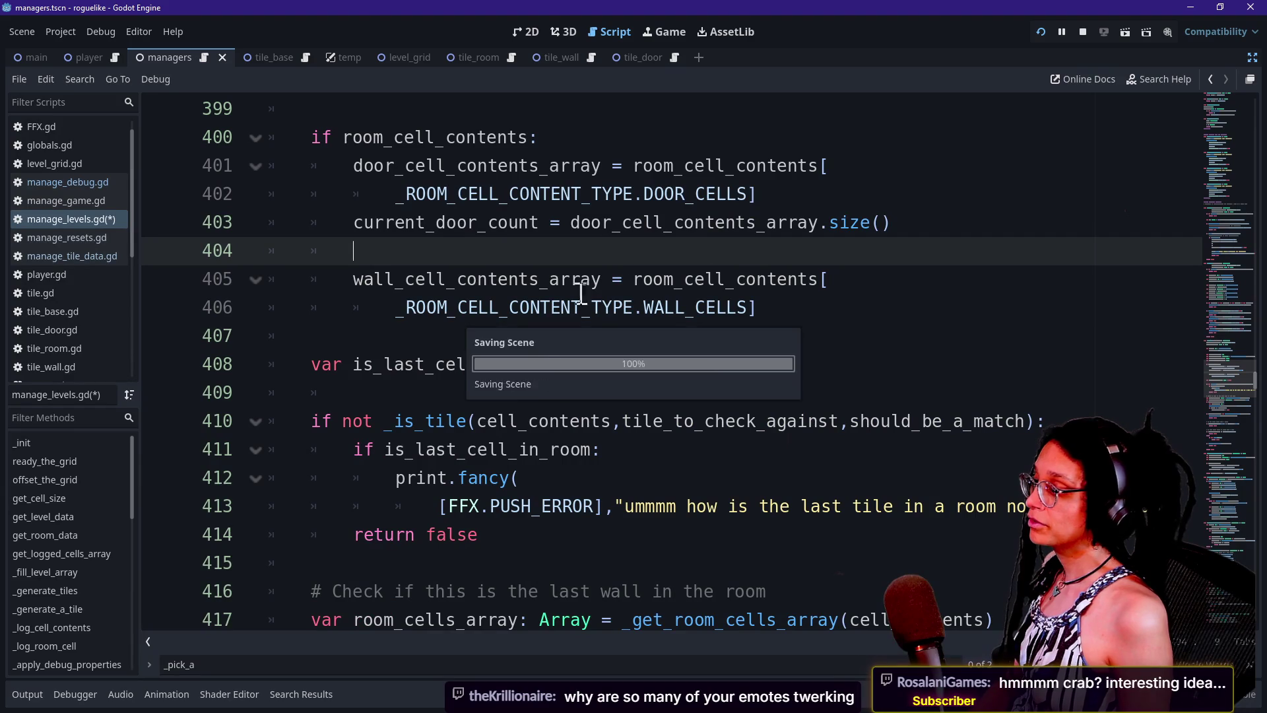
- Jump to the _room_still_needs_doors definition and inspect the retry loop in _pick_a_damn_door
{"action": "scroll", "coordinate": [528, 347], "scroll_direction": "down", "scroll_amount": 3}
{"action": "scroll", "coordinate": [528, 347], "scroll_direction": "down", "scroll_amount": 3}
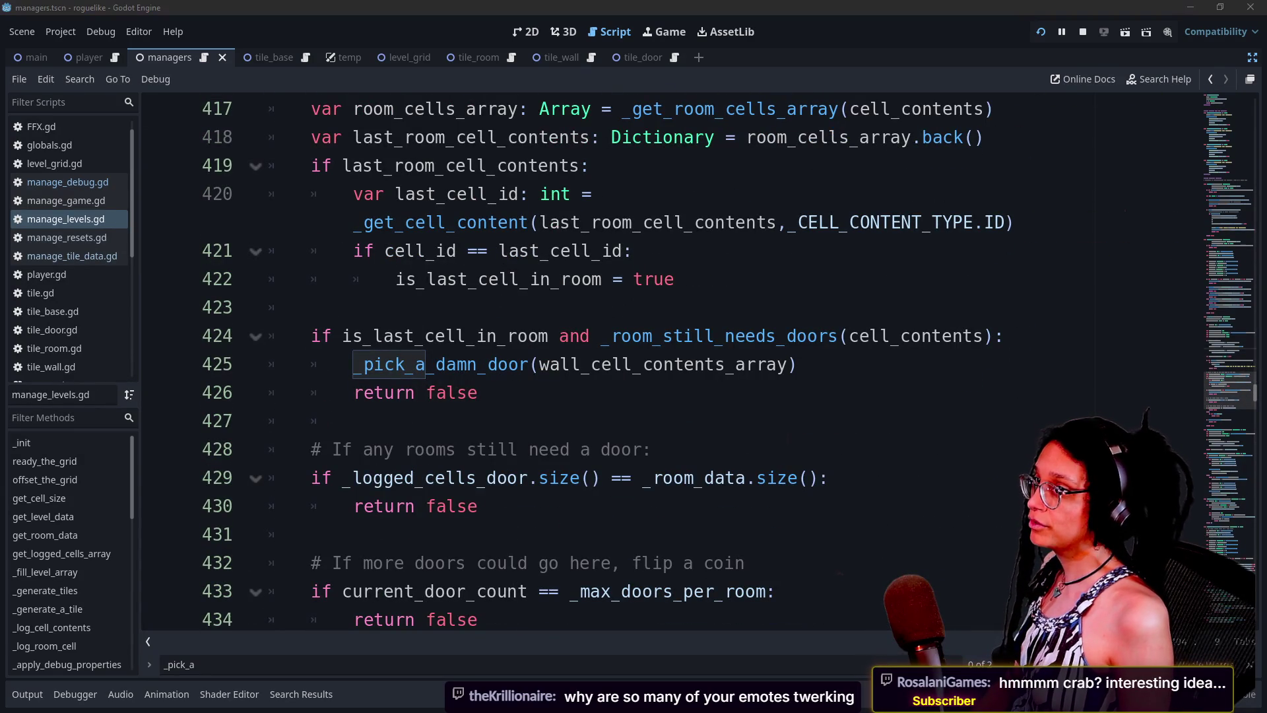
{"action": "scroll", "coordinate": [837, 279], "scroll_direction": "up", "scroll_amount": 7}
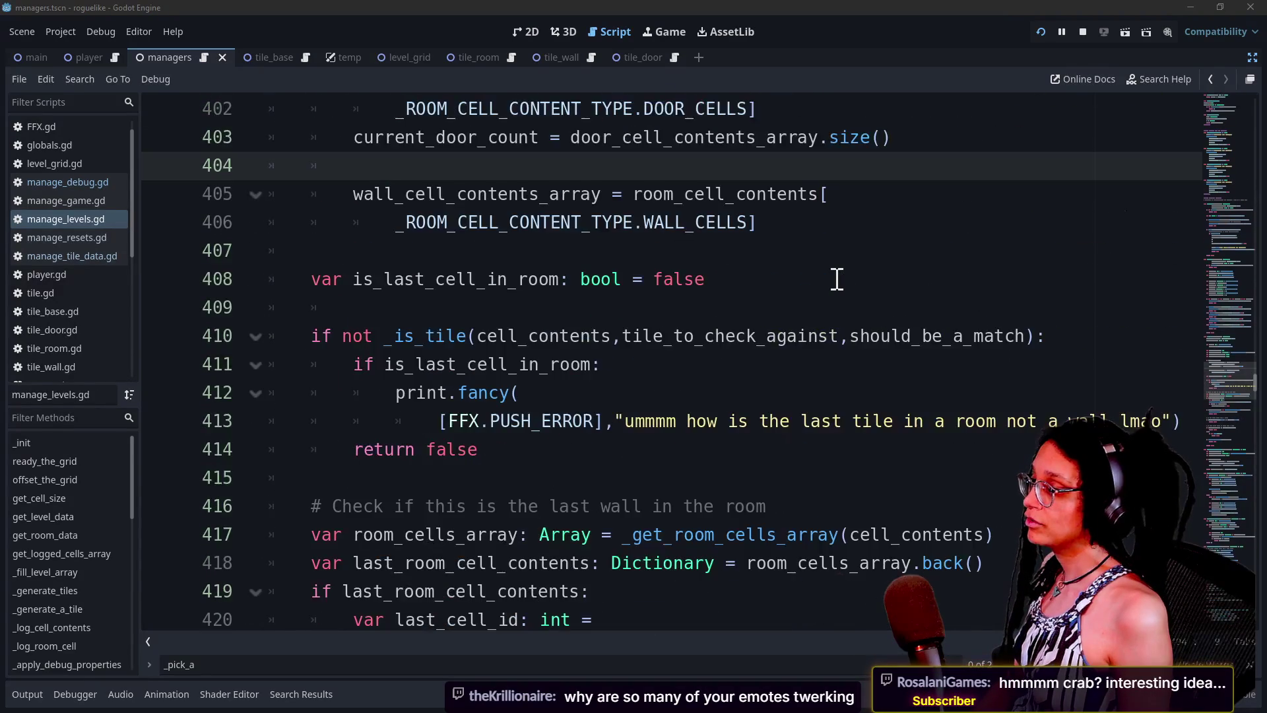
{"action": "scroll", "coordinate": [837, 280], "scroll_direction": "down", "scroll_amount": 5}
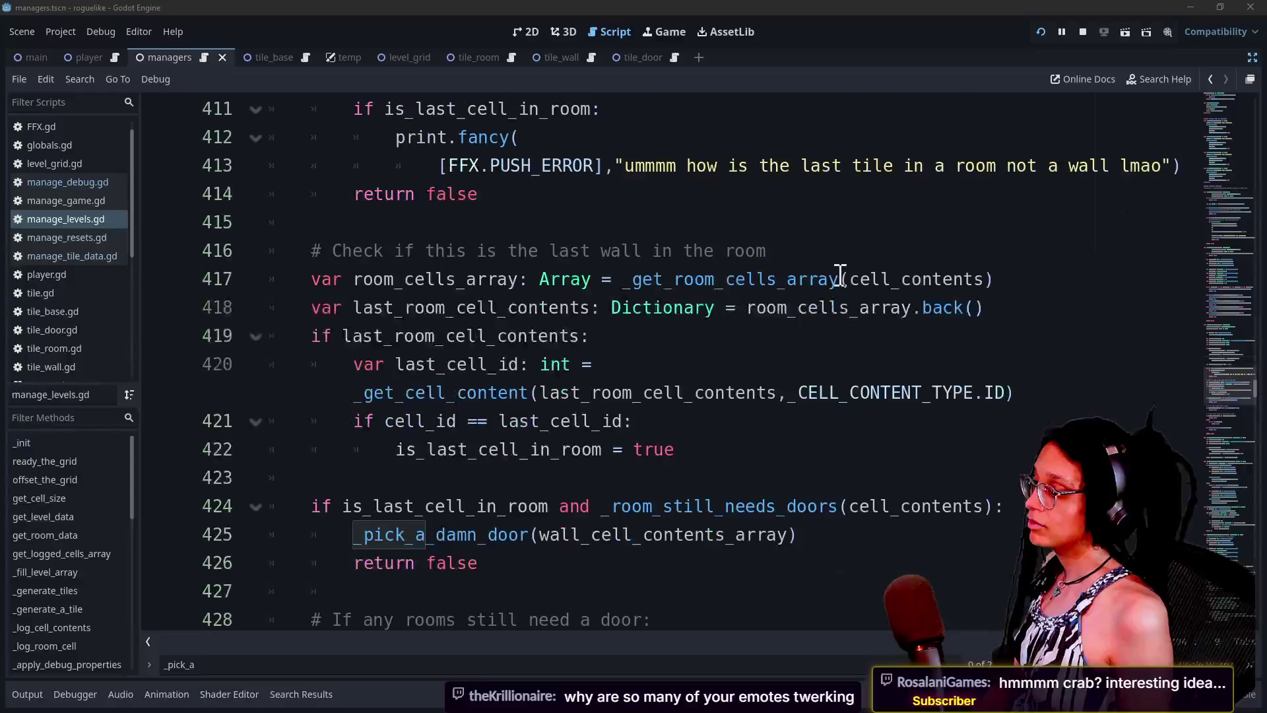
{"action": "scroll", "coordinate": [716, 313], "scroll_direction": "down", "scroll_amount": 3}
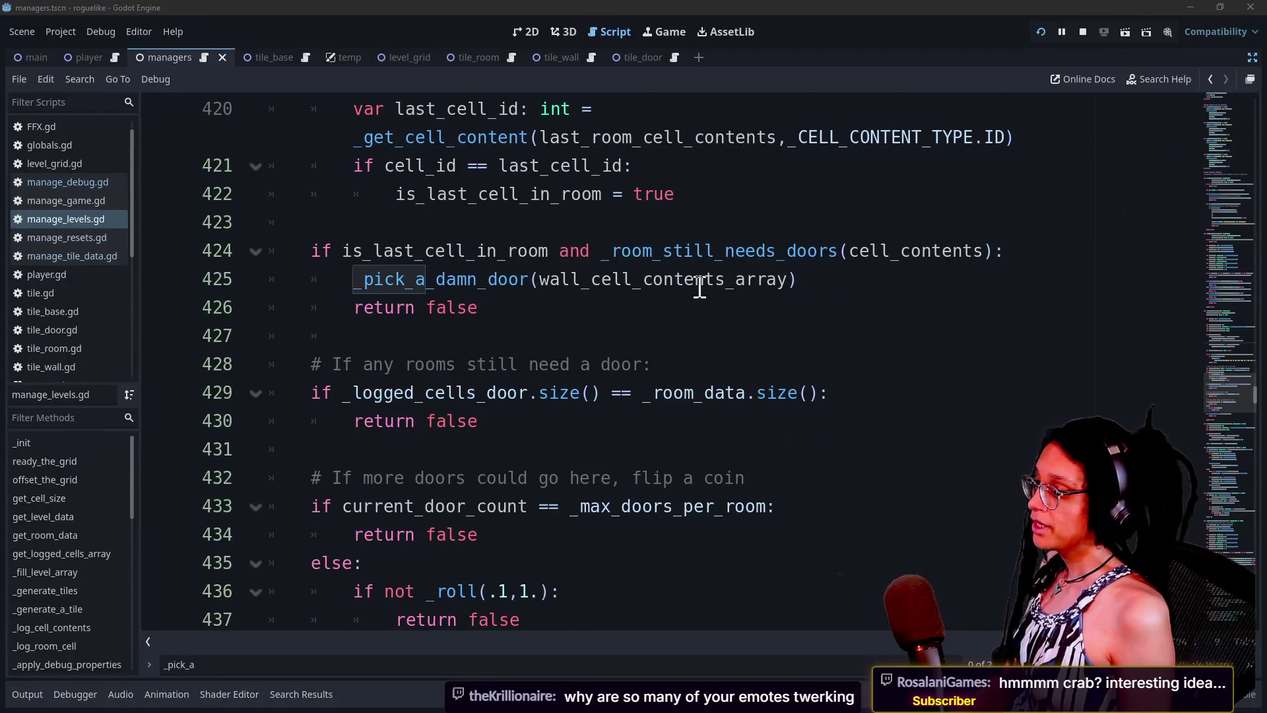
{"action": "left_click", "coordinate": [854, 251], "text": "ctrl"}
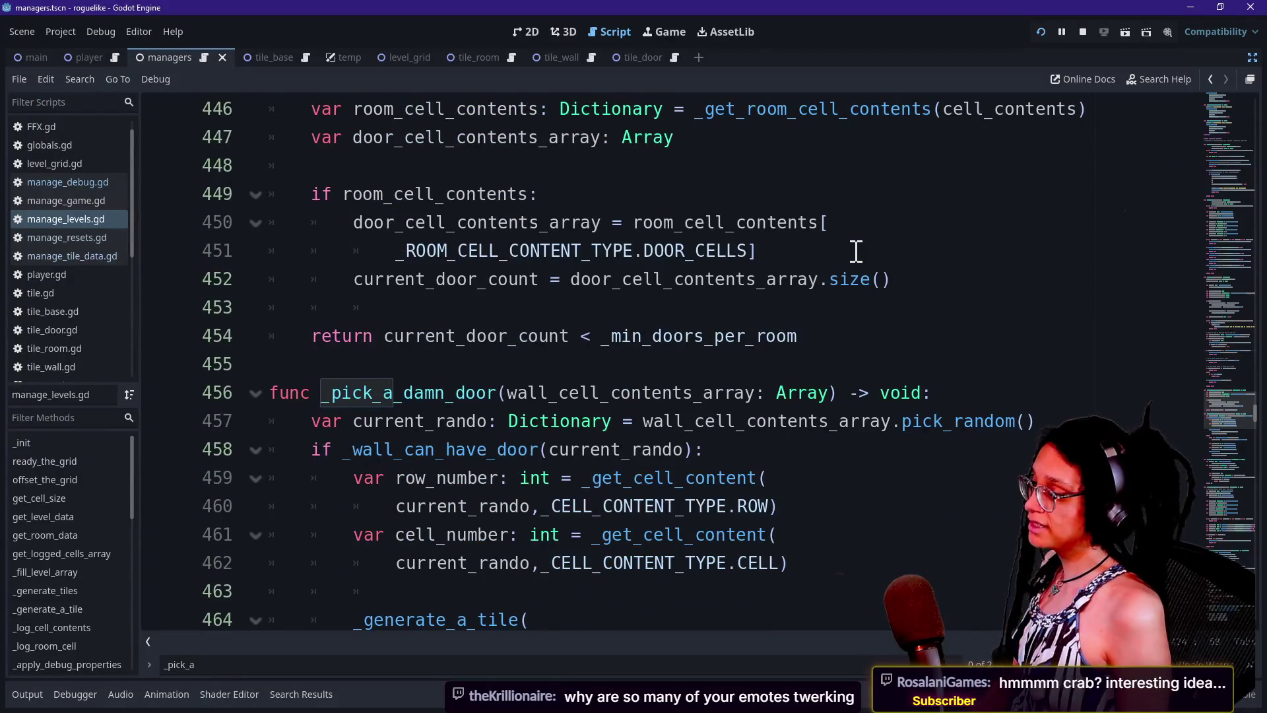
{"action": "scroll", "coordinate": [856, 250], "scroll_direction": "down", "scroll_amount": 4}
{"action": "scroll", "coordinate": [855, 252], "scroll_direction": "down", "scroll_amount": 5}
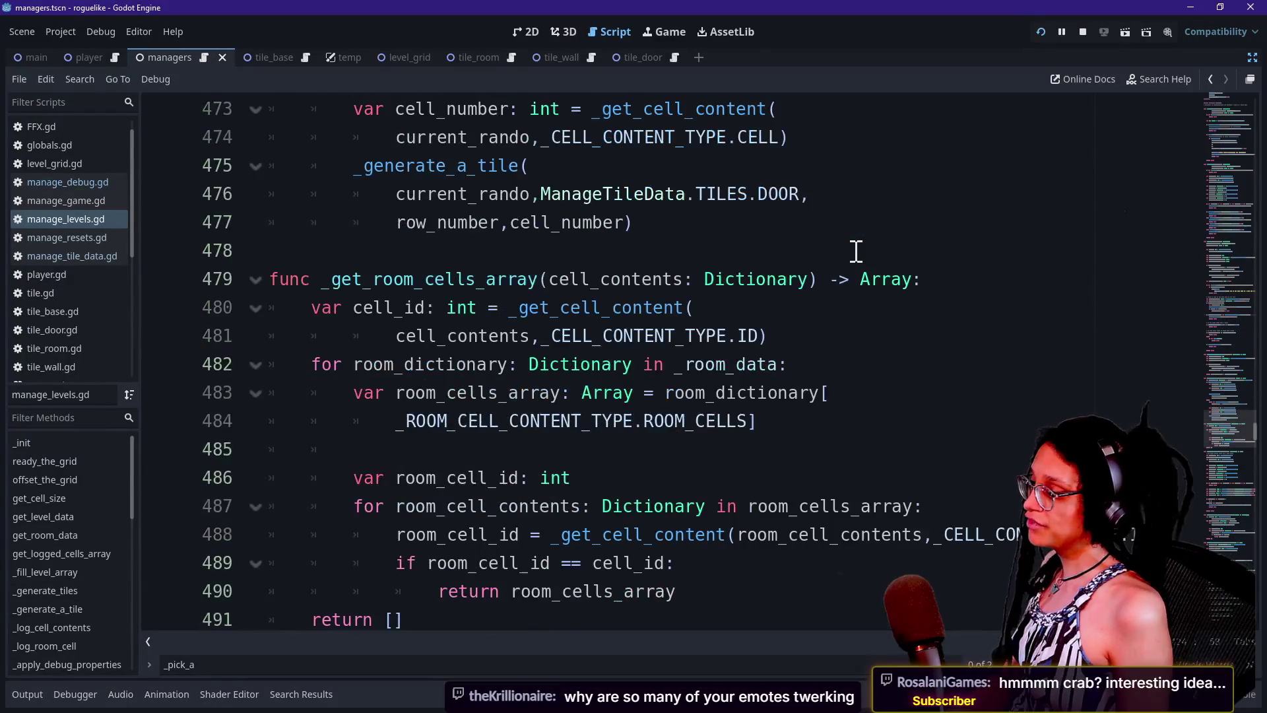
{"action": "scroll", "coordinate": [534, 271], "scroll_direction": "up", "scroll_amount": 2}
{"action": "left_click_drag", "start_coordinate": [355, 222], "coordinate": [757, 460]}
{"action": "left_click", "coordinate": [756, 471]}
- After line 477, add the line 'if _room_still_needs_doors(cell_contents):'
{"action": "key", "text": "Return"}
{"action": "key", "text": "Return"}
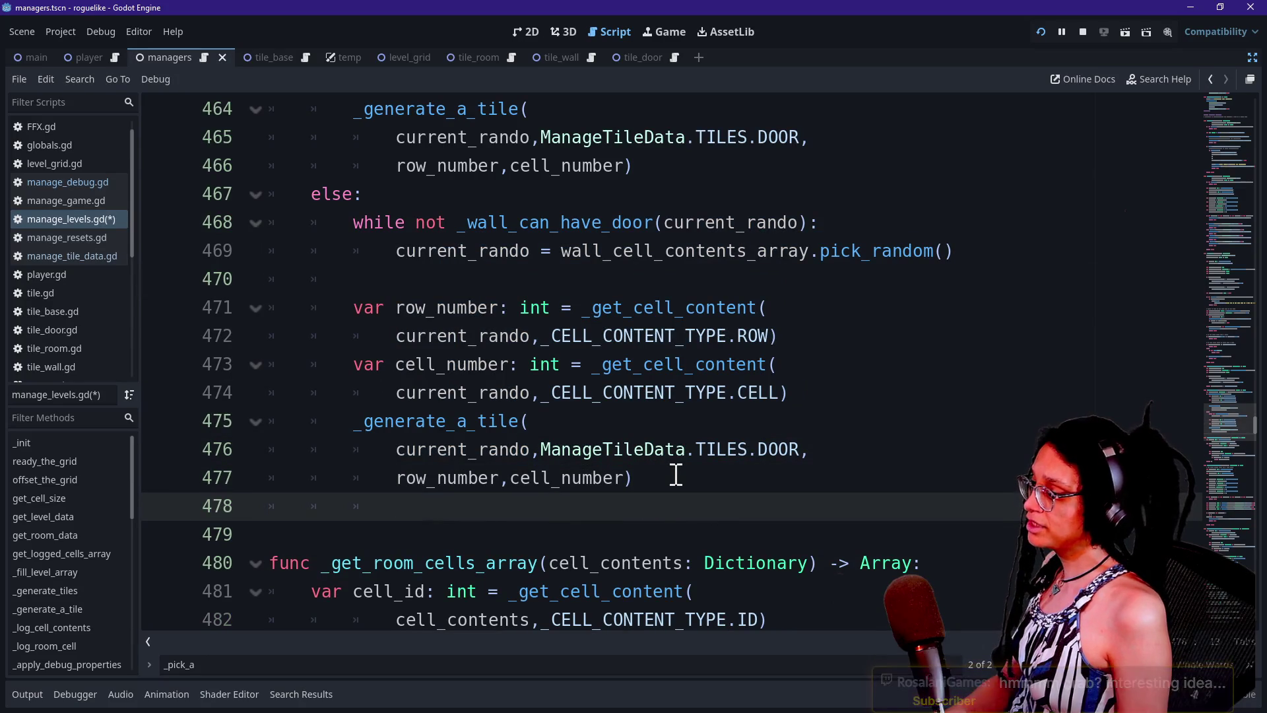
{"action": "key", "text": "BackSpace"}
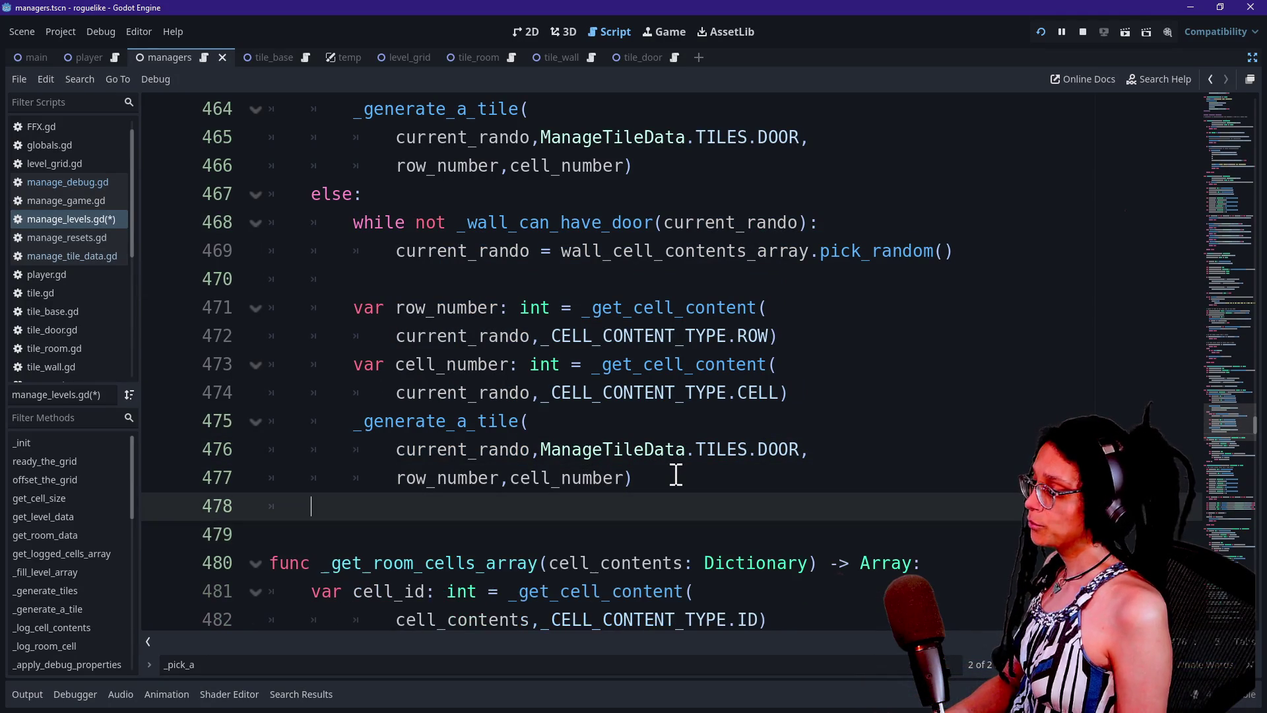
{"action": "key", "text": "Return"}
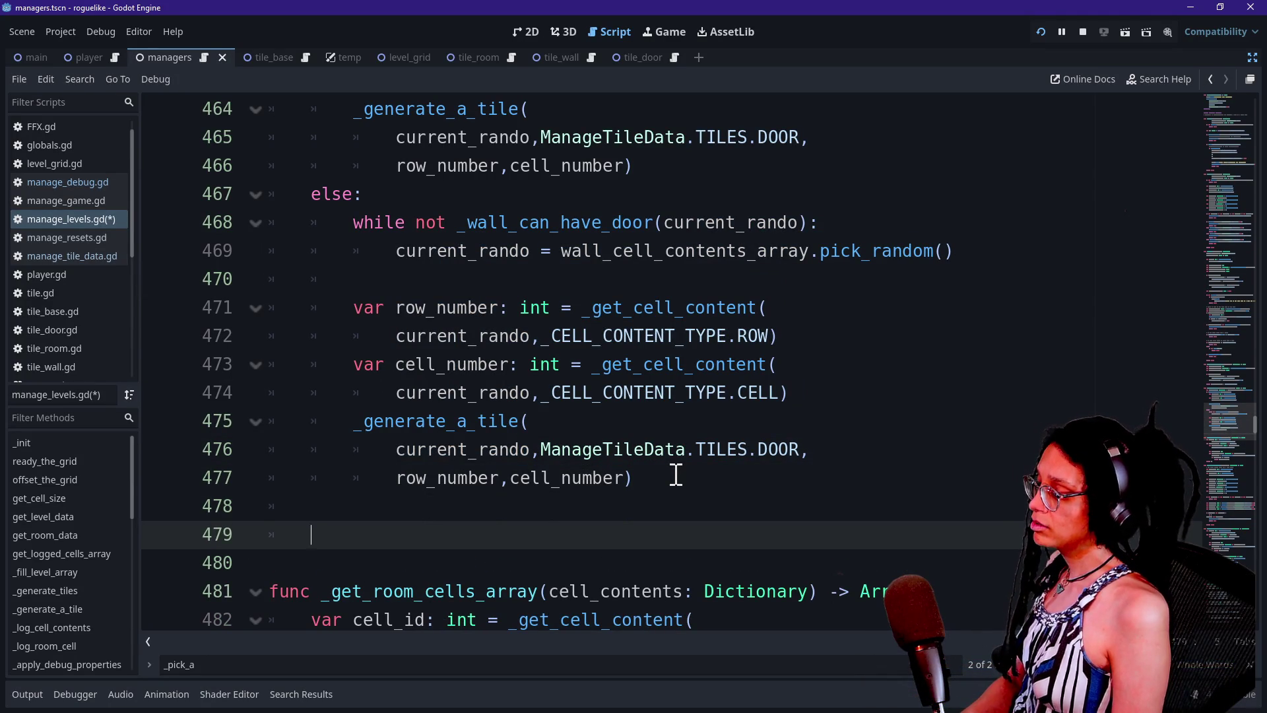
{"action": "type", "text": "if _"}
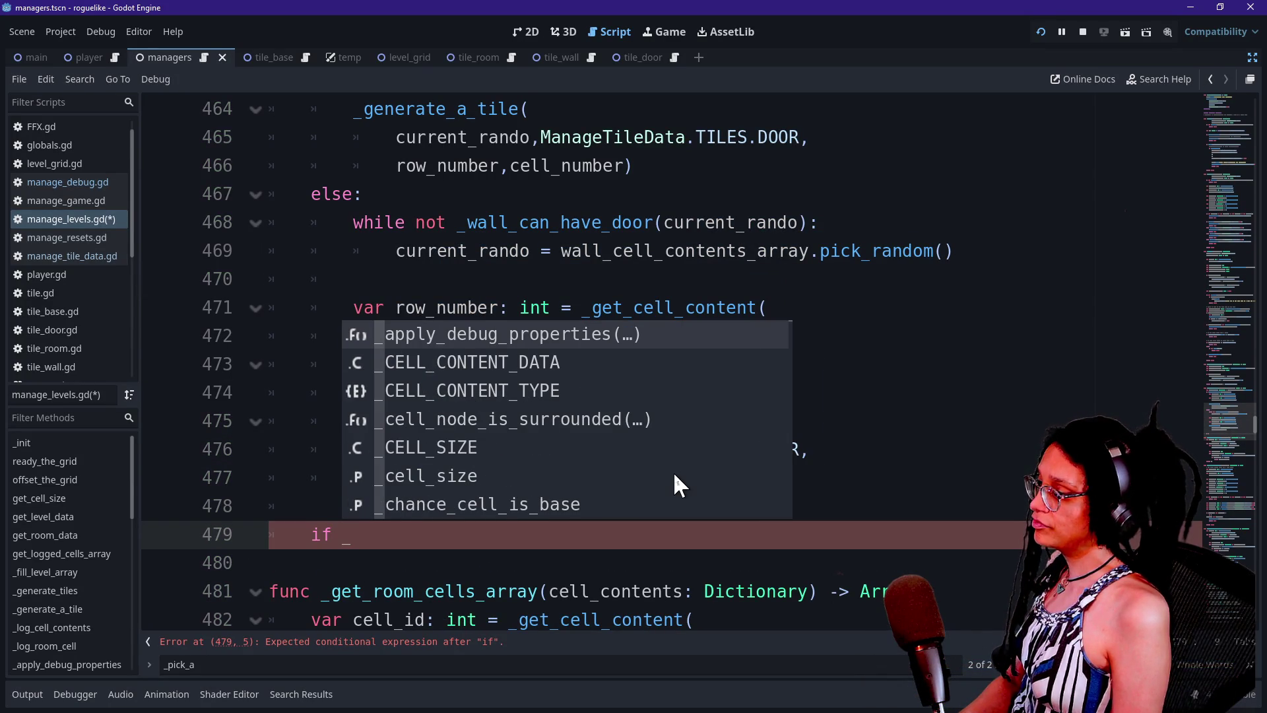
{"action": "key", "text": "BackSpace"}
{"action": "type", "text": "p"}
{"action": "key", "text": "BackSpace"}
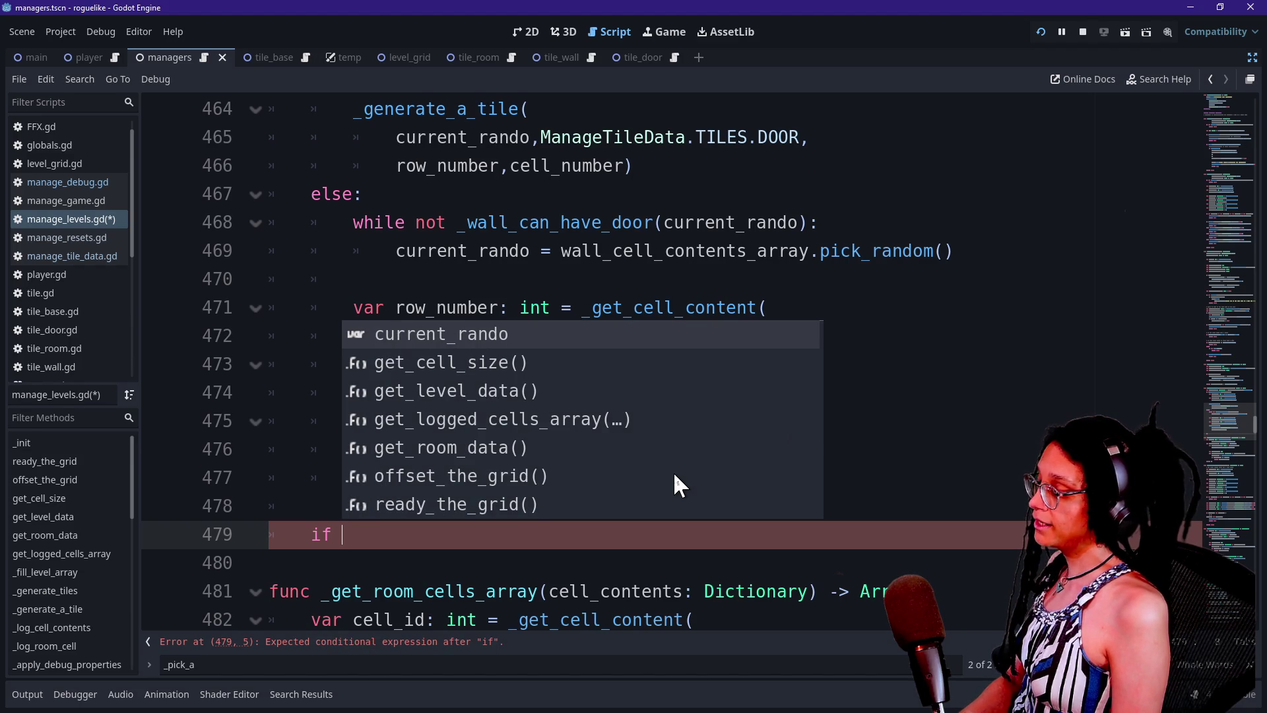
{"action": "type", "text": "_"}
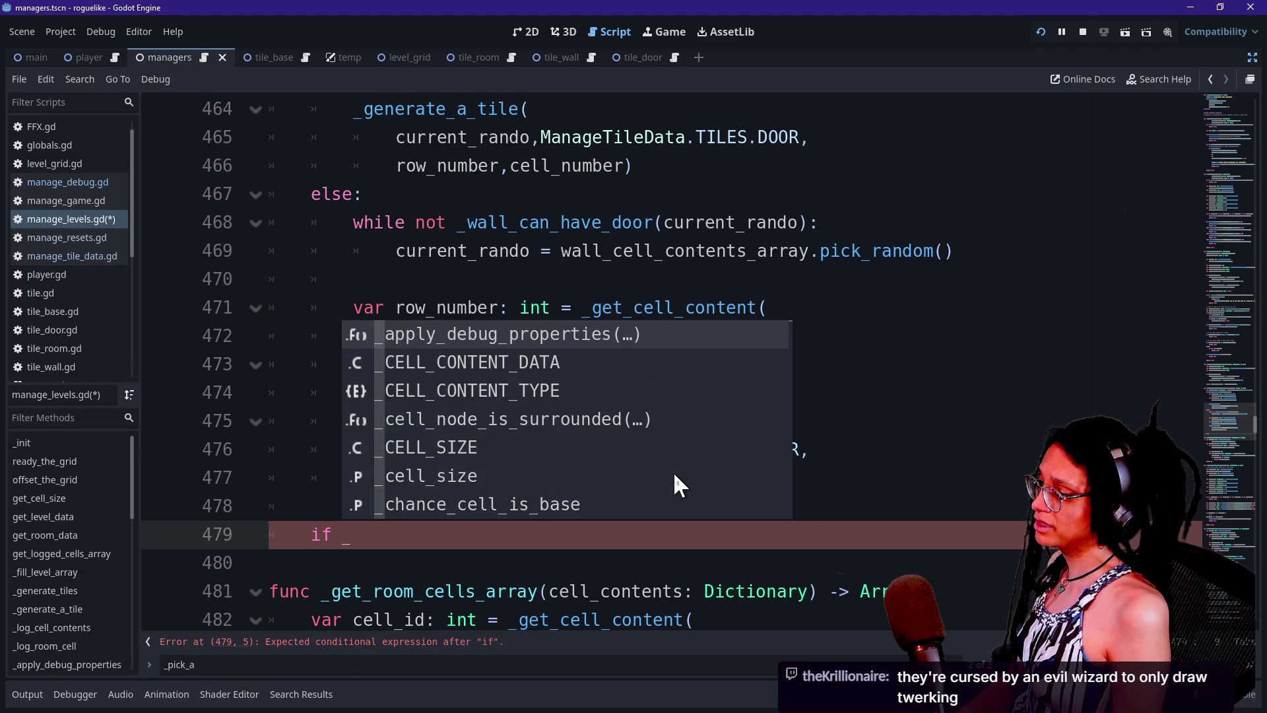
{"action": "type", "text": "p"}
{"action": "key", "text": "BackSpace"}
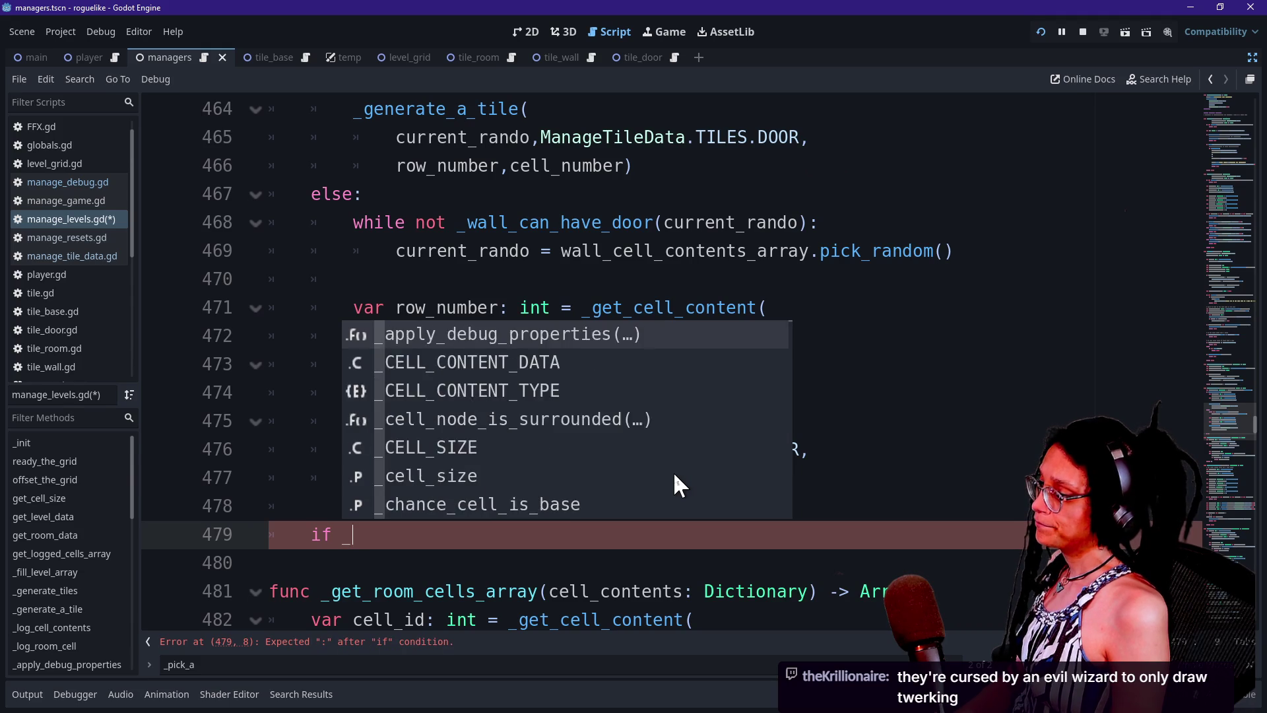
{"action": "type", "text": "room"}
{"action": "key", "text": "Down"}
{"action": "key", "text": "Down"}
{"action": "key", "text": "Down"}
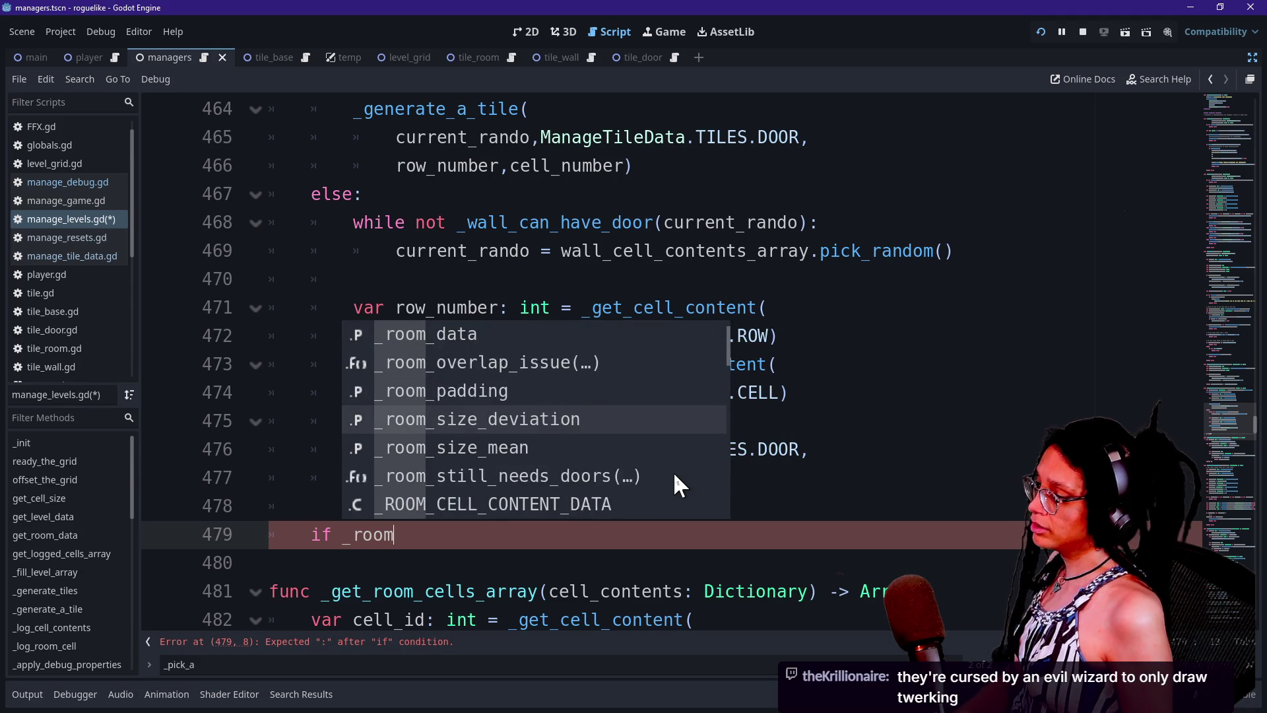
{"action": "key", "text": "Return"}
{"action": "type", "text": "cell_contents)"}
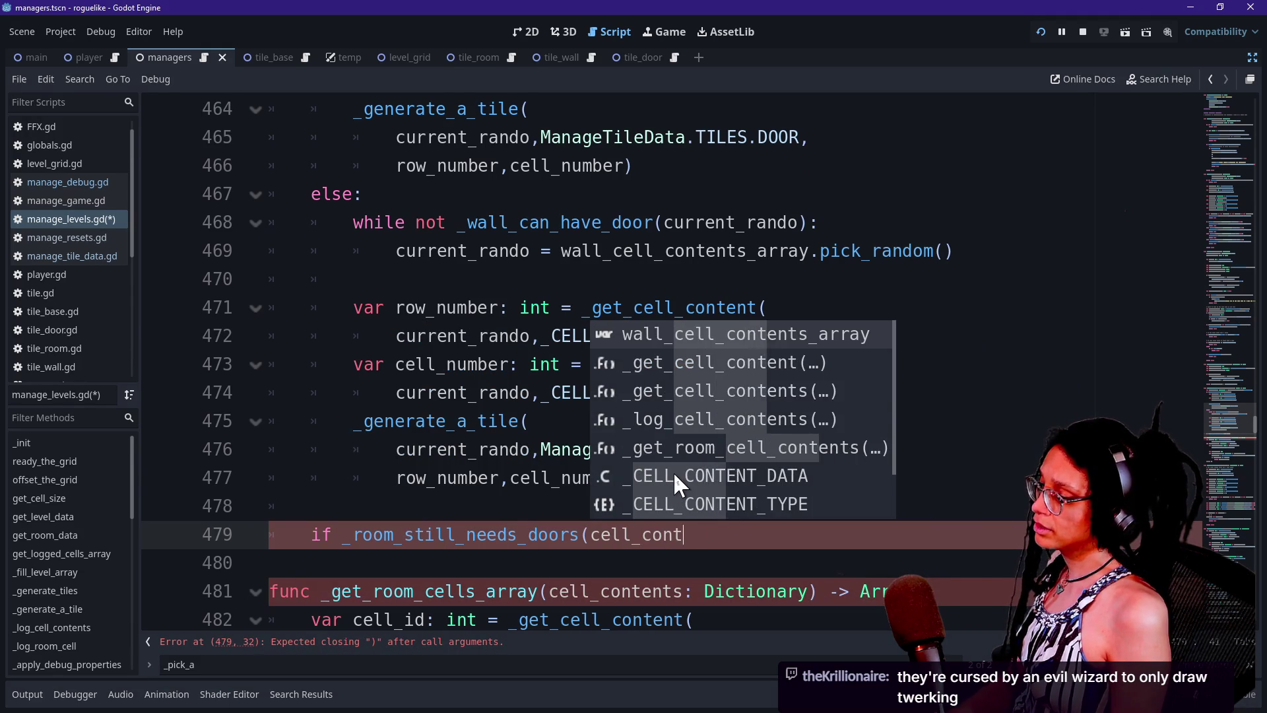
{"action": "type", "text": ":"}
- Begin a _pick_a_damn_door call under the if, then run the game with F5
{"action": "key", "text": "Return"}
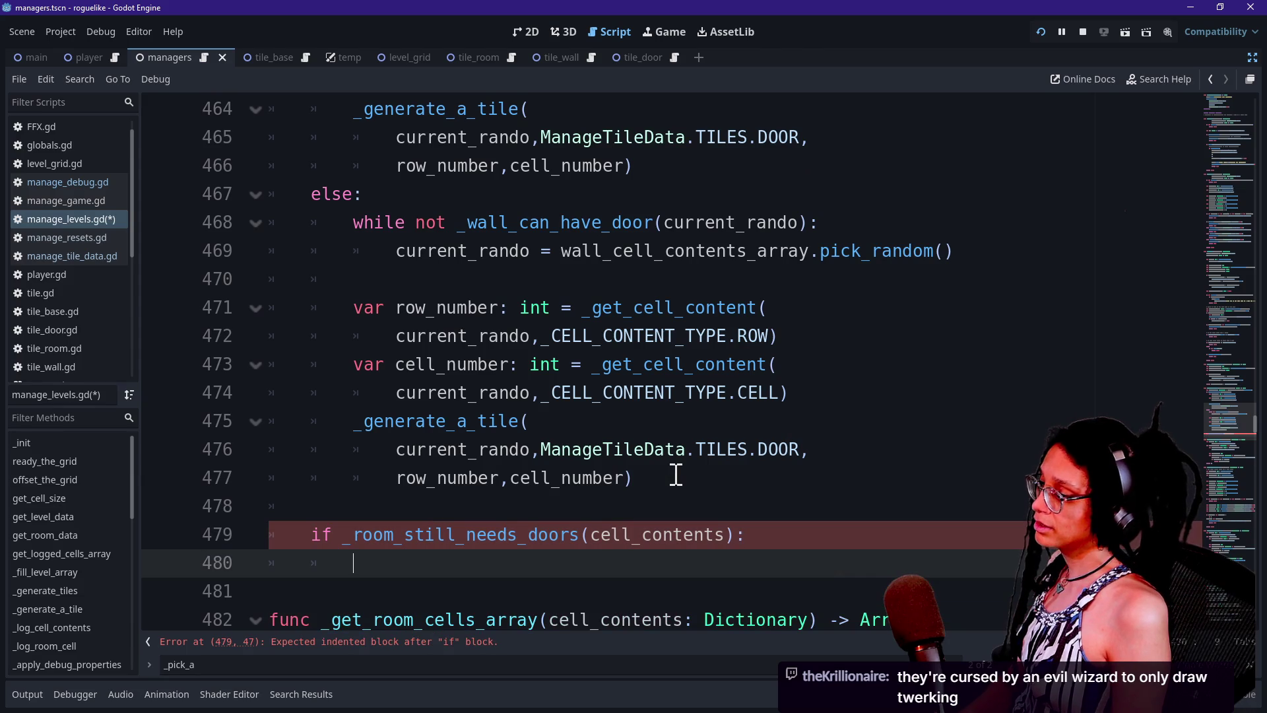
{"action": "type", "text": "_pic"}
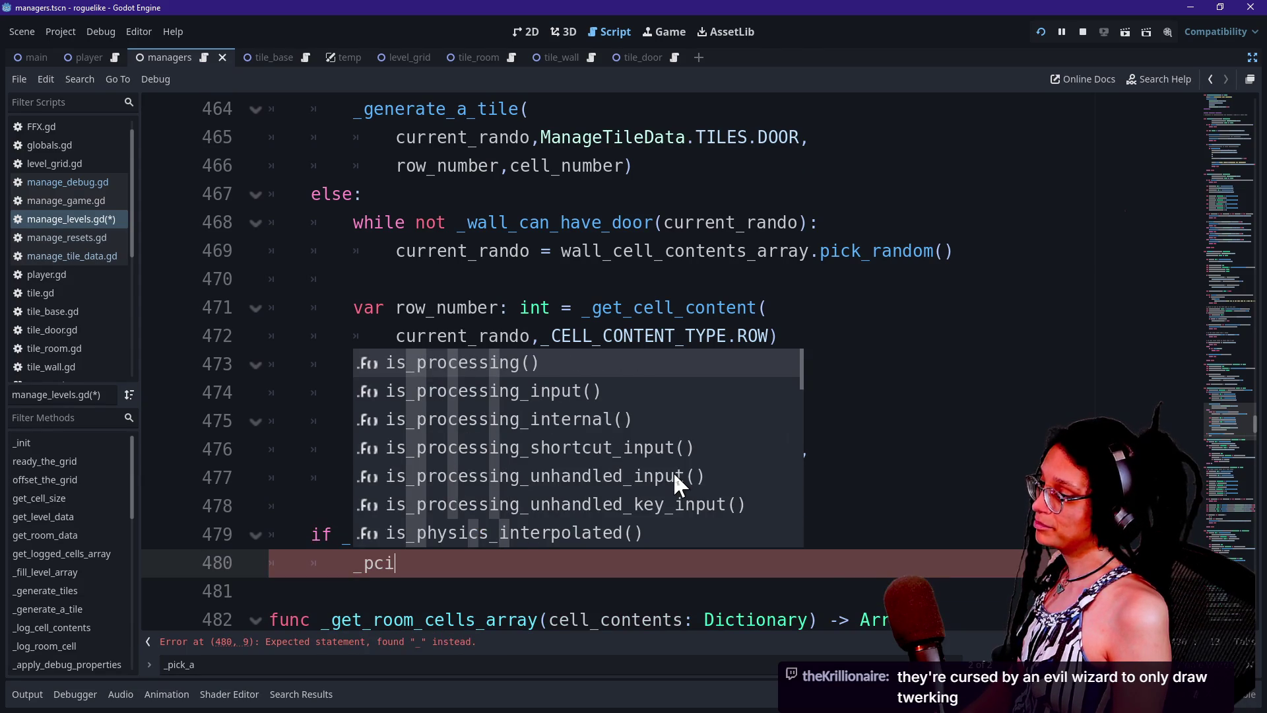
{"action": "key", "text": "BackSpace"}
{"action": "key", "text": "Return"}
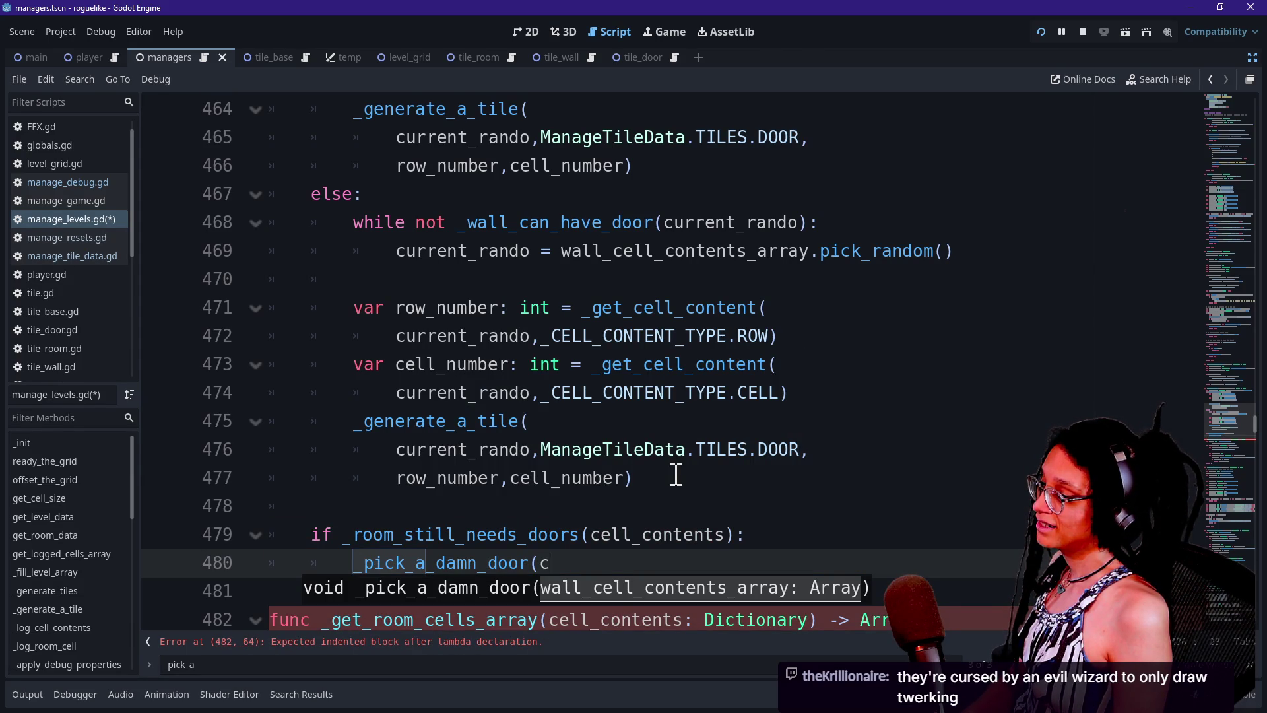
{"action": "type", "text": "ell_contents"}
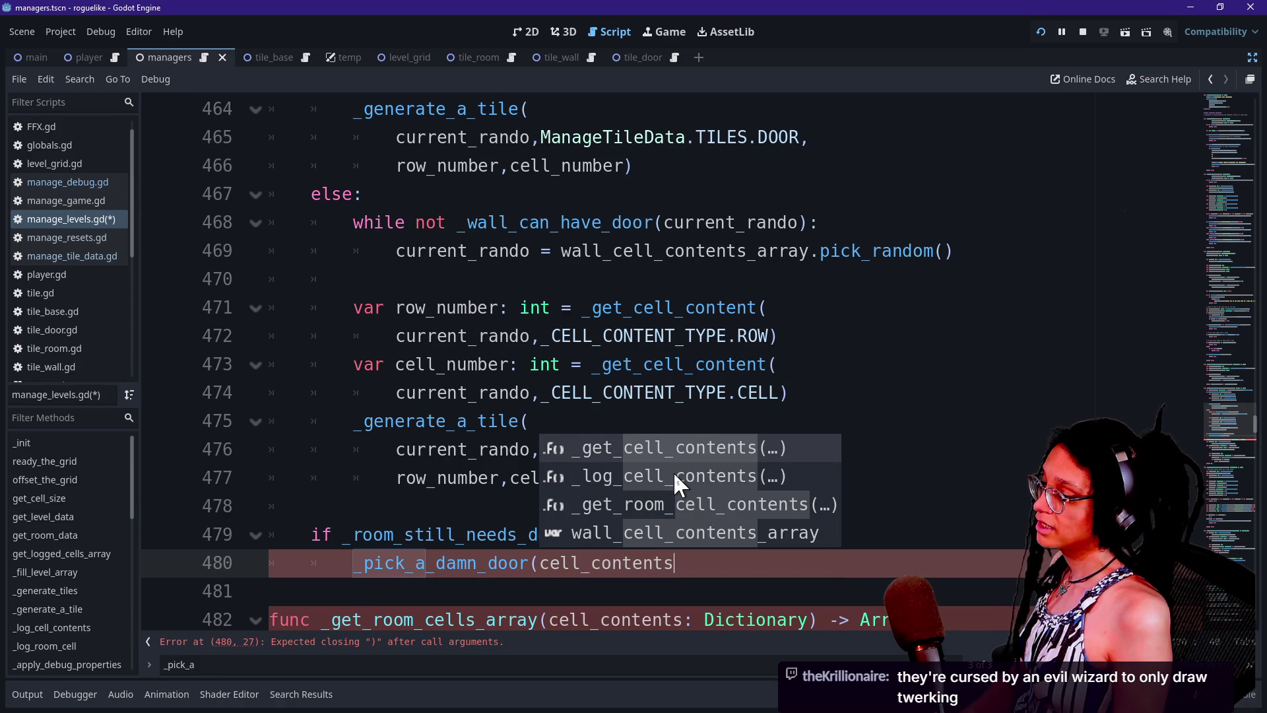
{"action": "type", "text": ","}
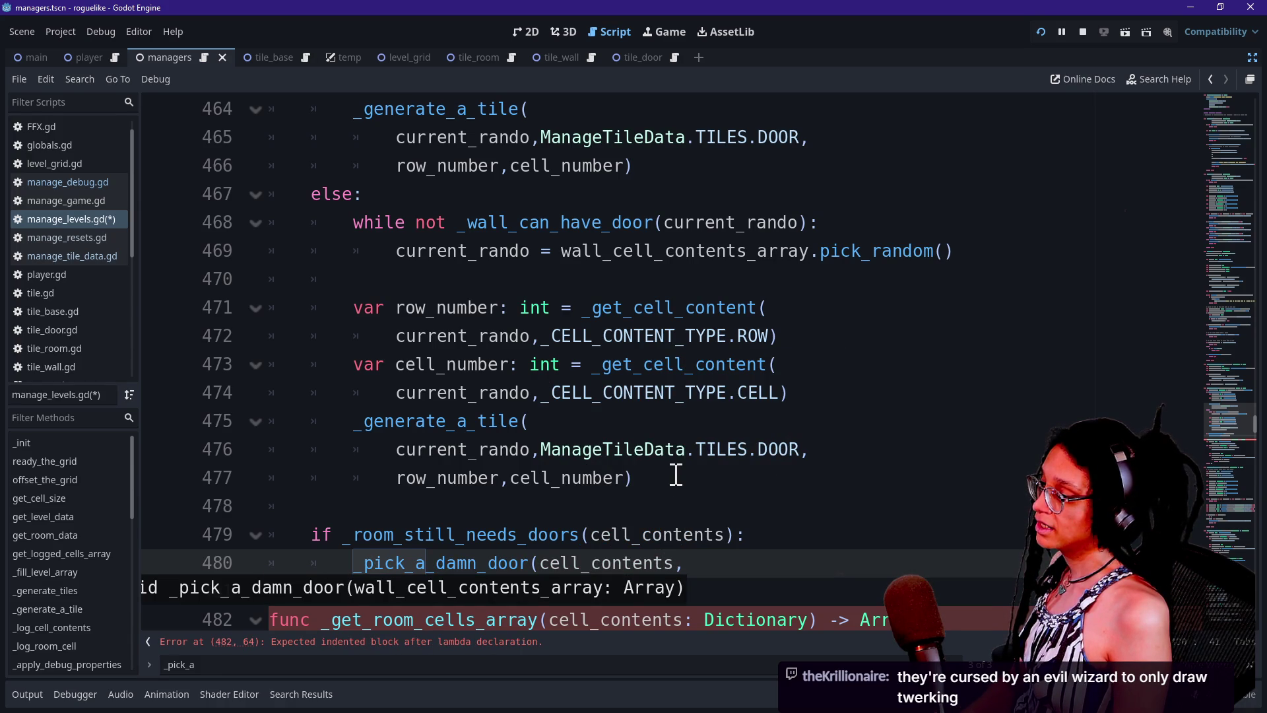
{"action": "key", "text": "BackSpace"}
{"action": "key", "text": "BackSpace"}
{"action": "key", "text": "BackSpace"}
{"action": "type", "text": "w"}
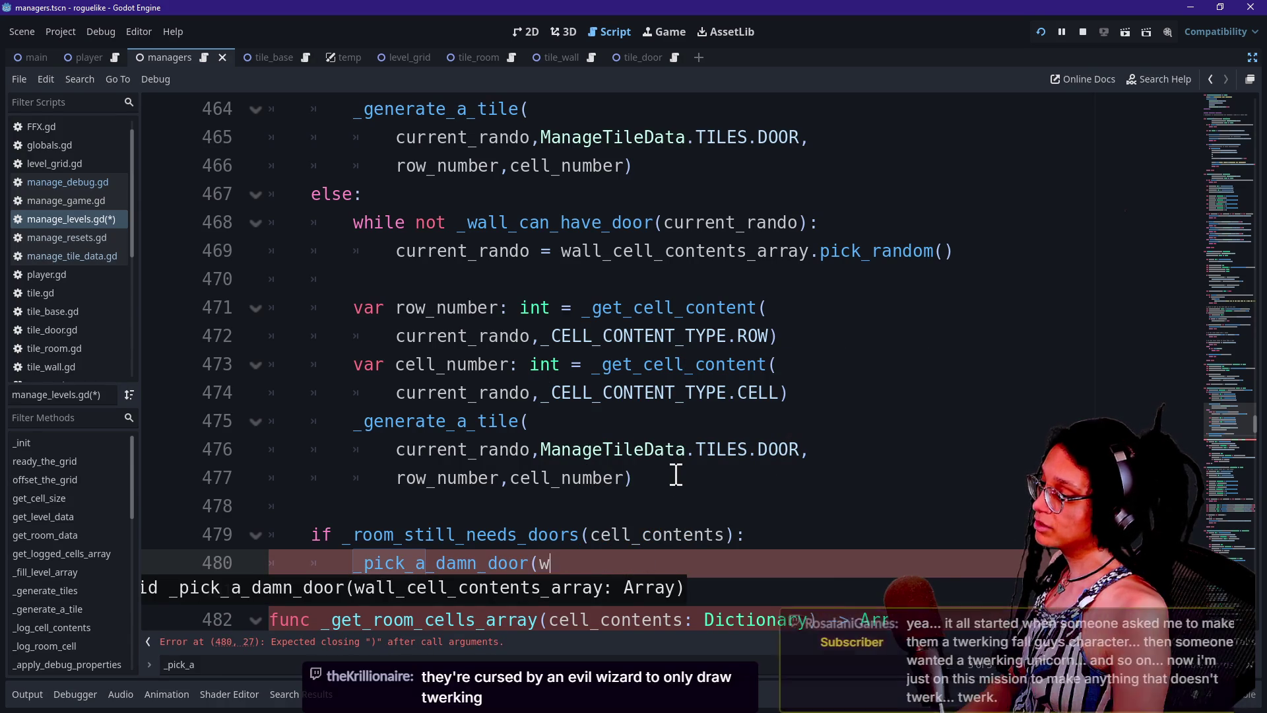
{"action": "type", "text": "ell_c"}
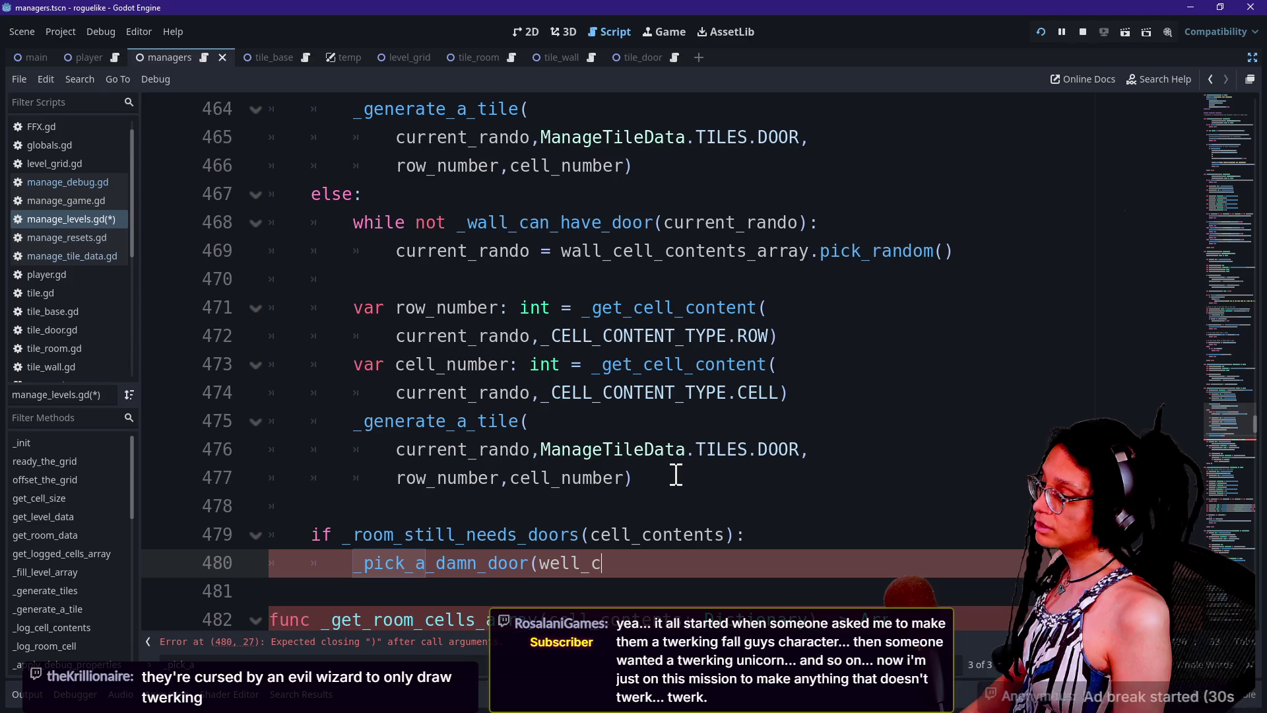
{"action": "key", "text": "F5"}
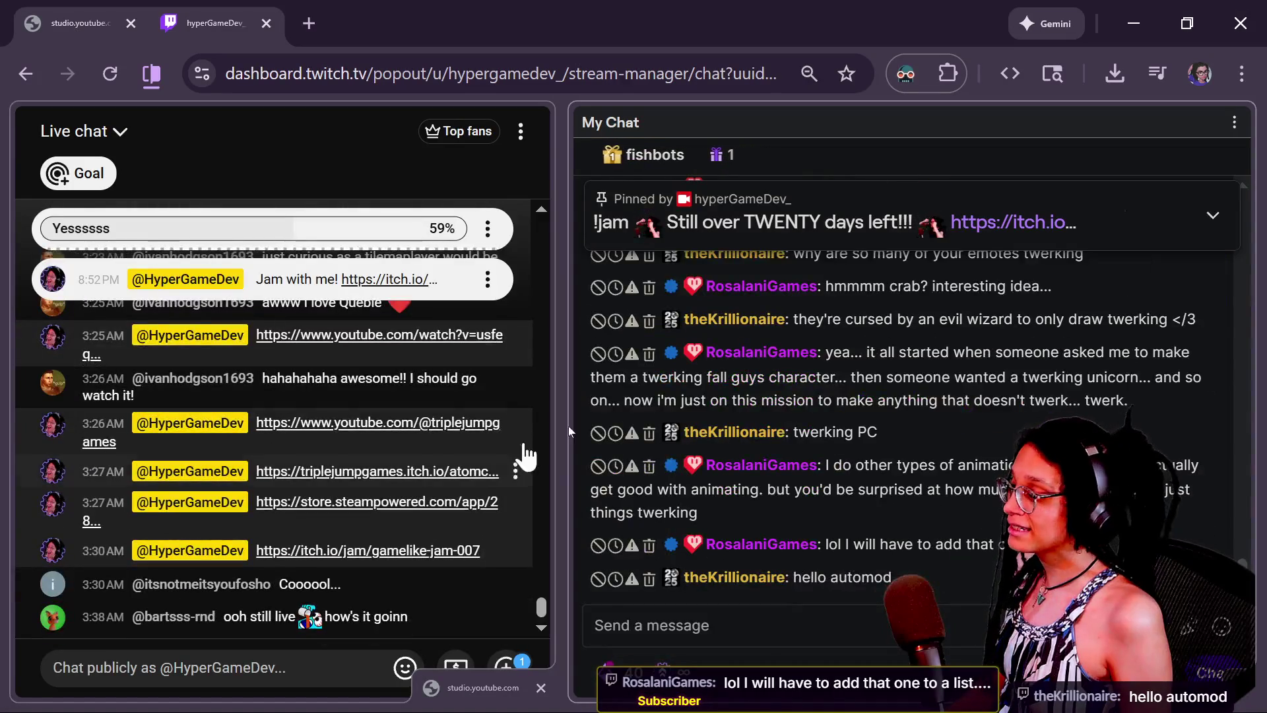
- Scroll the Twitch chat popout and resume it at the newest messages
{"action": "scroll", "coordinate": [704, 437], "scroll_direction": "up", "scroll_amount": 10}
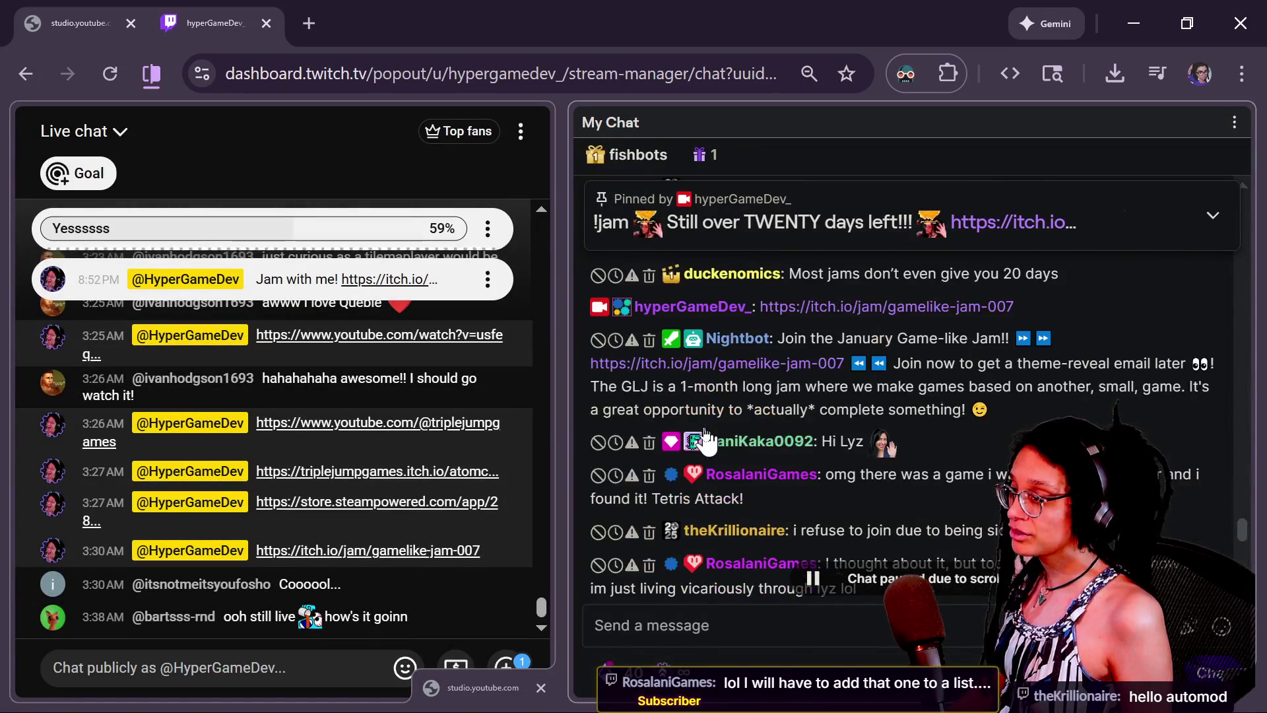
{"action": "left_click", "coordinate": [898, 579]}
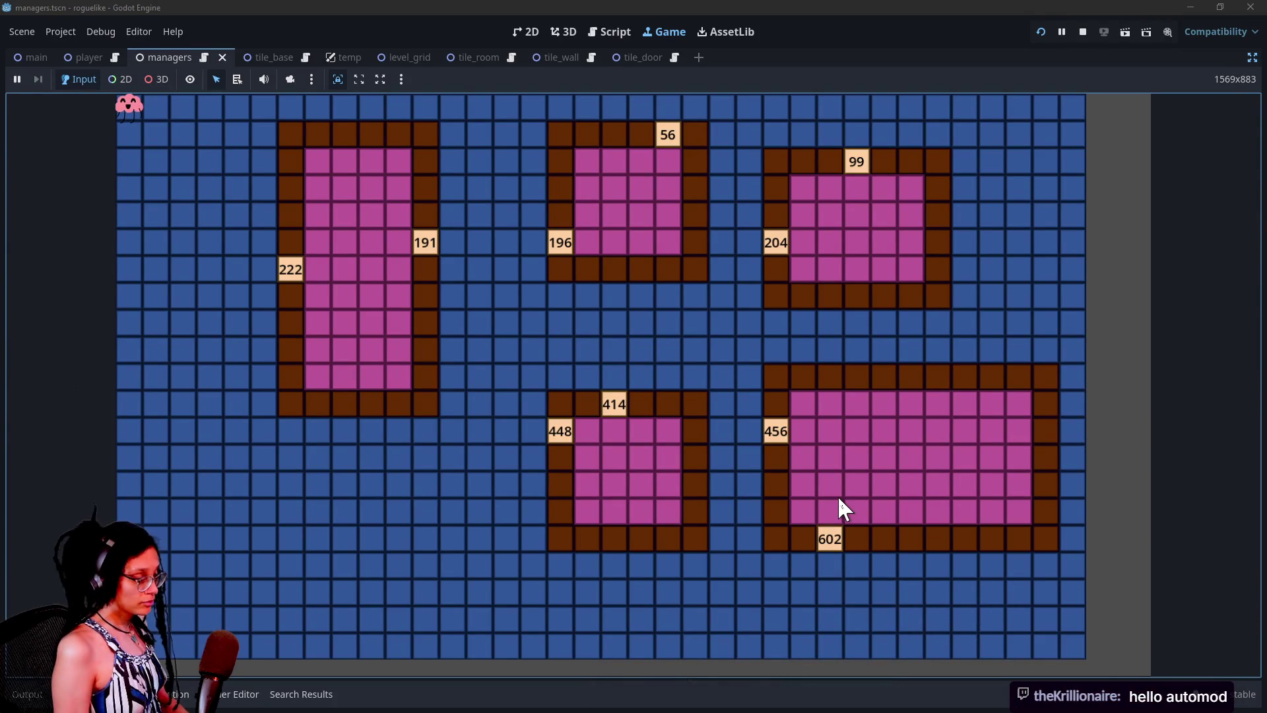
- Restart the game eight times to check doors in fresh layouts, then bring up the itch.io jam page
{"action": "left_click", "coordinate": [1022, 560]}
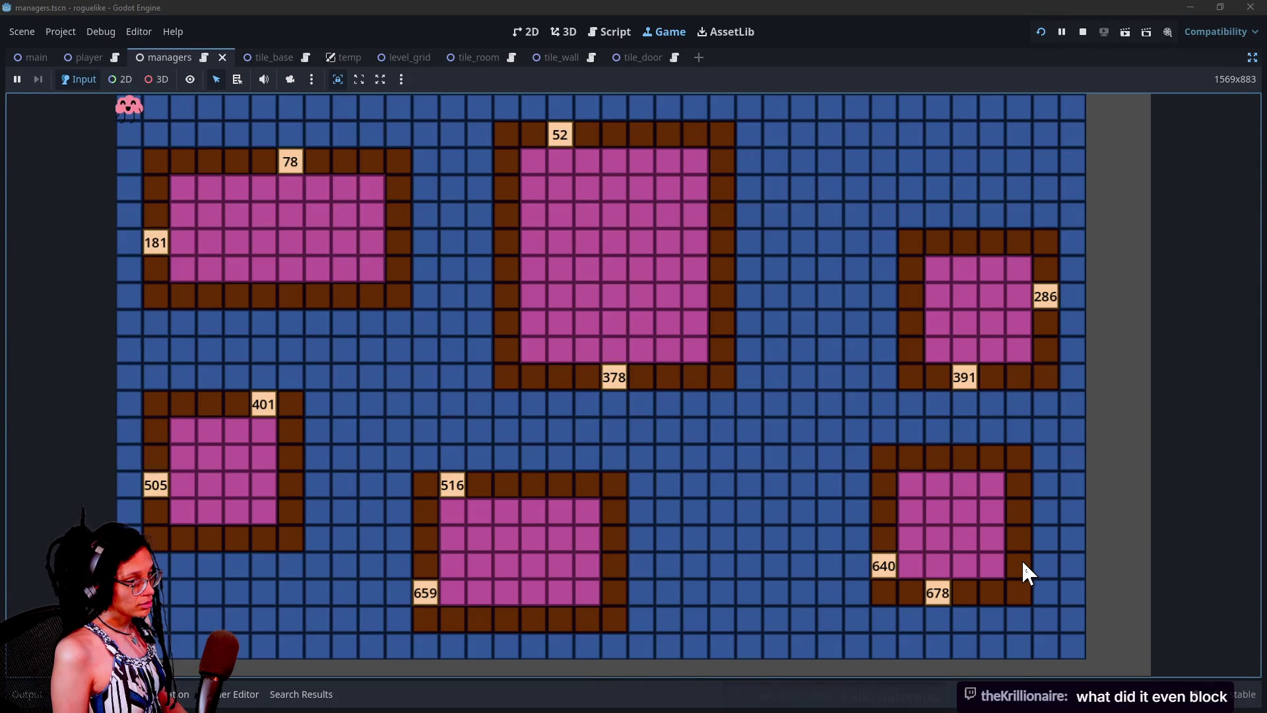
{"action": "left_click", "coordinate": [1022, 560]}
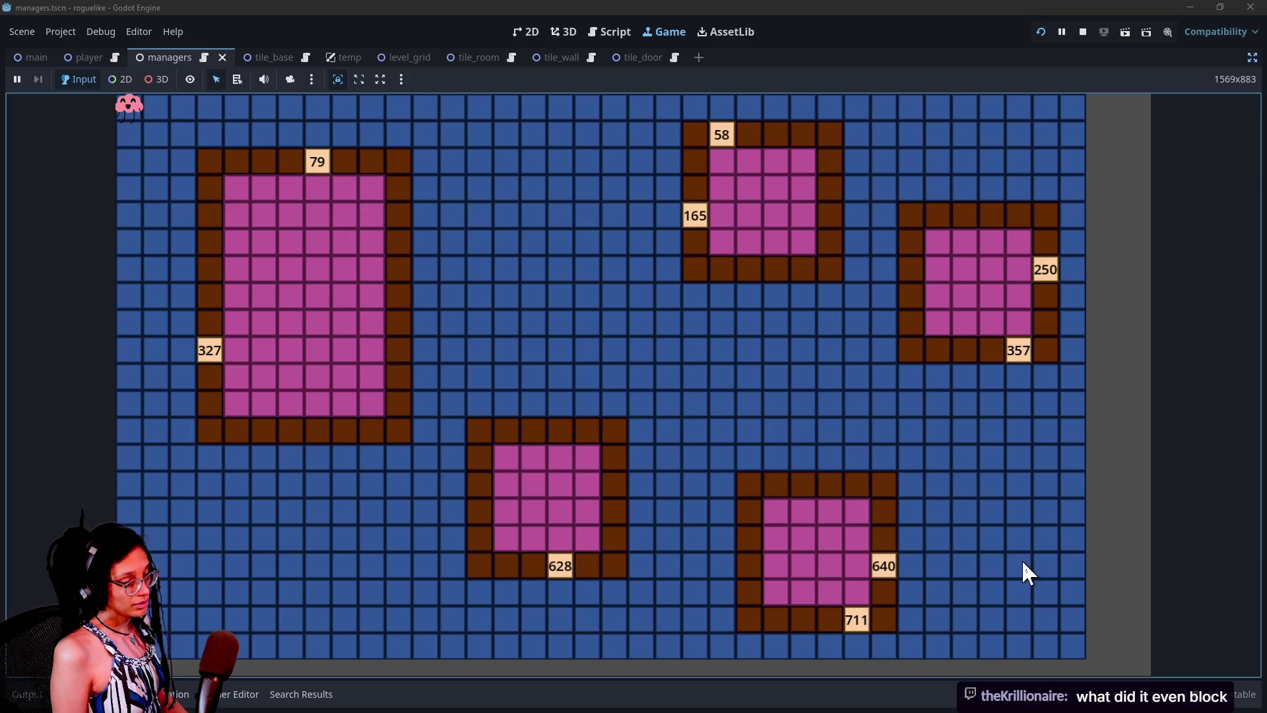
{"action": "left_click", "coordinate": [1023, 563]}
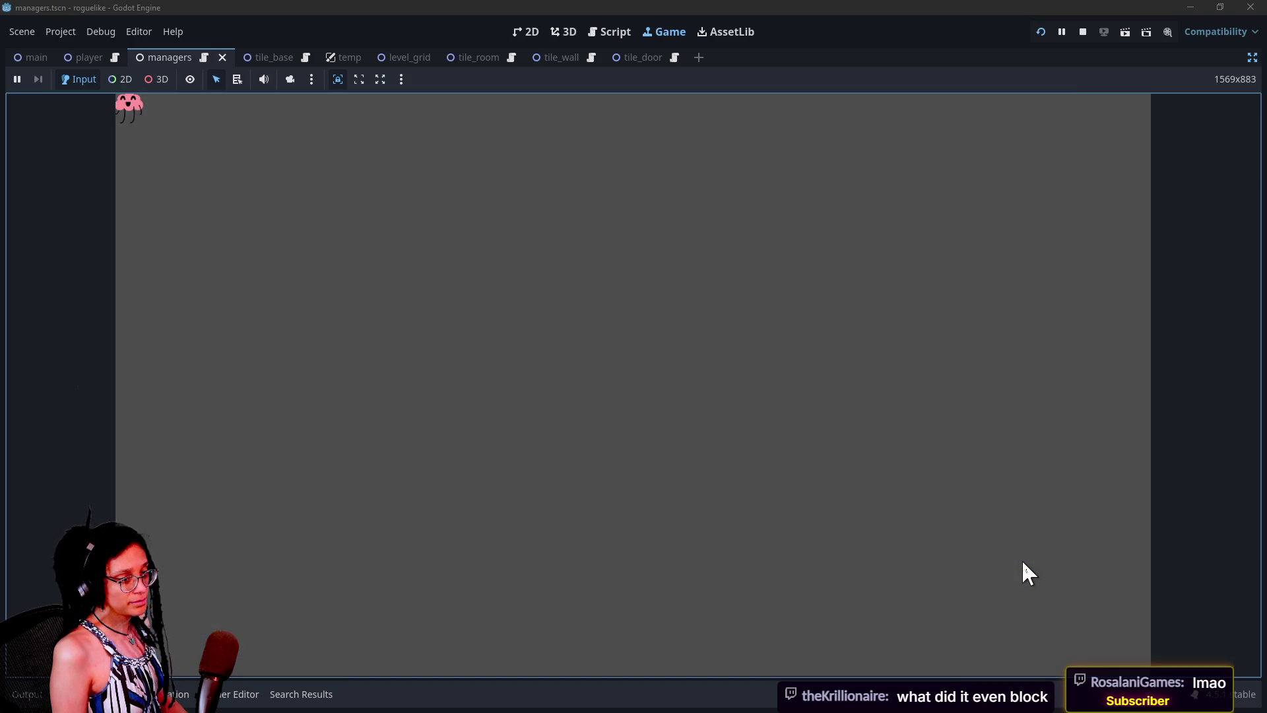
{"action": "left_click", "coordinate": [1023, 563]}
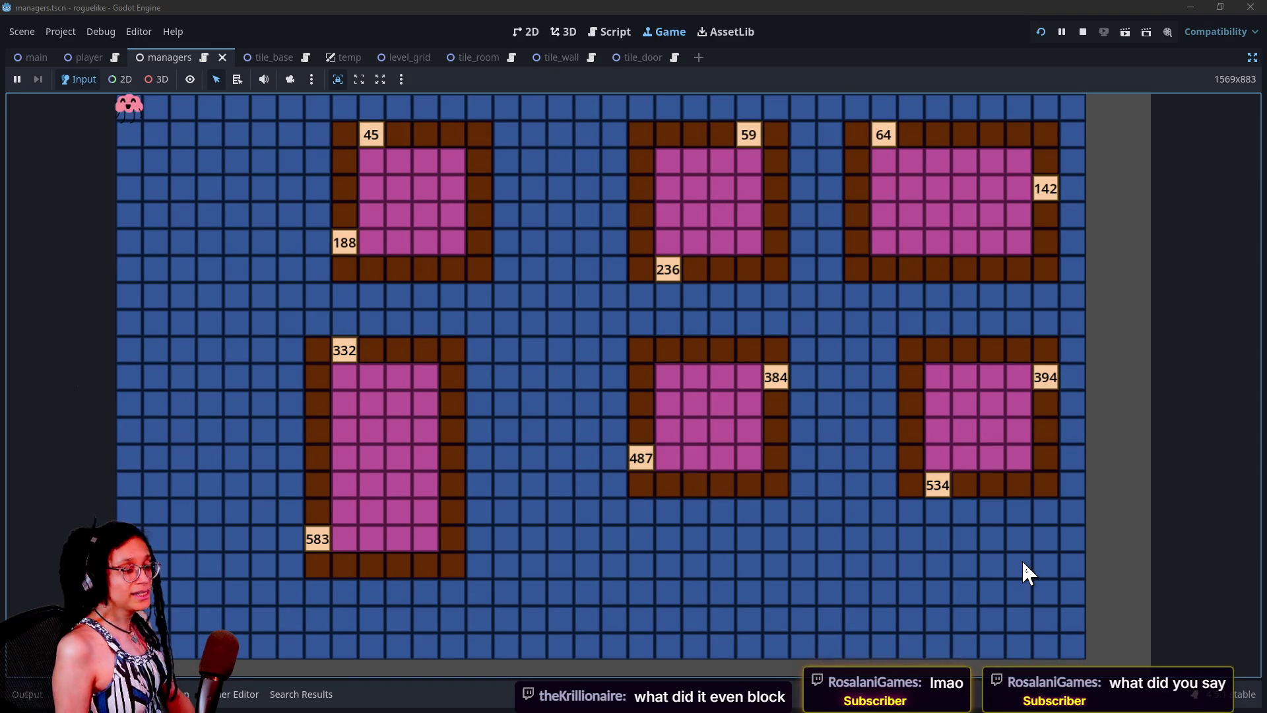
{"action": "left_click", "coordinate": [1022, 559]}
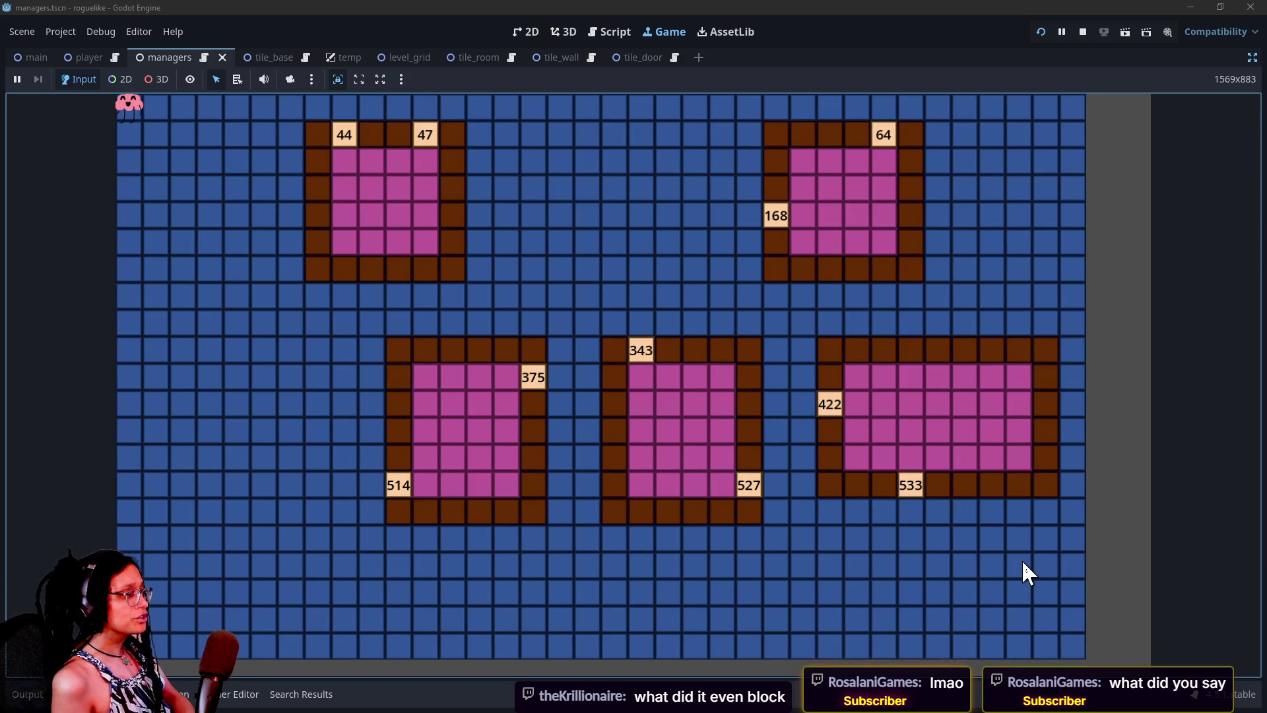
{"action": "left_click", "coordinate": [1022, 560]}
{"action": "left_click", "coordinate": [1023, 562]}
{"action": "left_click", "coordinate": [1023, 562]}
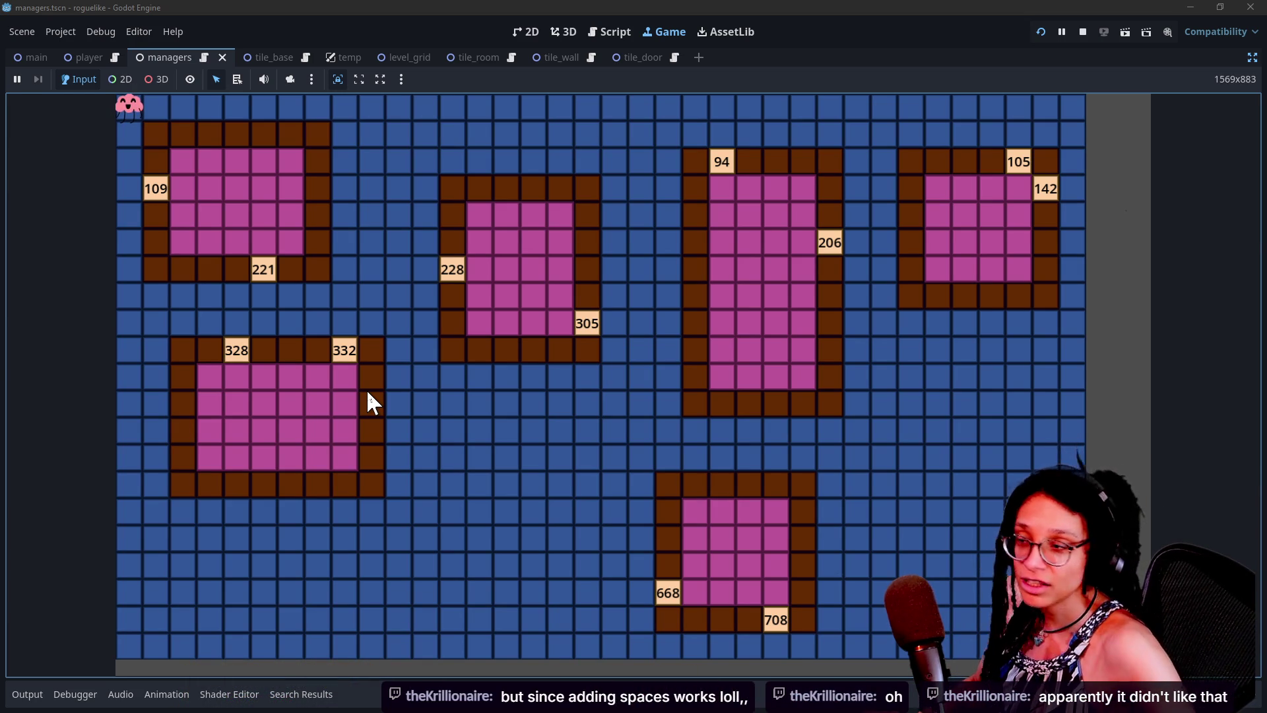
{"action": "key", "text": "alt+Tab"}
{"action": "key", "text": "alt+Tab"}
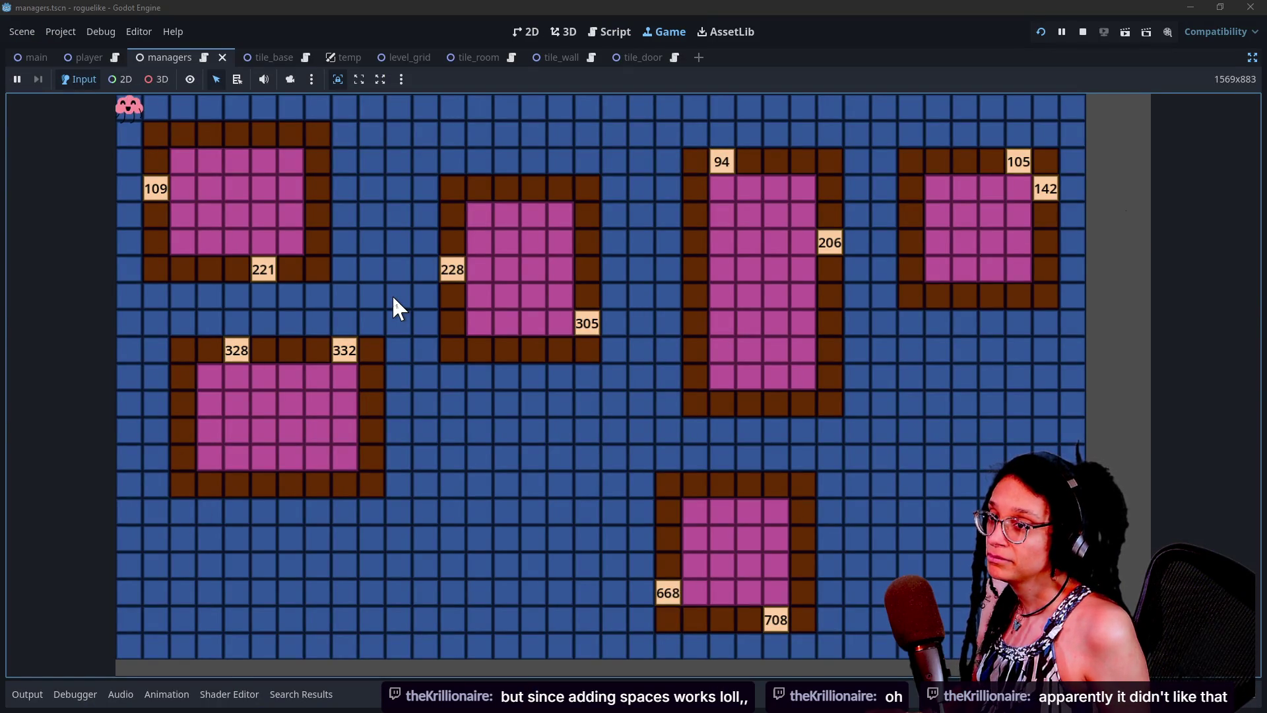
{"action": "key", "text": "alt+Tab"}
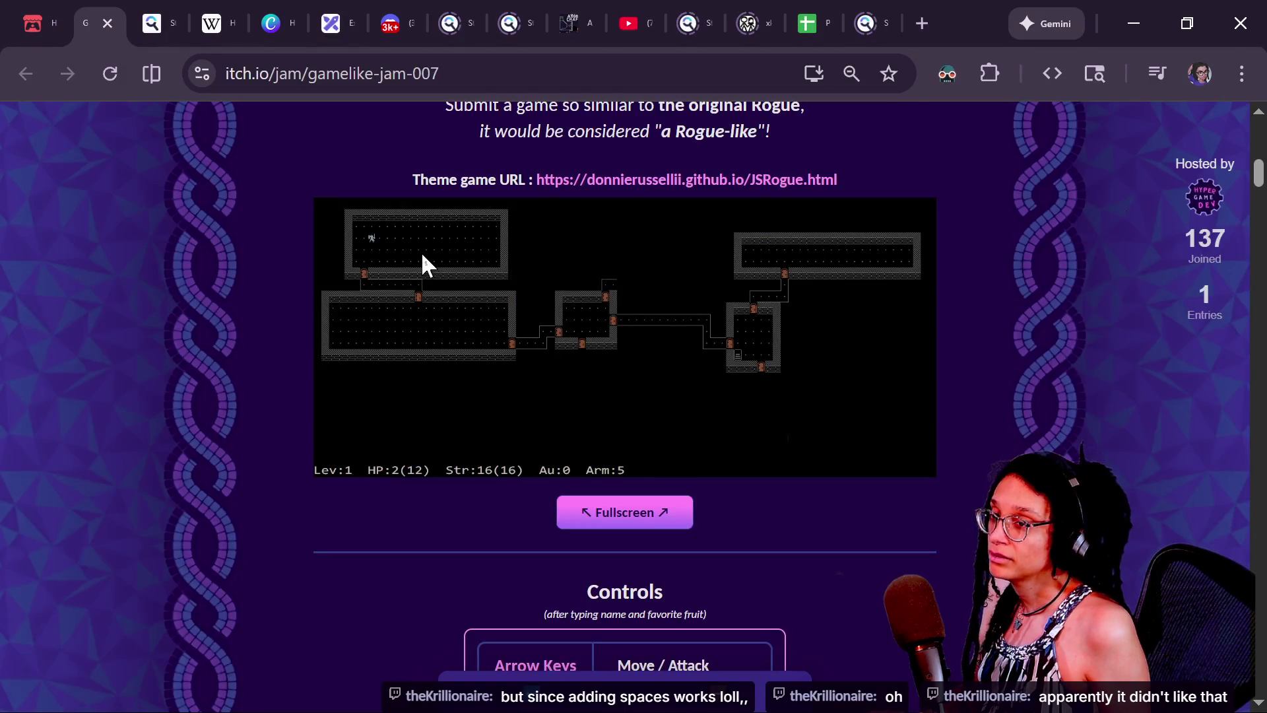
- Allow the AutoMod-held Twitch message, check the running game, then return to the itch.io jam page
{"action": "key", "text": "alt+Tab"}
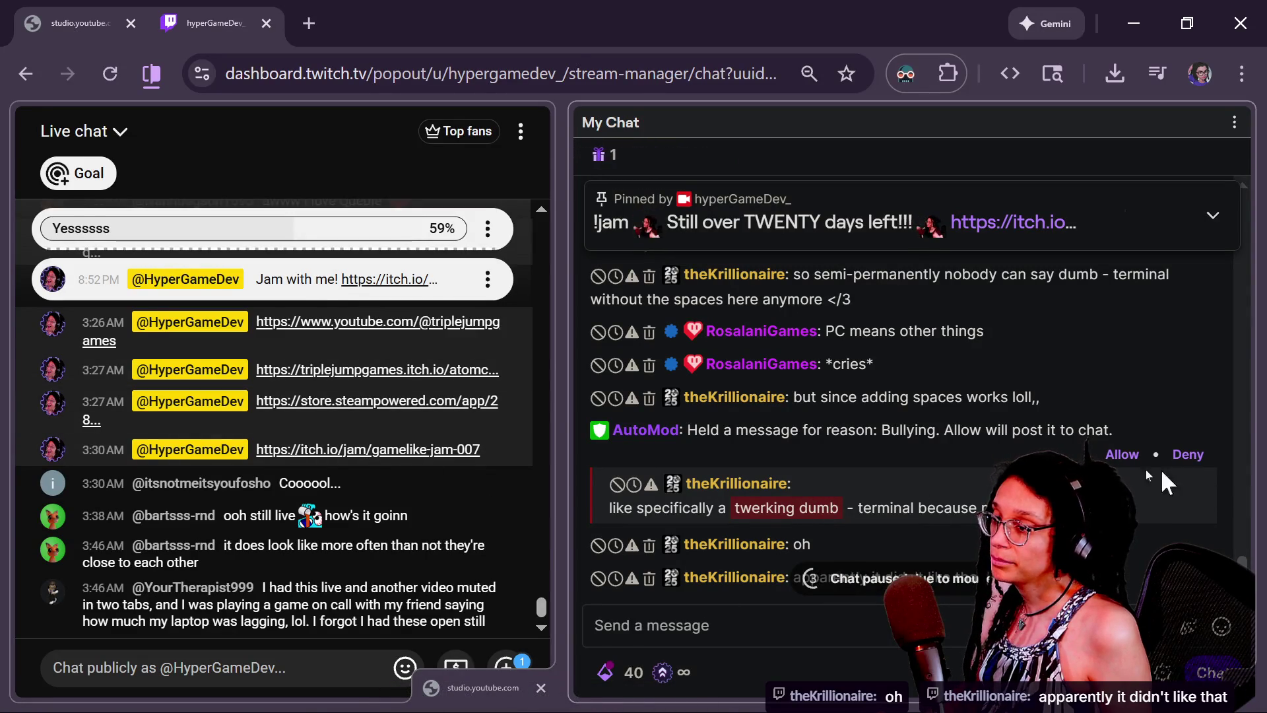
{"action": "left_click", "coordinate": [1124, 455]}
{"action": "key", "text": "alt+Tab"}
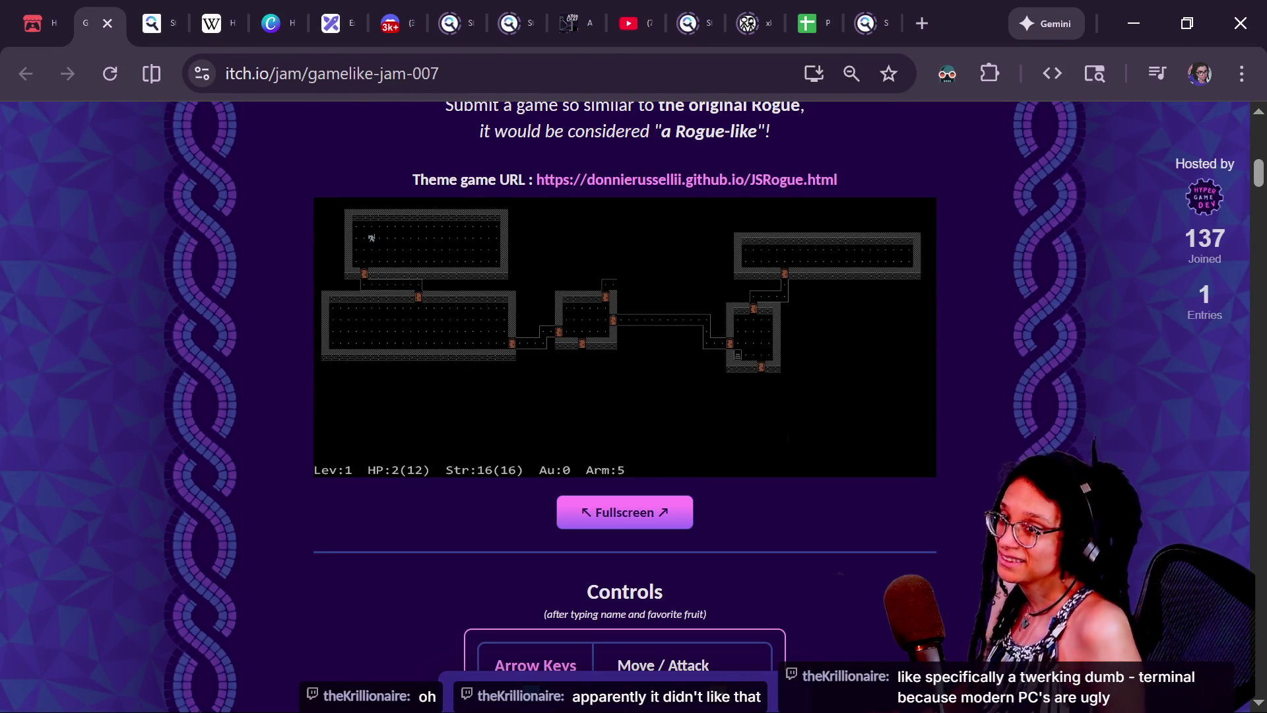
{"action": "key", "text": "alt+Tab"}
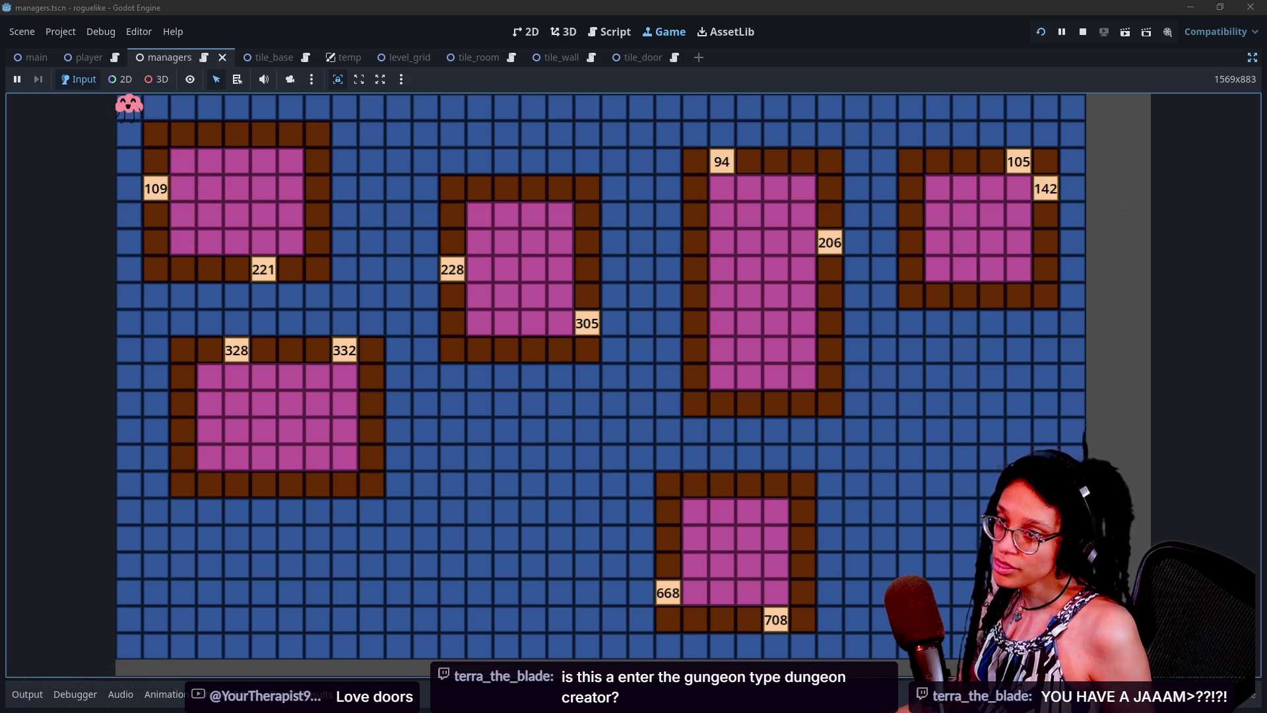
{"action": "key", "text": "alt+Tab"}
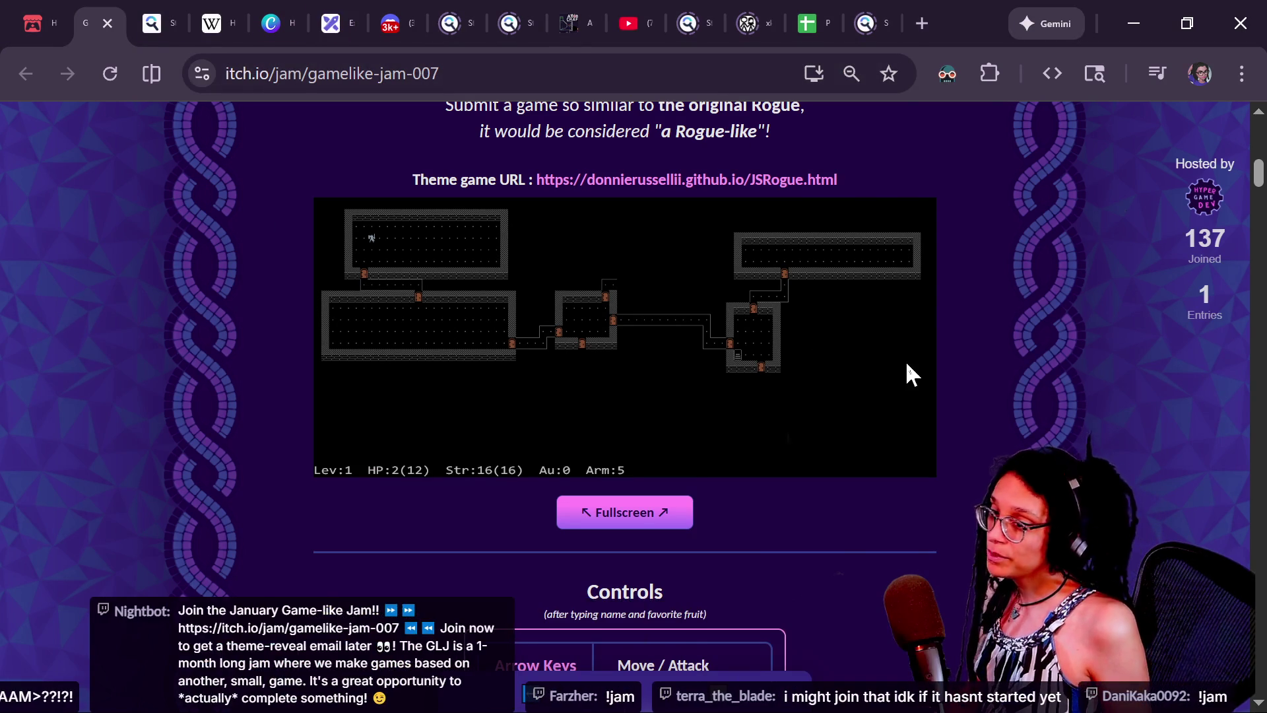
- Reload the Game-like Jam page, scroll through it, and select its address for sharing
{"action": "key", "text": "F5"}
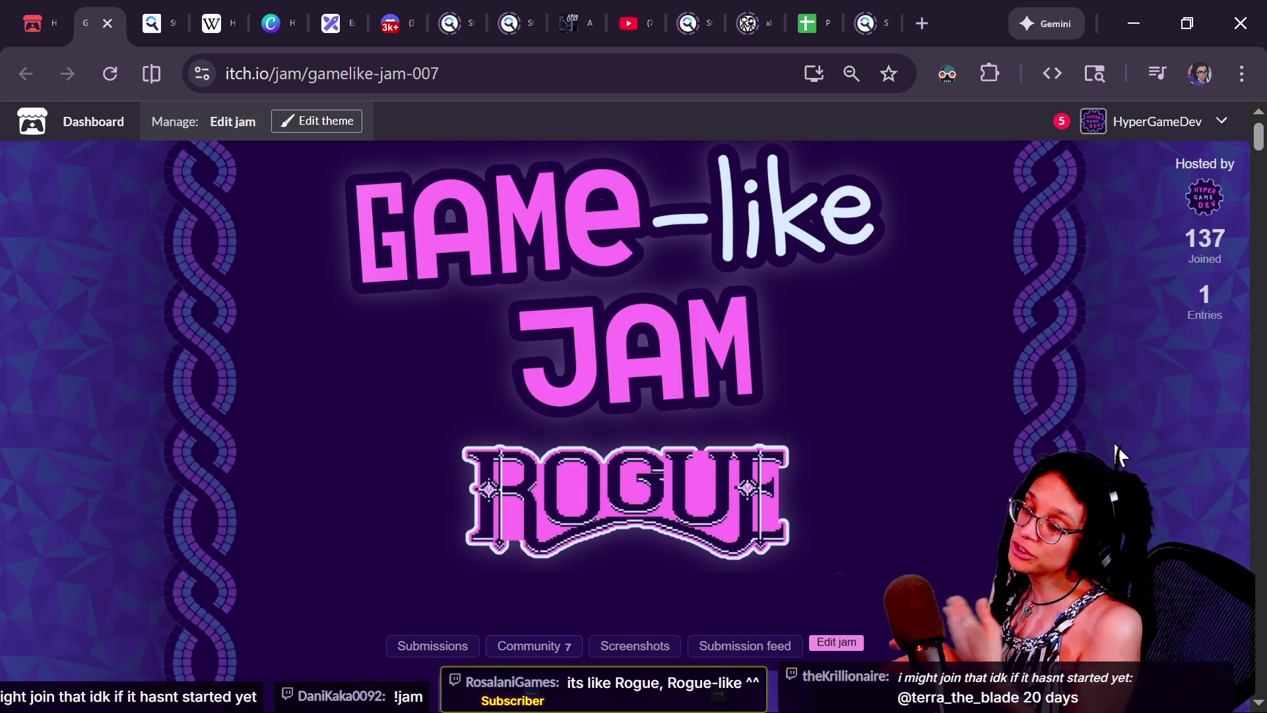
{"action": "scroll", "coordinate": [1114, 441], "scroll_direction": "down", "scroll_amount": 7}
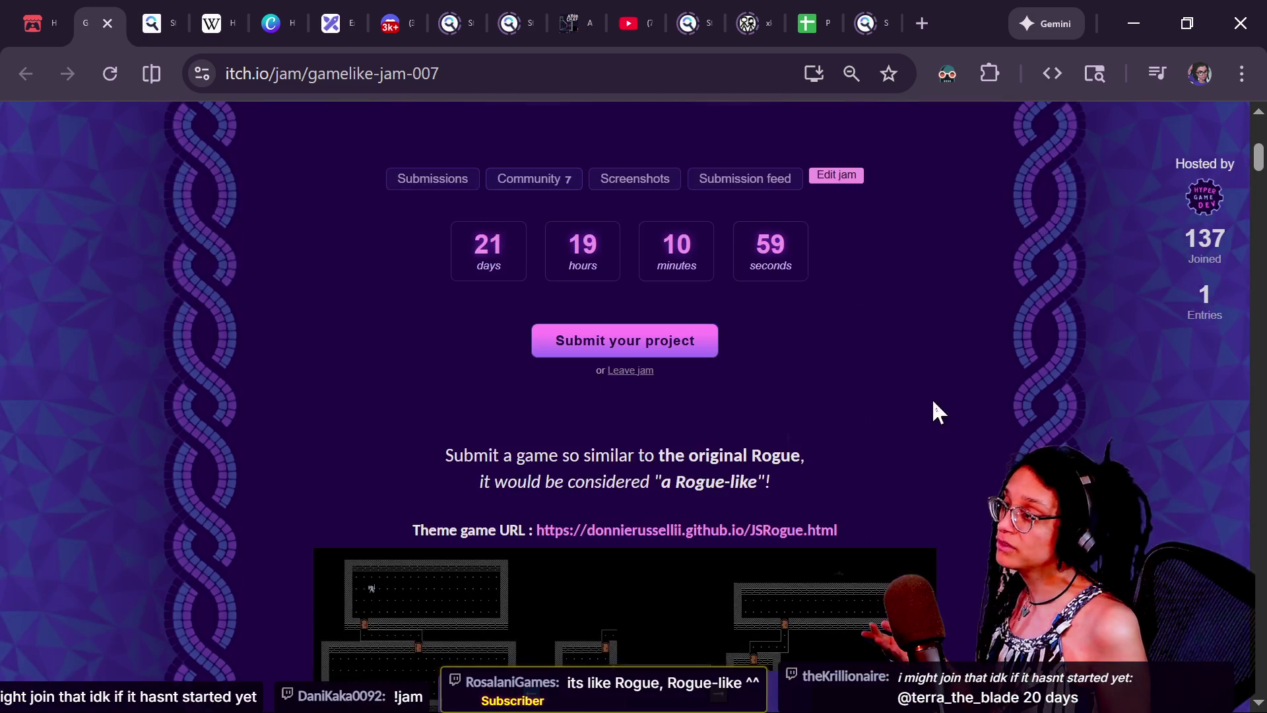
{"action": "scroll", "coordinate": [1063, 353], "scroll_direction": "up", "scroll_amount": 7}
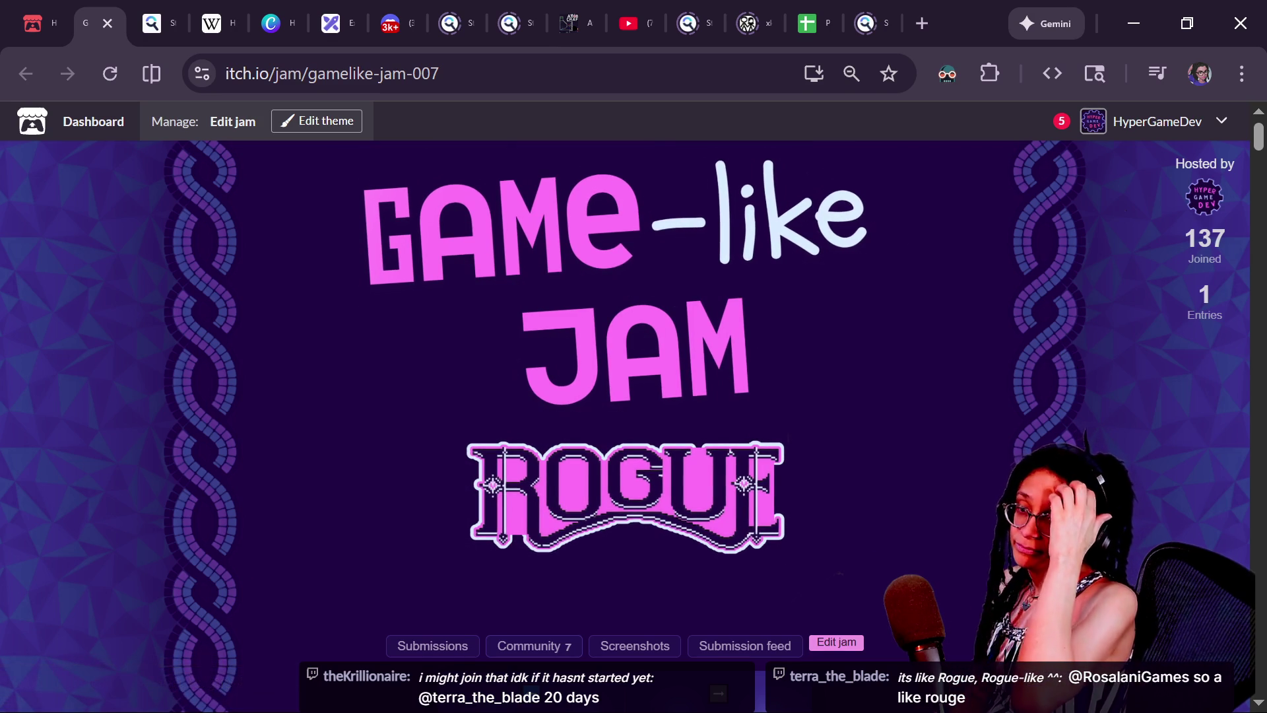
{"action": "scroll", "coordinate": [531, 633], "scroll_direction": "down", "scroll_amount": 9}
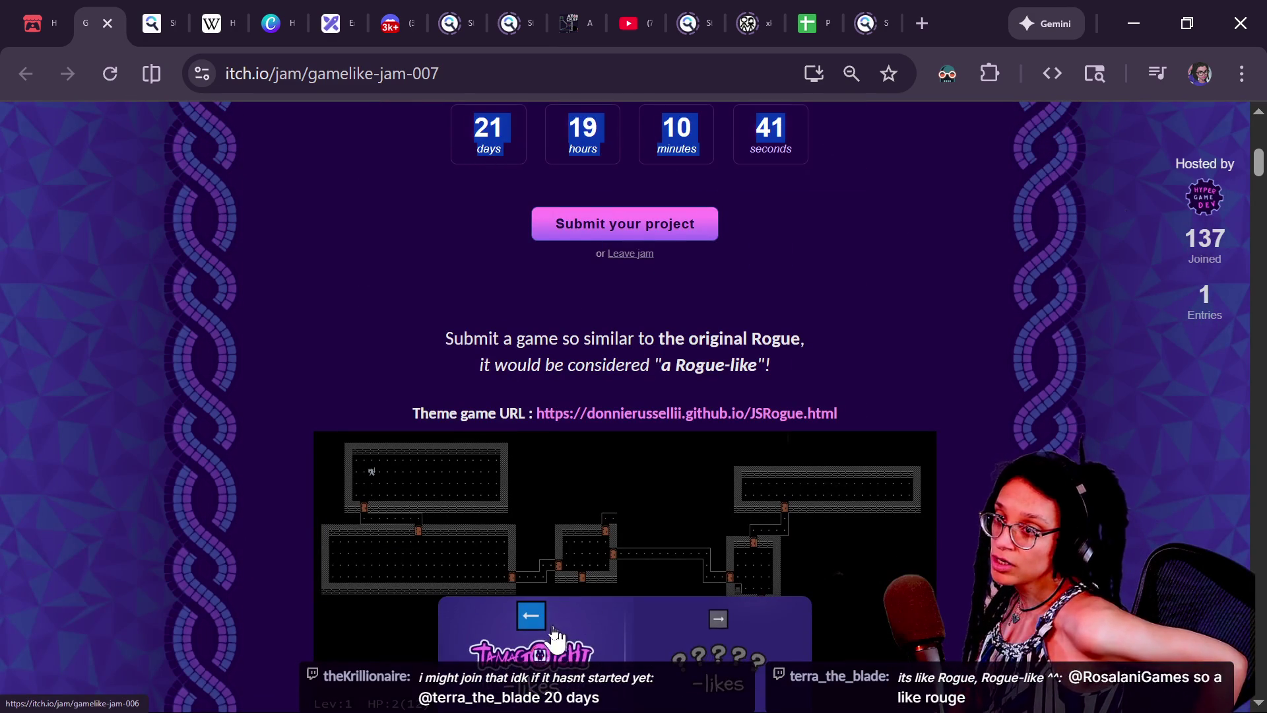
{"action": "left_click", "coordinate": [768, 76]}
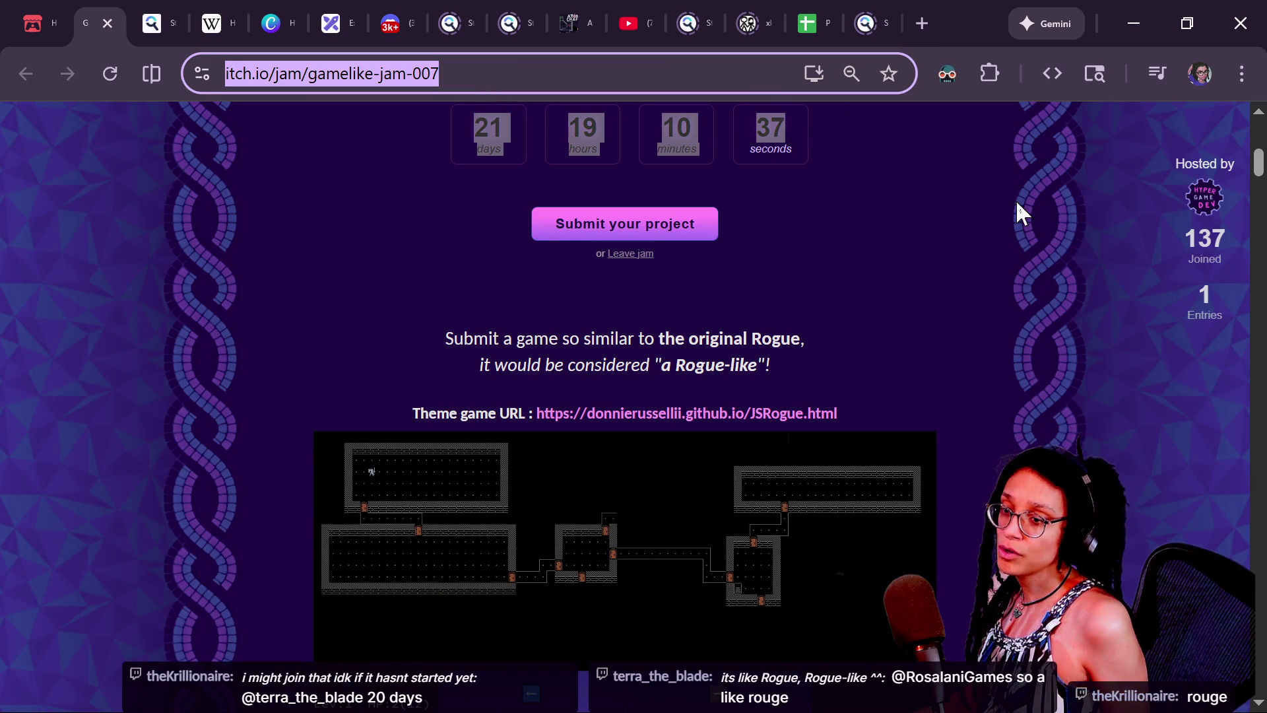
{"action": "key", "text": "alt+Tab"}
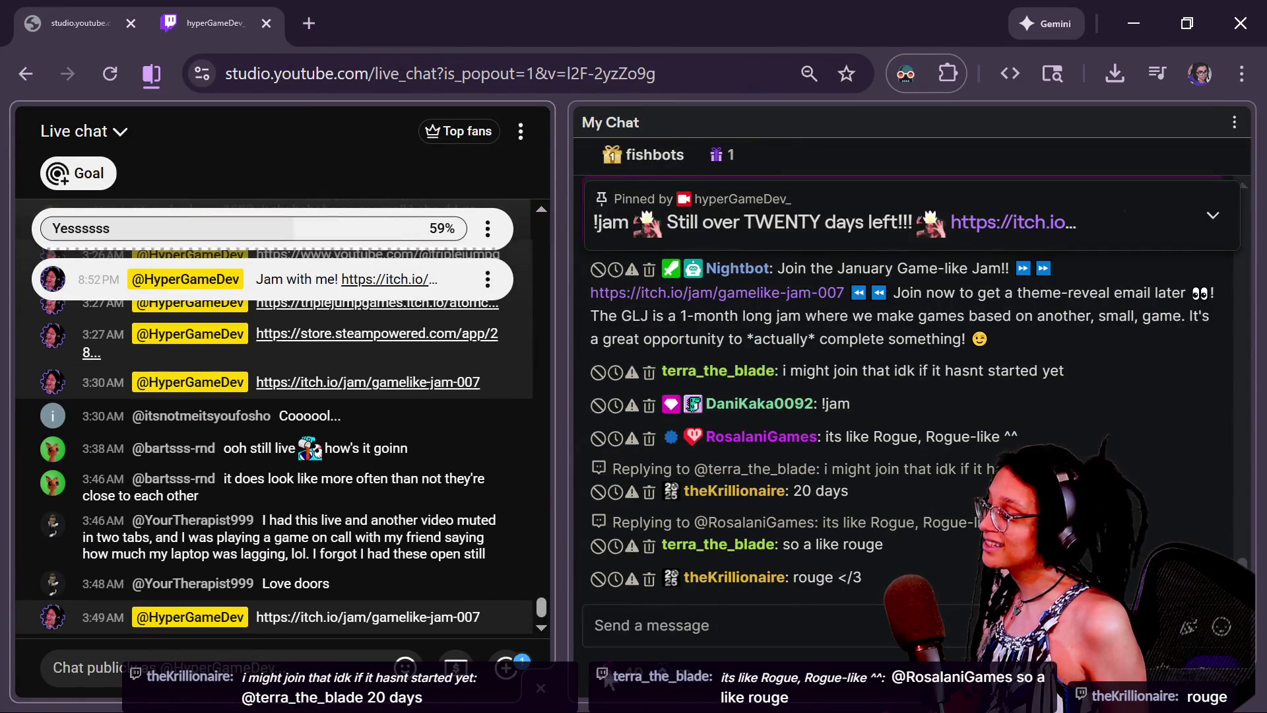
- Post the itch.io/jam/gamelike-jam-007 link in the Twitch chat and return to the itch.io page
{"action": "left_click", "coordinate": [902, 647]}
{"action": "scroll", "coordinate": [977, 548], "scroll_direction": "up", "scroll_amount": 3}
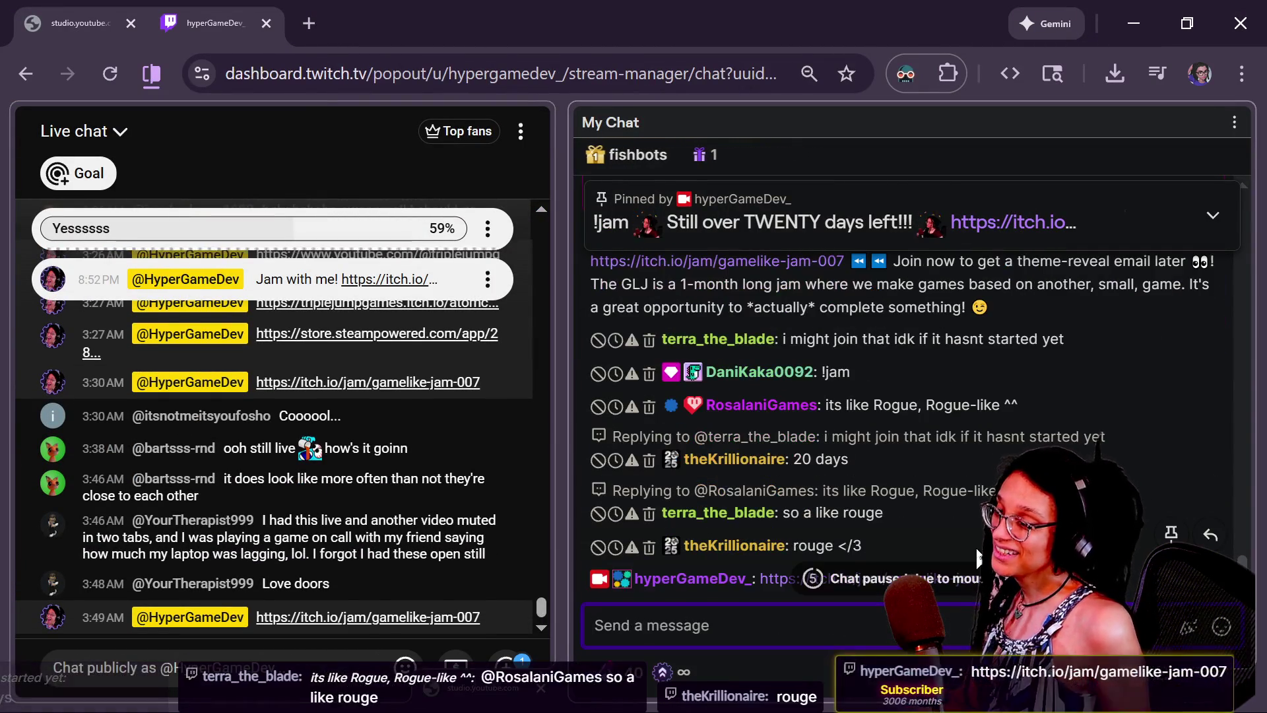
{"action": "scroll", "coordinate": [787, 451], "scroll_direction": "up", "scroll_amount": 2}
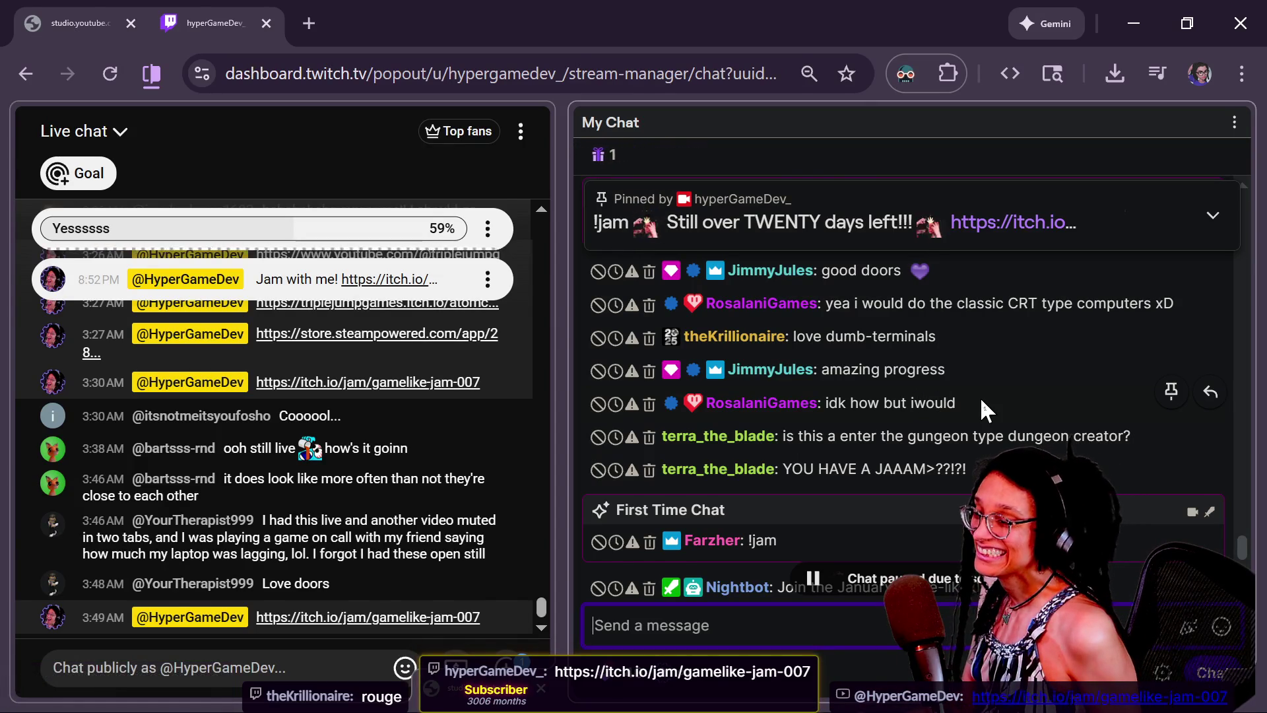
{"action": "key", "text": "alt+Tab"}
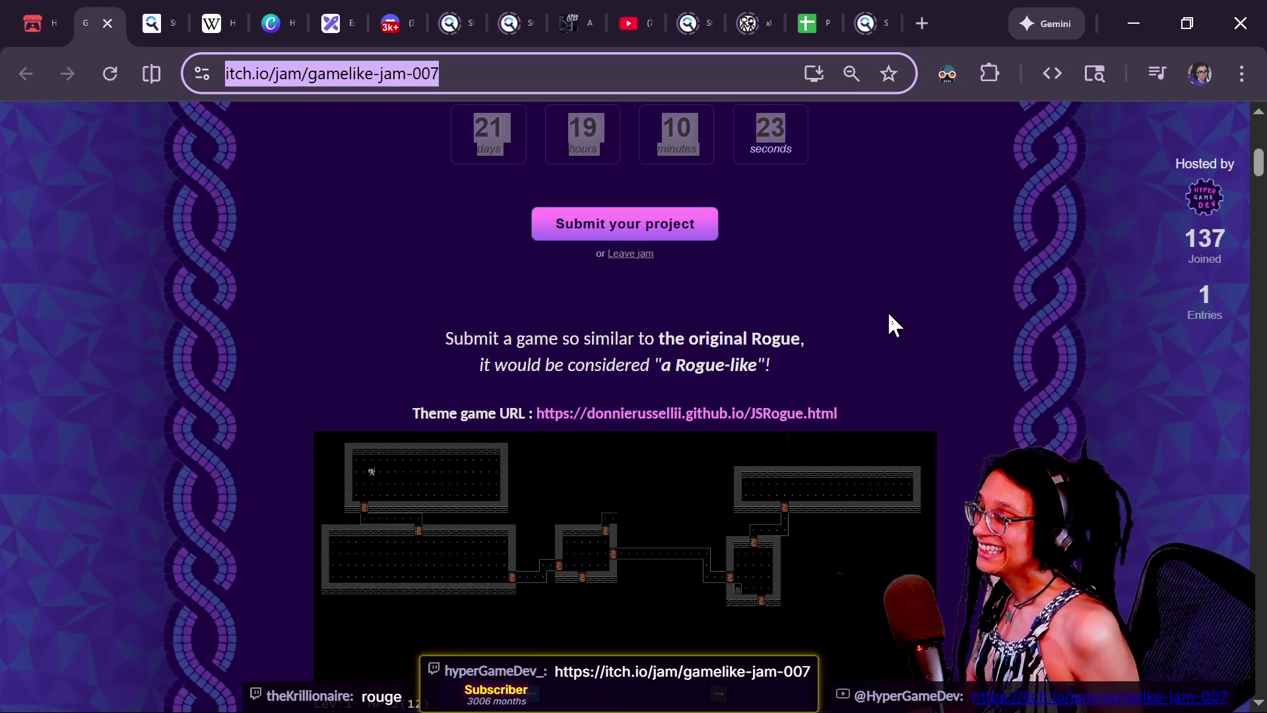
- Open the gamelike-jam-006 Tamagotchi jam, scroll to the winners, and open Keepers of Nahra
{"action": "left_click", "coordinate": [902, 321]}
{"action": "left_click", "coordinate": [474, 633]}
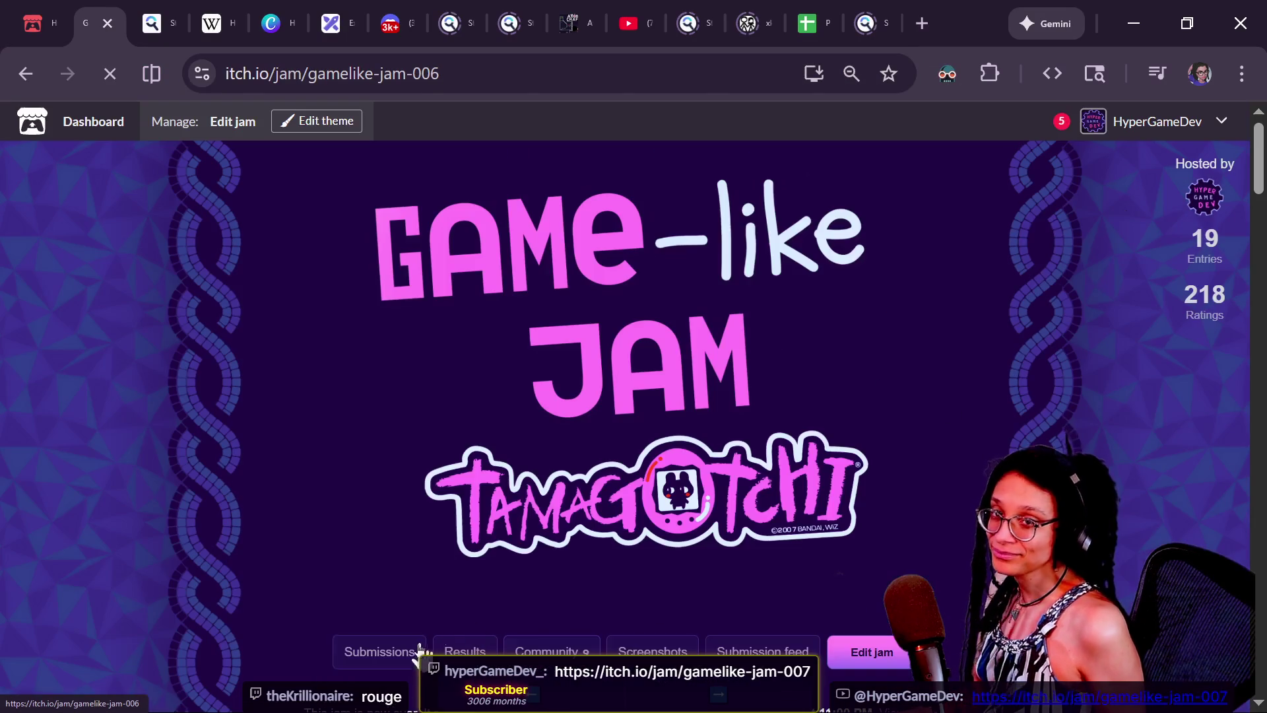
{"action": "scroll", "coordinate": [707, 532], "scroll_direction": "down", "scroll_amount": 10}
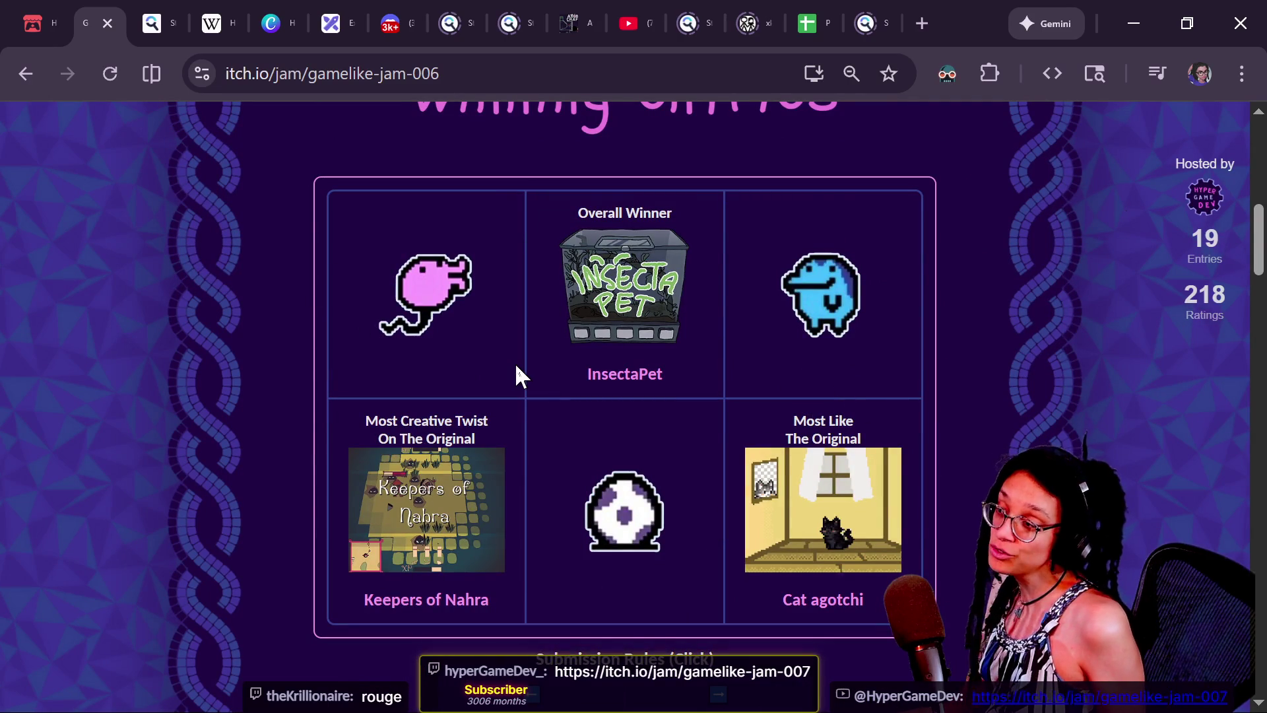
{"action": "scroll", "coordinate": [517, 370], "scroll_direction": "up", "scroll_amount": 6}
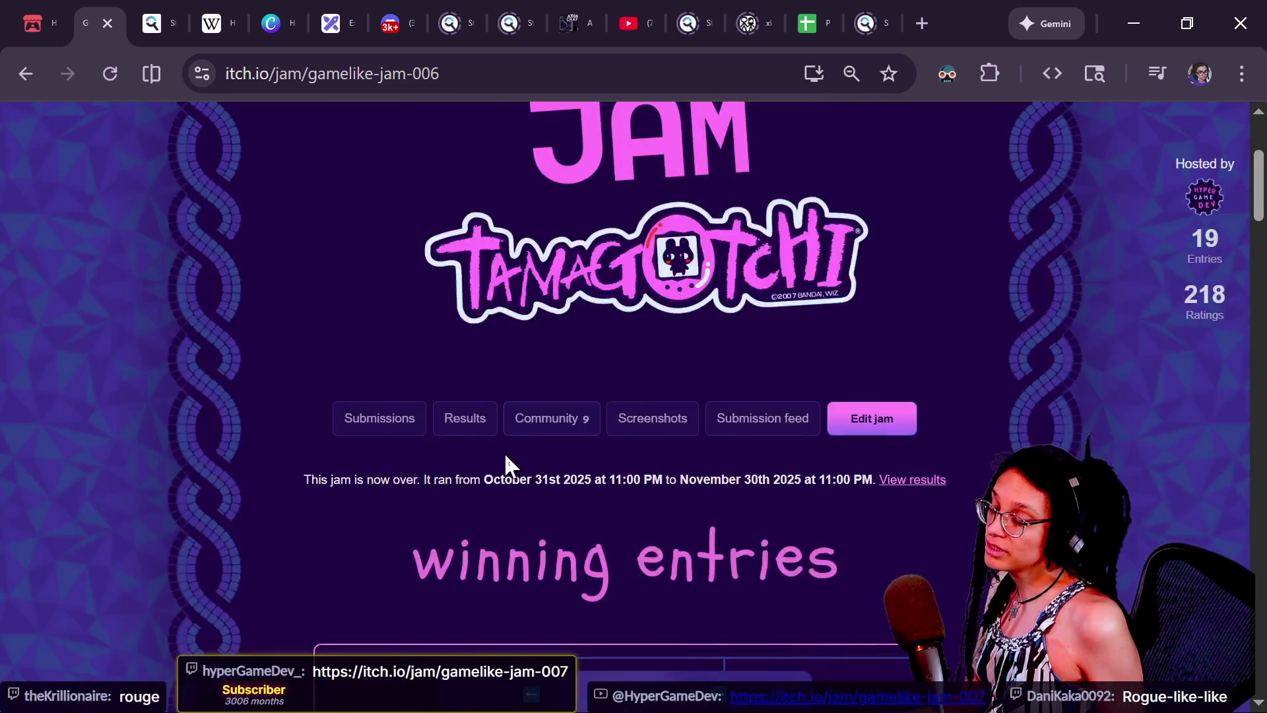
{"action": "scroll", "coordinate": [504, 453], "scroll_direction": "down", "scroll_amount": 10}
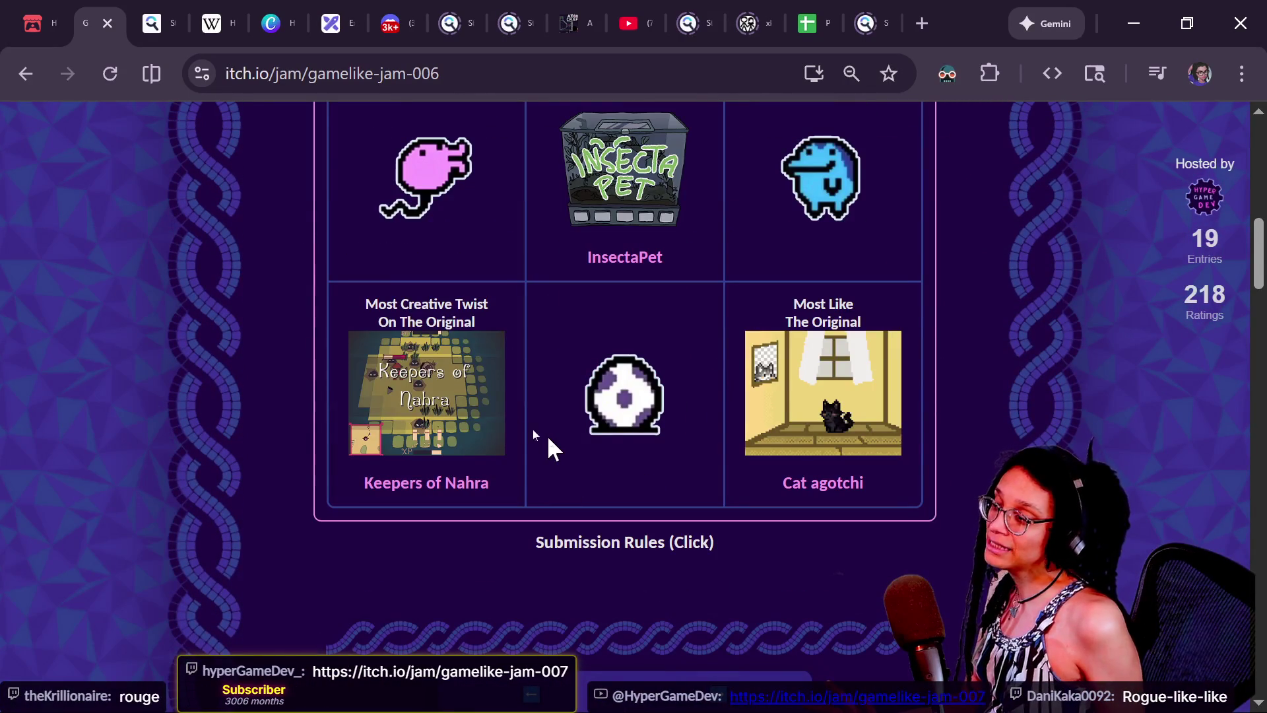
{"action": "left_click", "coordinate": [429, 373]}
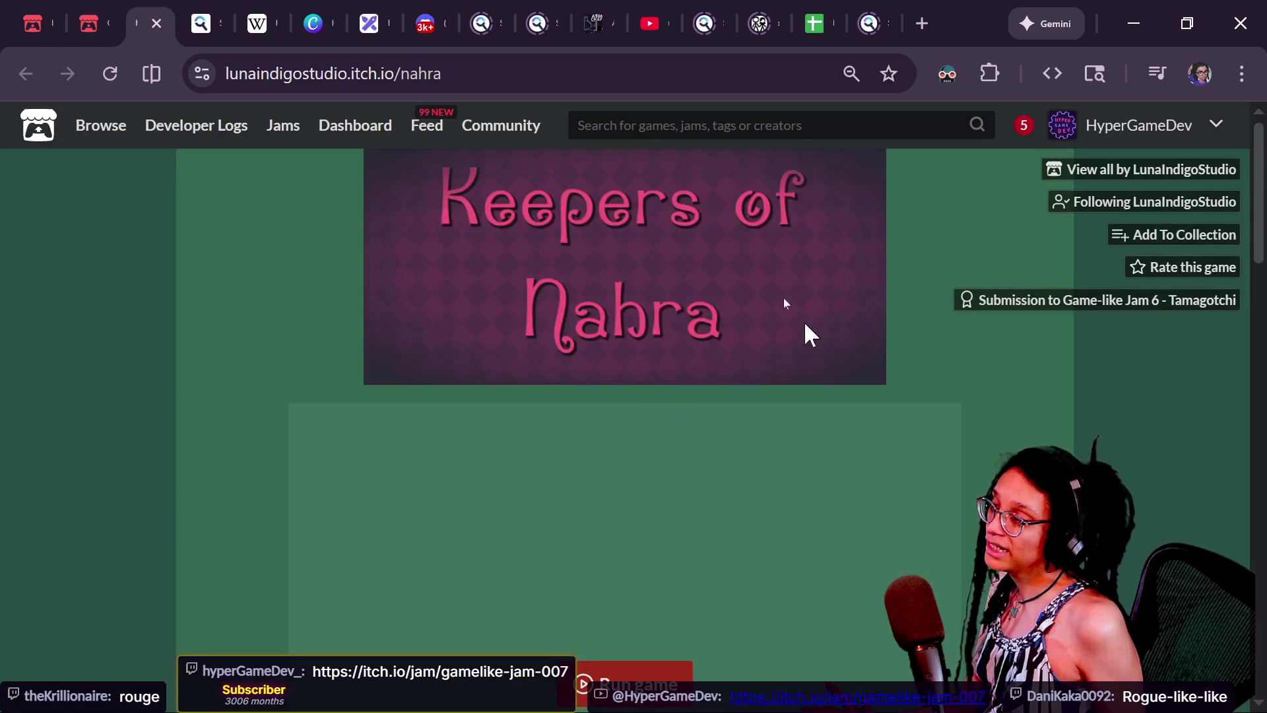
- Launch Keepers of Nahra, skip the title screen, and plot the second and third shrine paths
{"action": "scroll", "coordinate": [772, 375], "scroll_direction": "down", "scroll_amount": 2}
{"action": "left_click", "coordinate": [626, 569]}
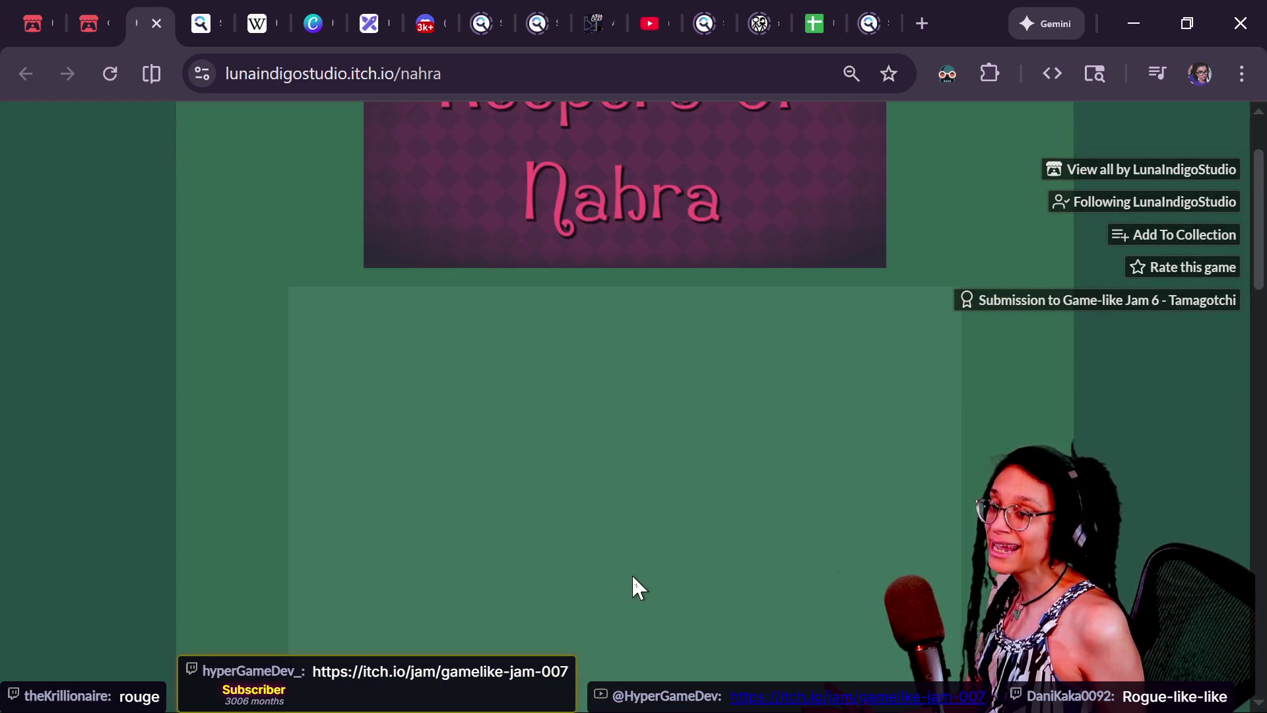
{"action": "scroll", "coordinate": [634, 586], "scroll_direction": "down", "scroll_amount": 2}
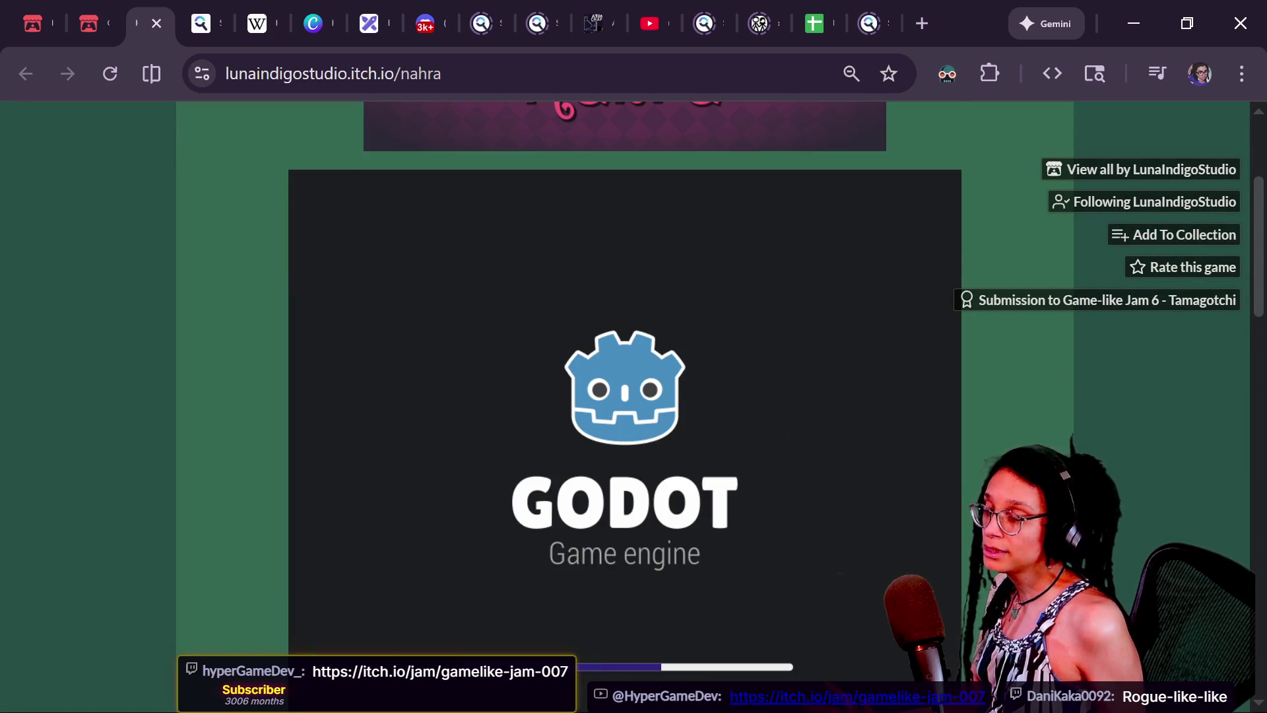
{"action": "scroll", "coordinate": [626, 396], "scroll_direction": "down", "scroll_amount": 2}
{"action": "scroll", "coordinate": [624, 396], "scroll_direction": "up", "scroll_amount": 1}
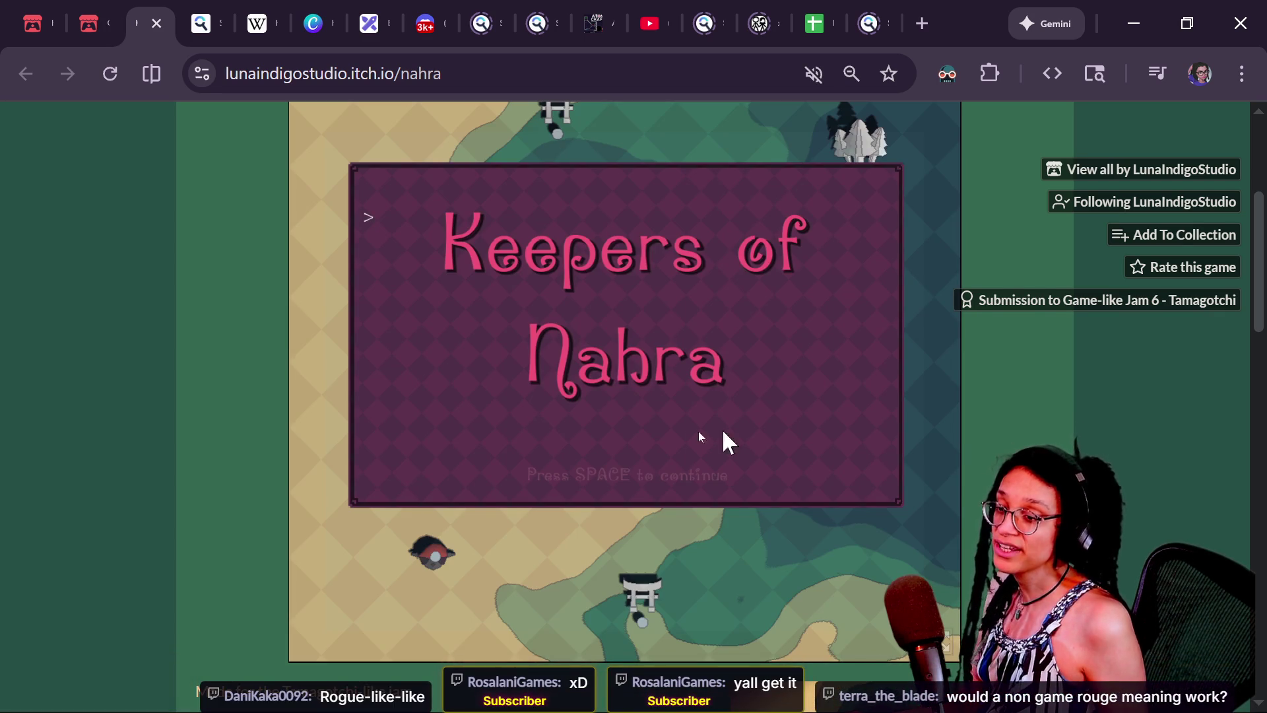
{"action": "key", "text": "space"}
{"action": "key", "text": "space"}
{"action": "key", "text": "space"}
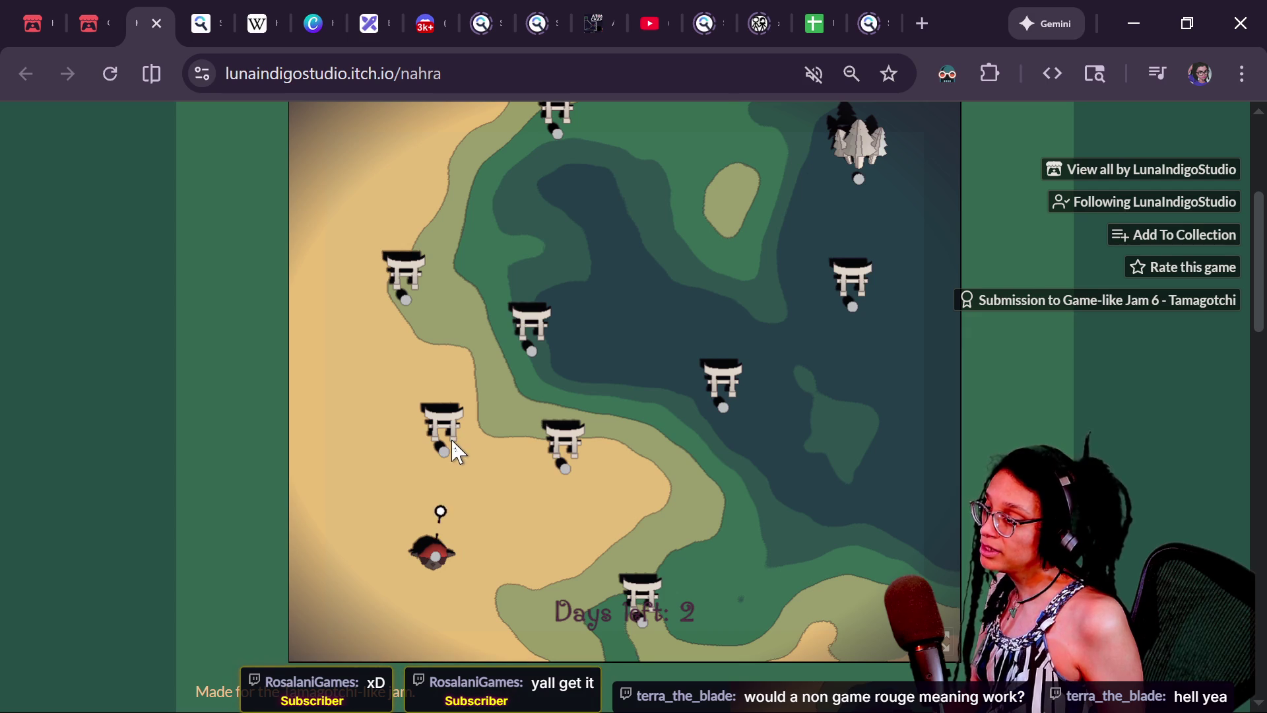
{"action": "left_click", "coordinate": [449, 414]}
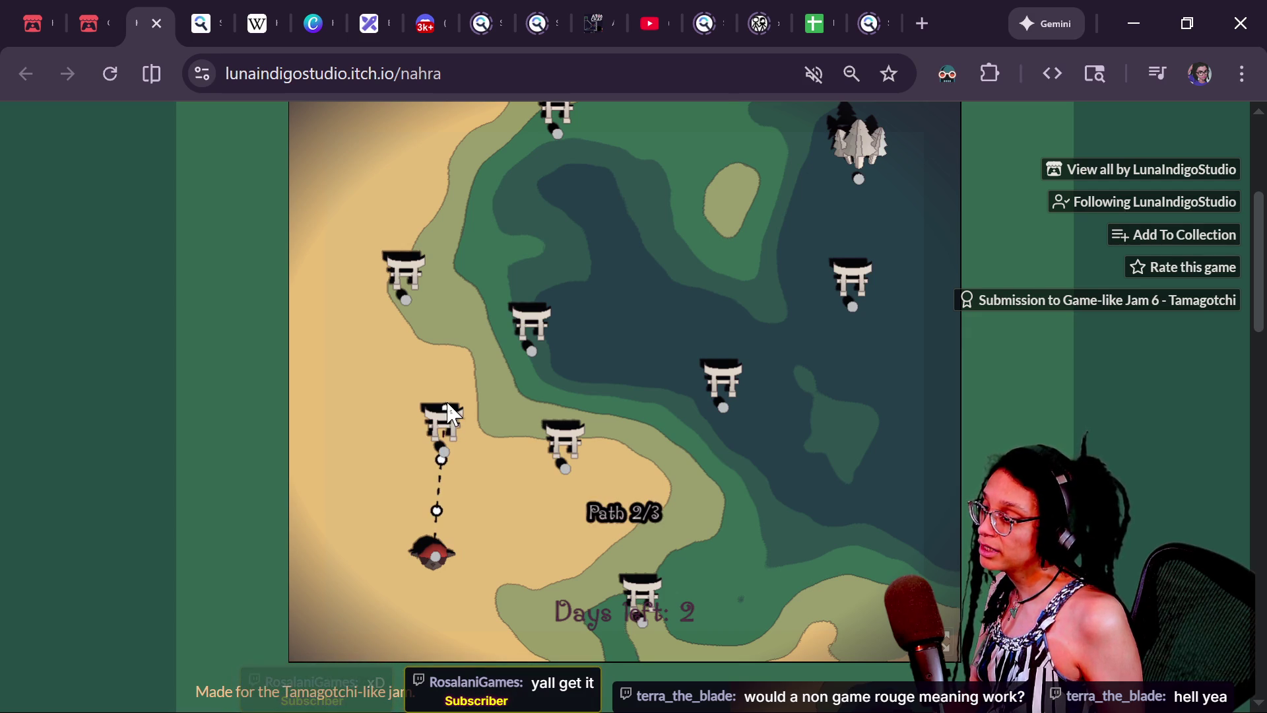
{"action": "left_click", "coordinate": [534, 443]}
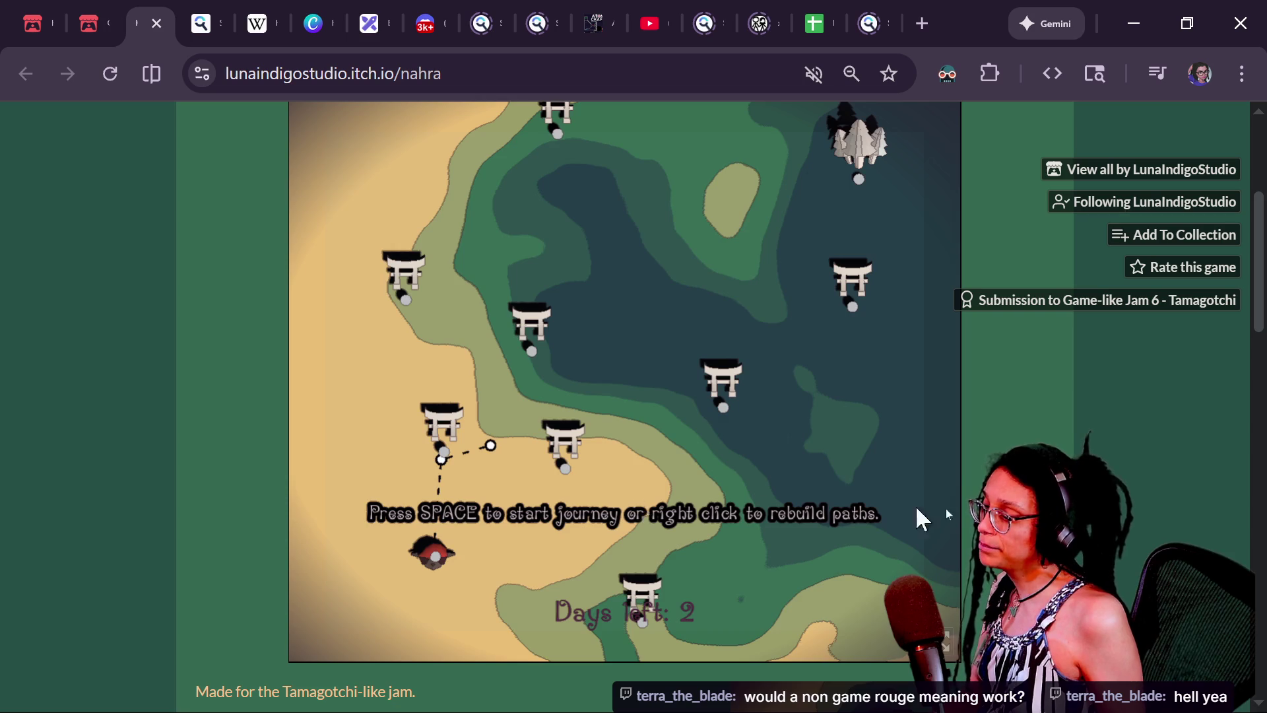
- Start the journey, walk the hero to the apple and around the arena, then continue onward
{"action": "key", "text": "space"}
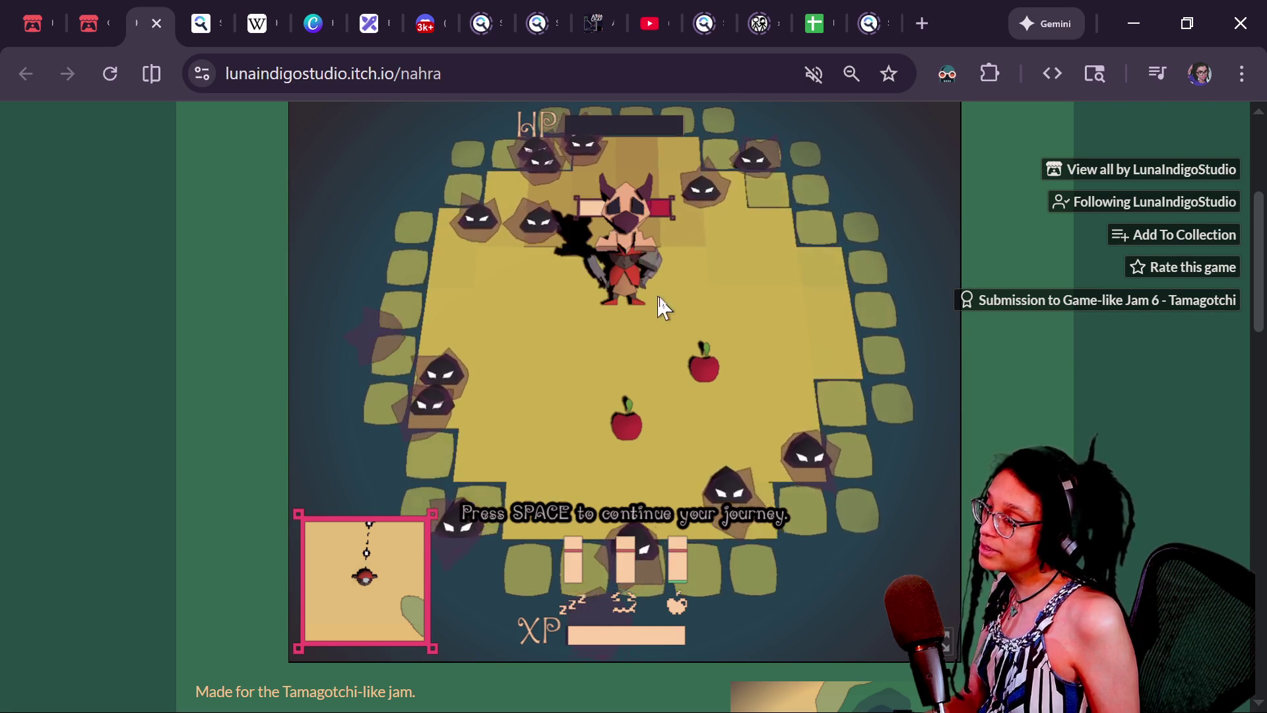
{"action": "key", "text": "space"}
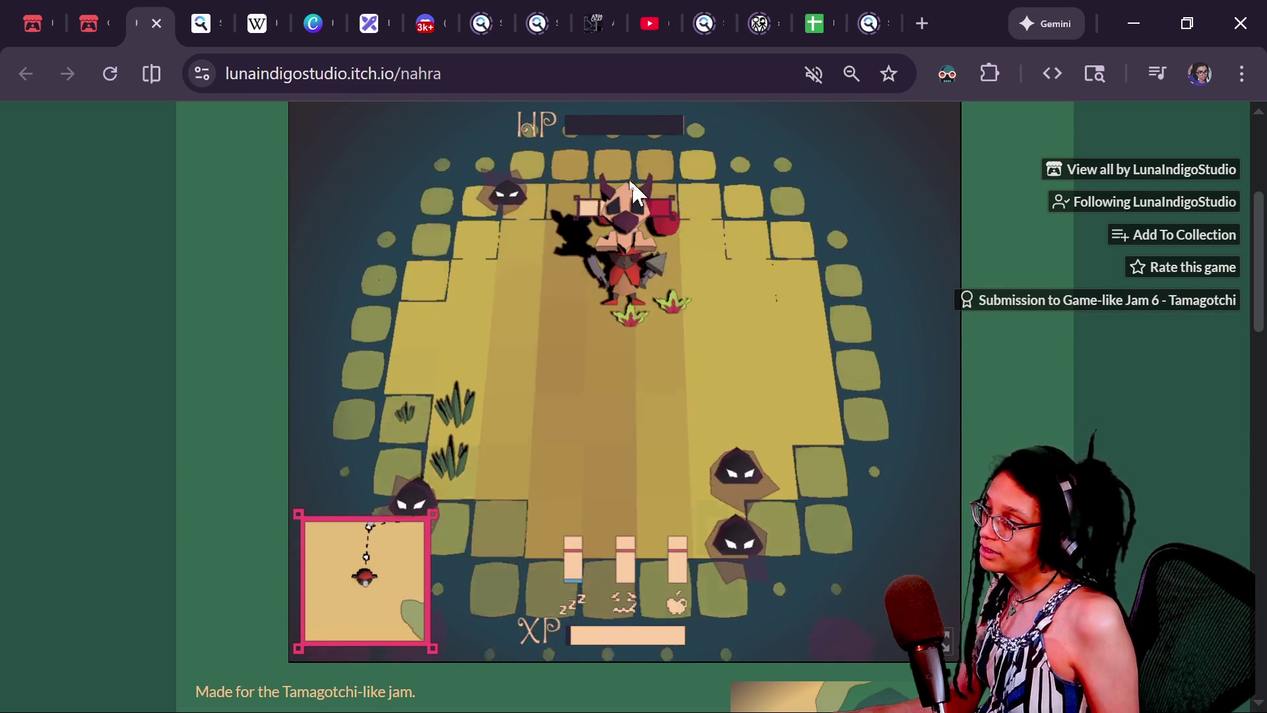
{"action": "key", "text": "Down"}
{"action": "key", "text": "Right"}
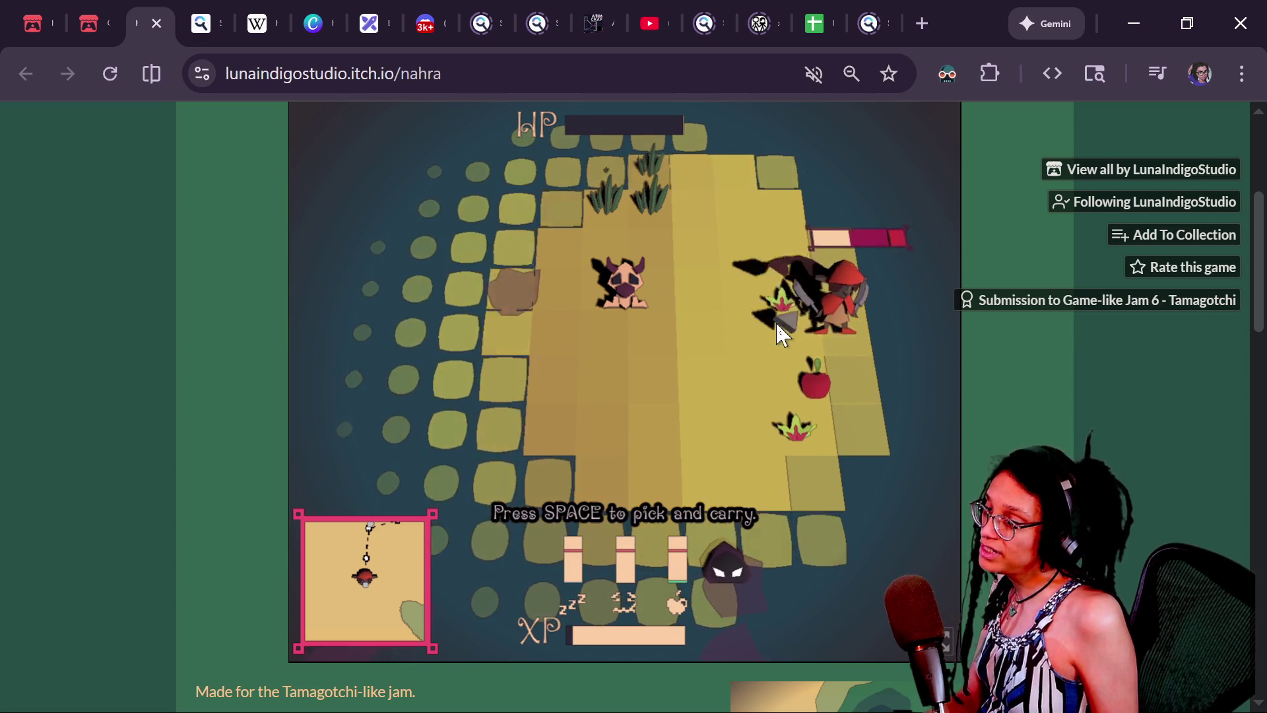
{"action": "key", "text": "Left"}
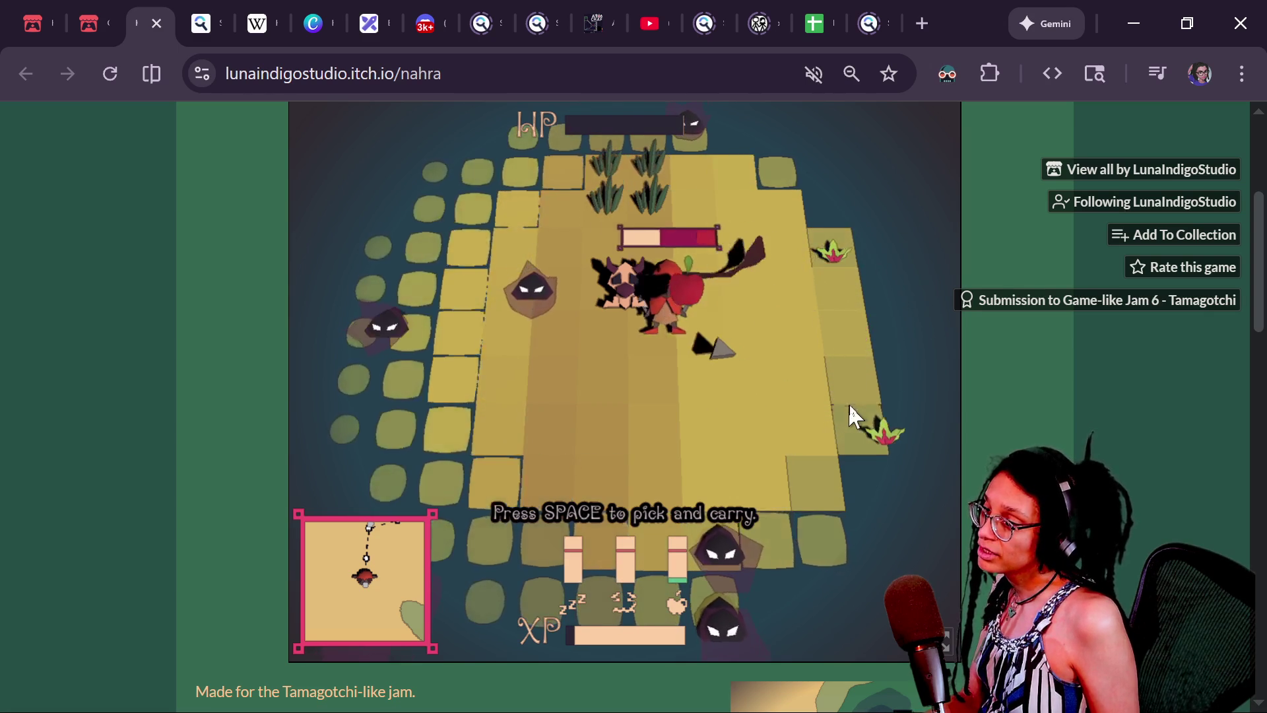
{"action": "key", "text": "Up"}
{"action": "key", "text": "Down"}
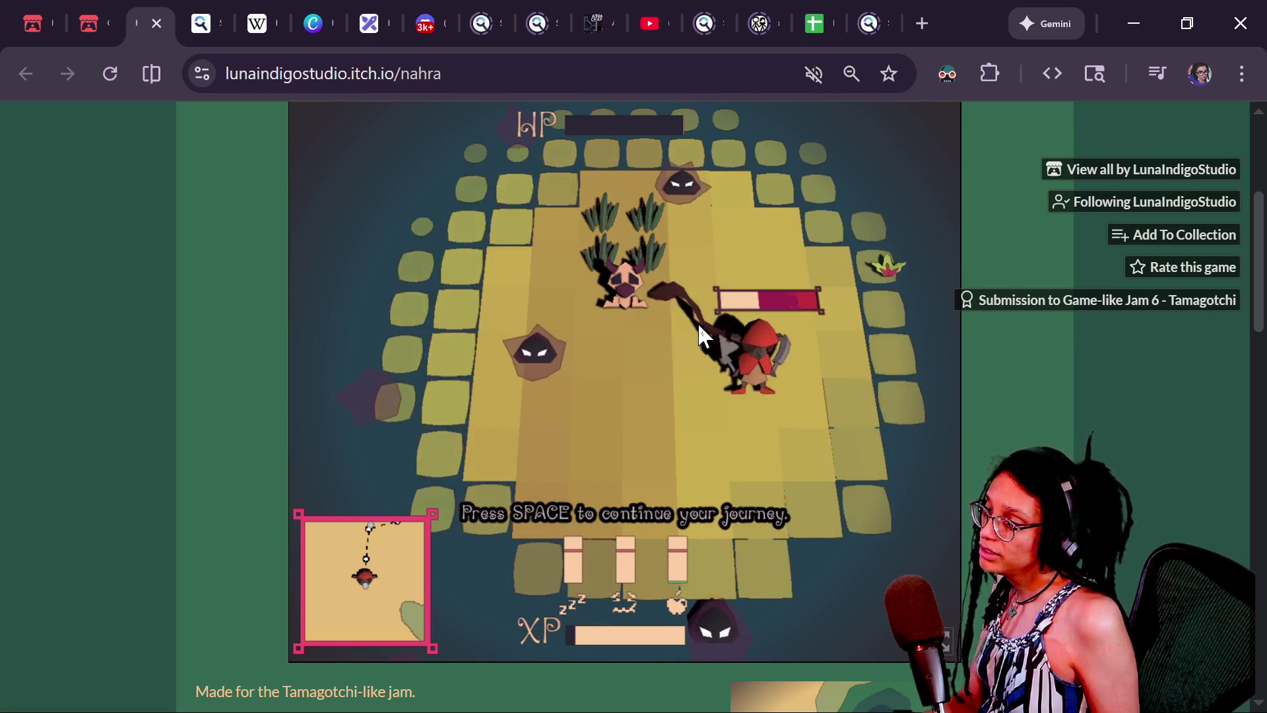
{"action": "key", "text": "Up"}
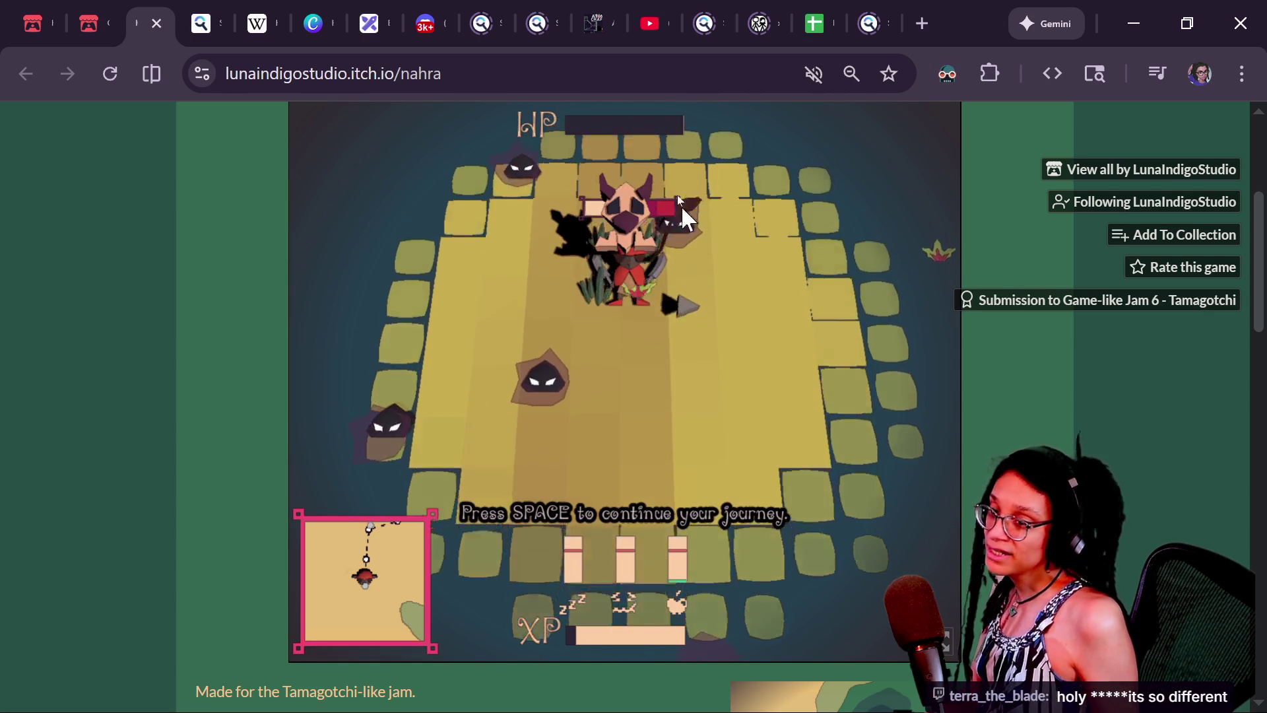
{"action": "key", "text": "space"}
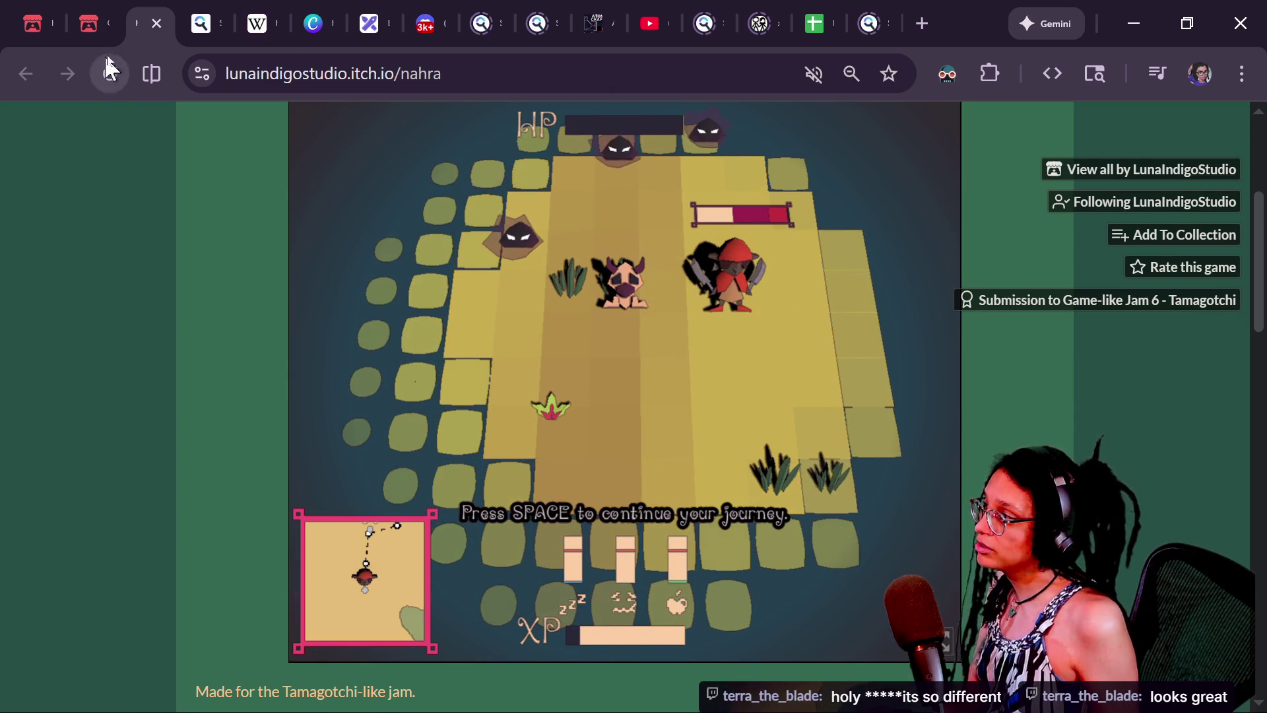
- Close the Keepers of Nahra tab and open the Cat agotchi game page from the jam results
{"action": "left_click", "coordinate": [156, 24]}
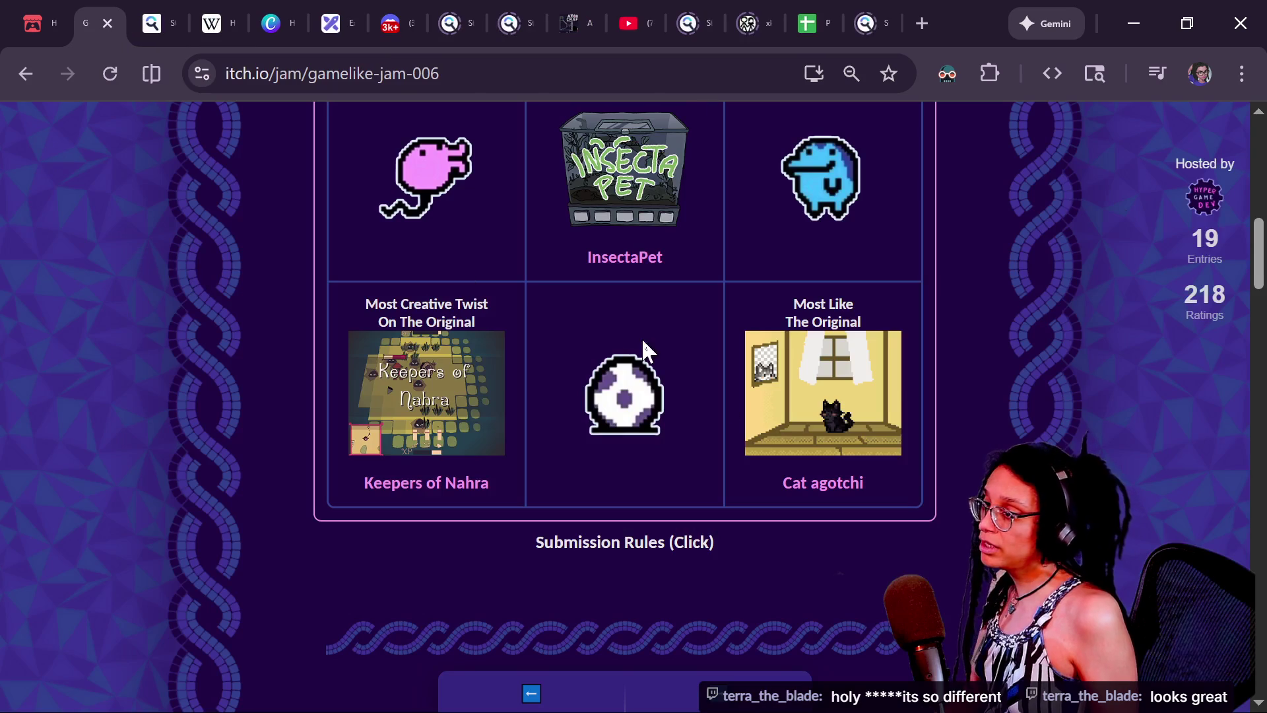
{"action": "left_click", "coordinate": [804, 355]}
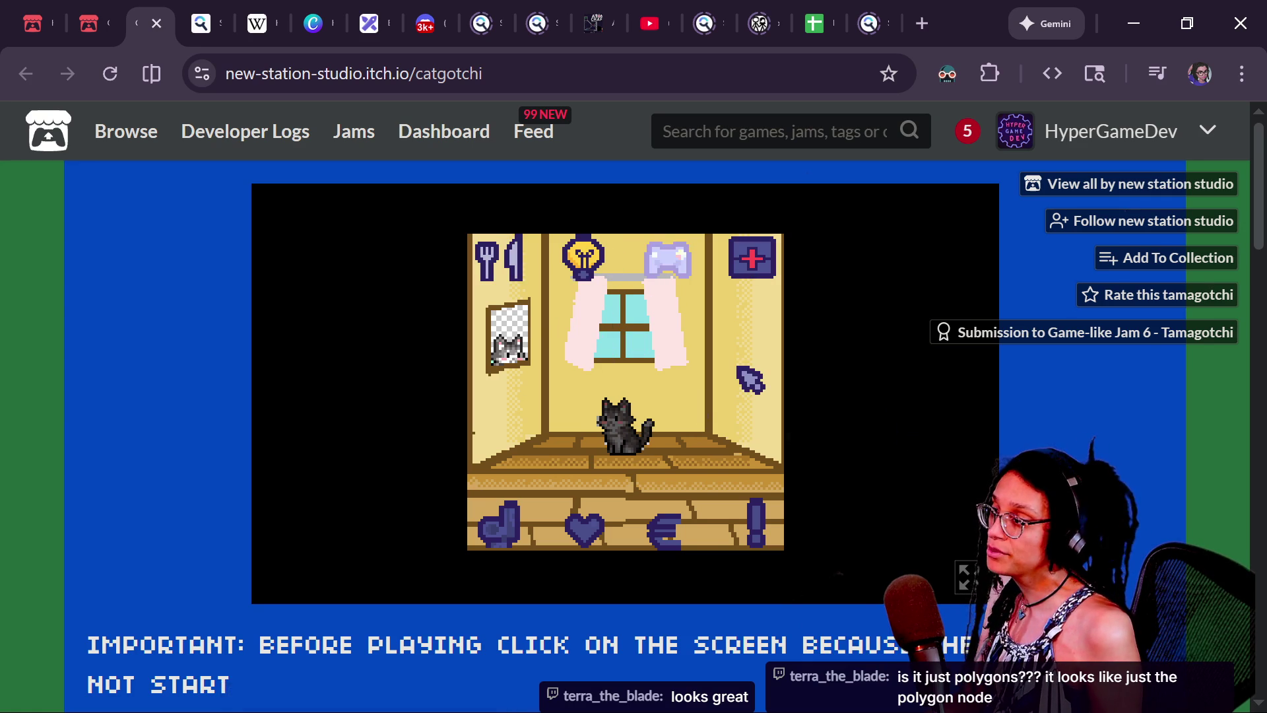
- Try Catgotchi's light switch, play minigame and Life/Food/Mood/Spoildness stats, then return to the room
{"action": "key", "text": "Return"}
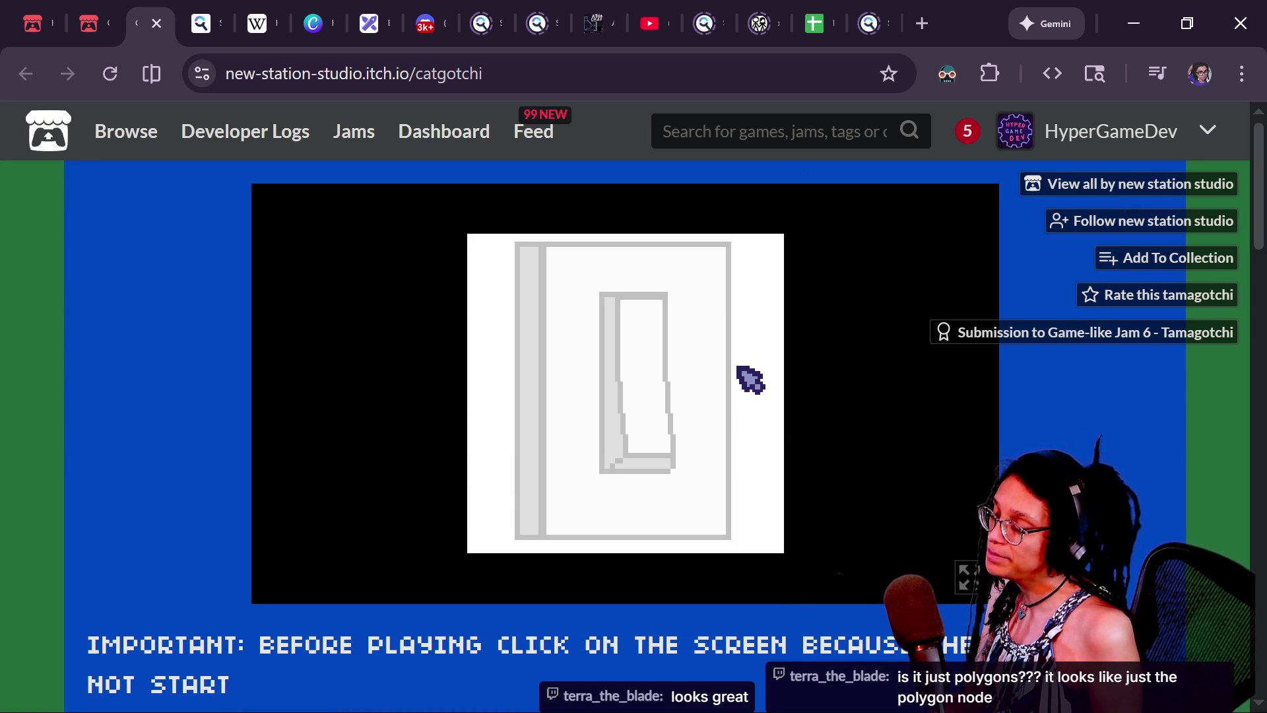
{"action": "left_click", "coordinate": [660, 451]}
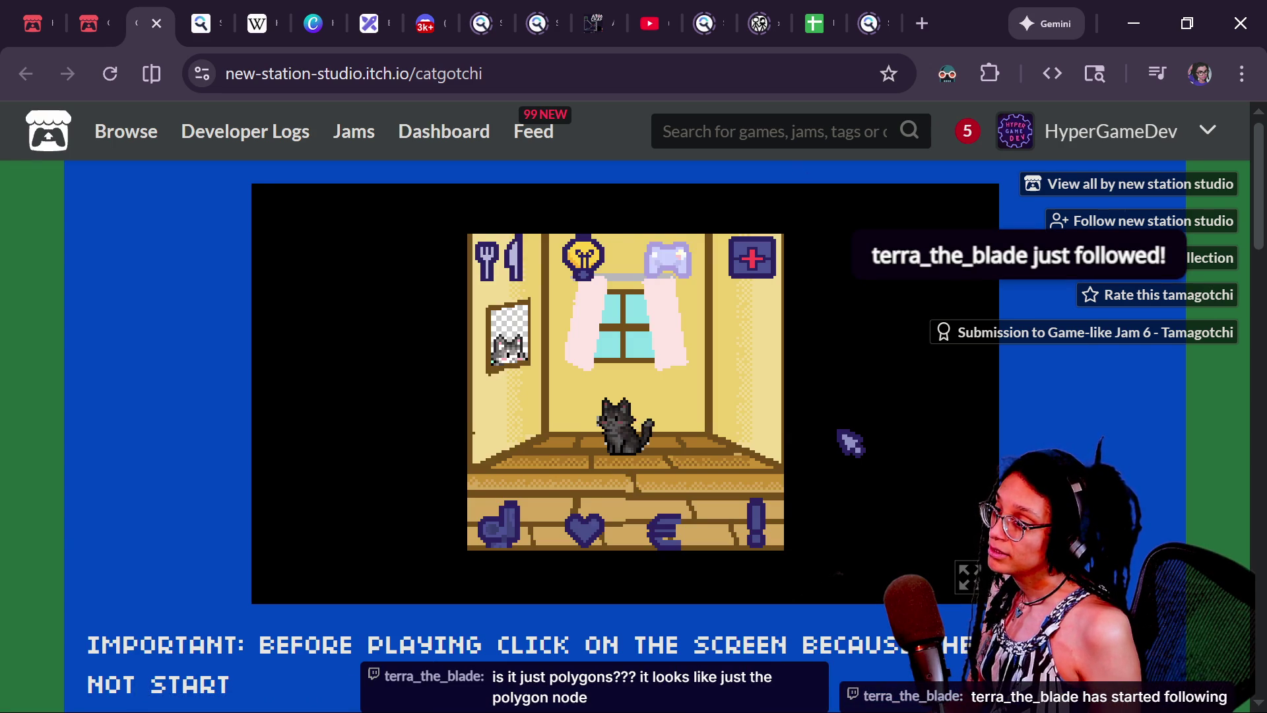
{"action": "key", "text": "Return"}
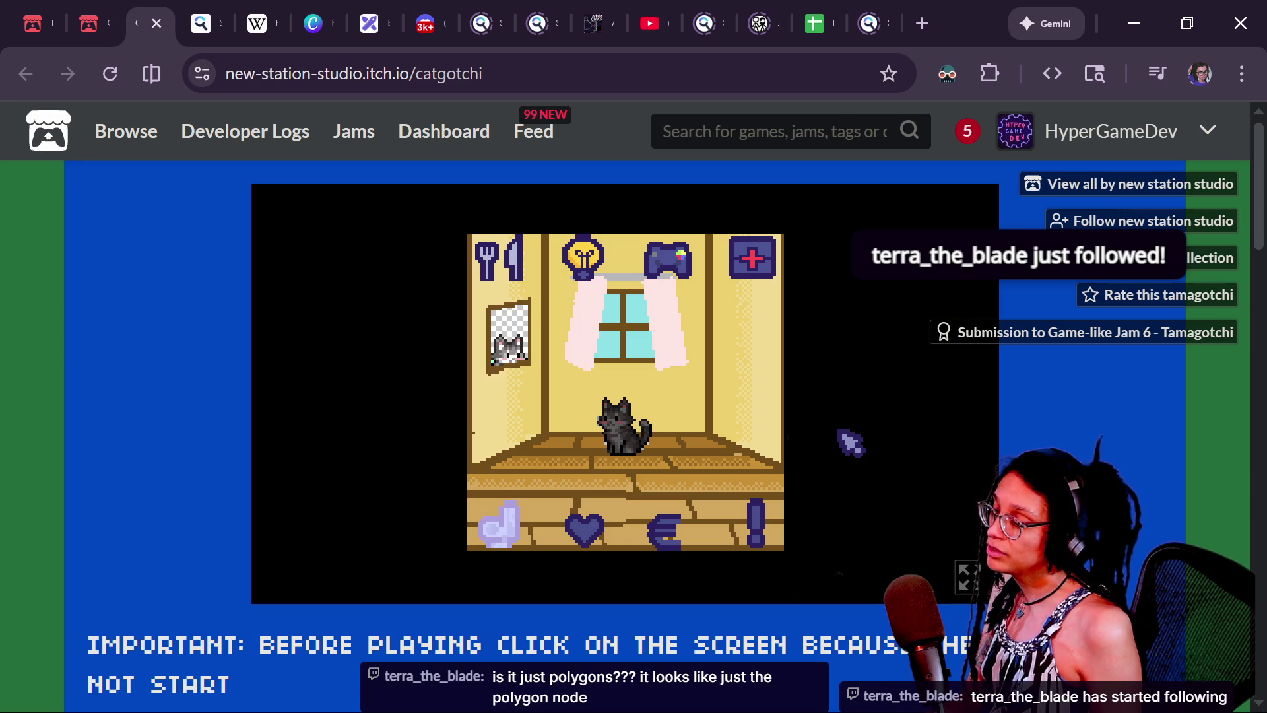
{"action": "key", "text": "Return"}
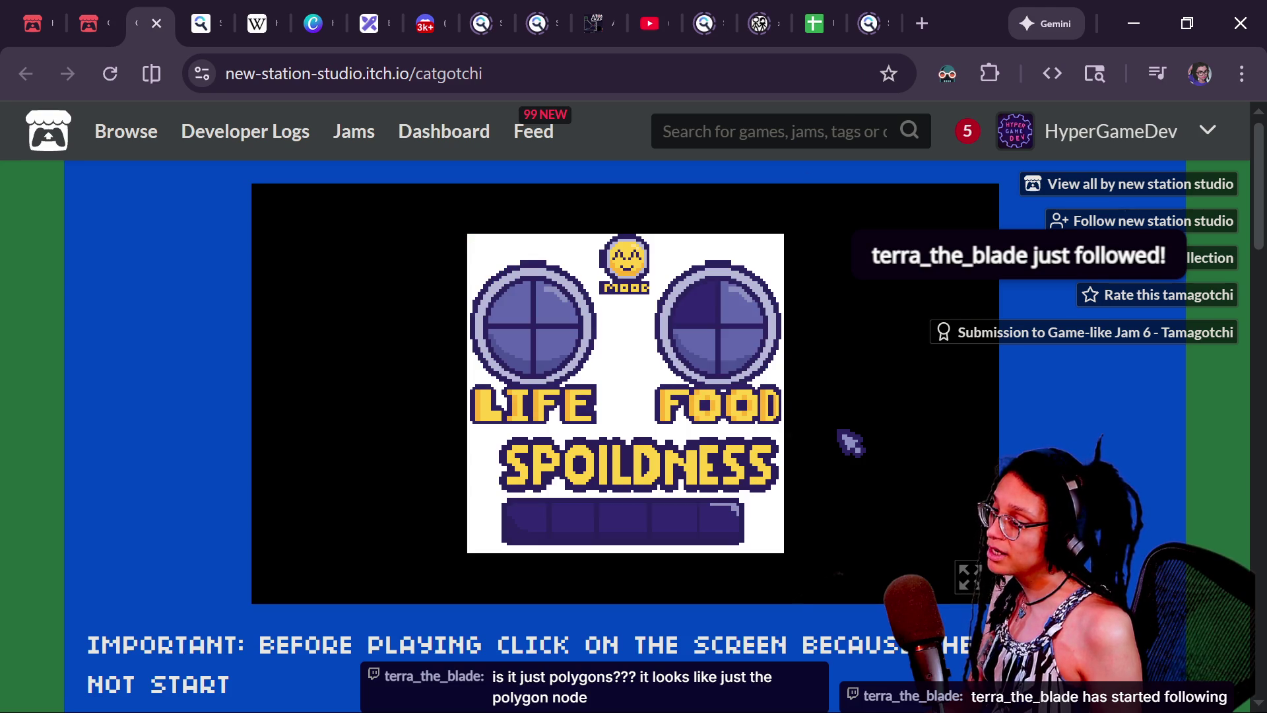
{"action": "key", "text": "Escape"}
- Move the game's menu choice to first aid and close the Catgotchi tab
{"action": "key", "text": "Right"}
{"action": "key", "text": "Right"}
{"action": "key", "text": "Right"}
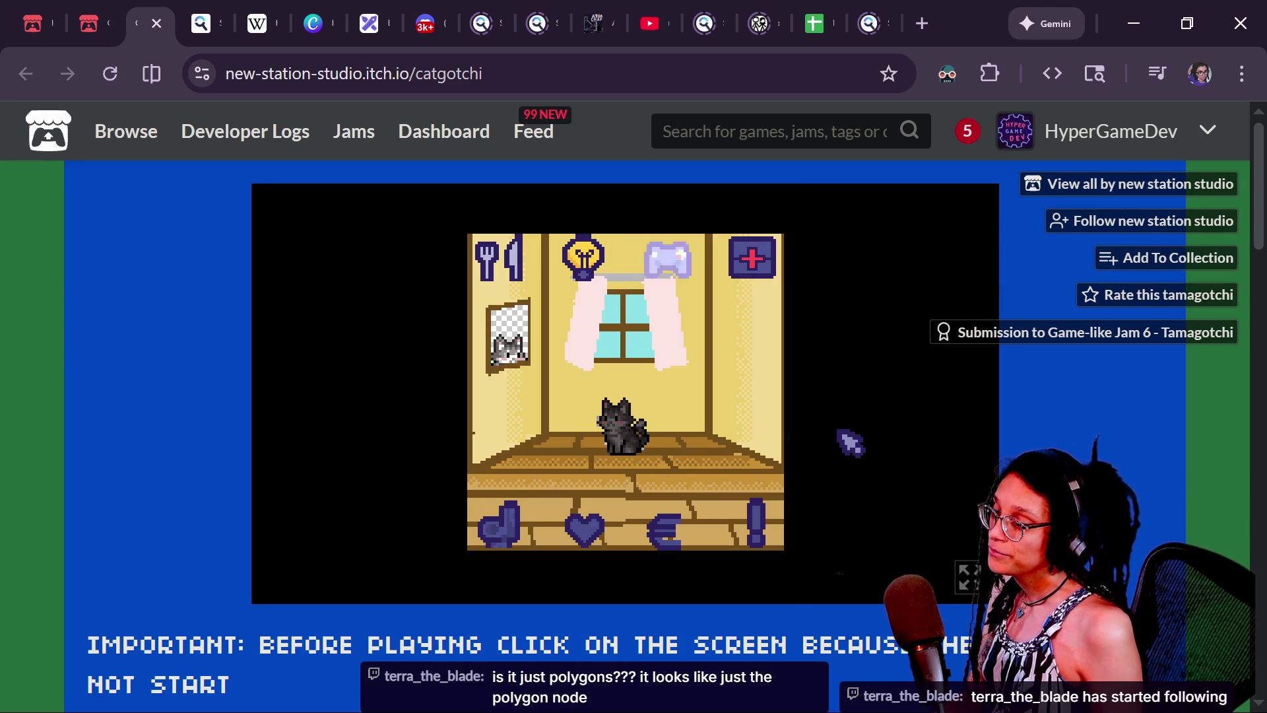
{"action": "mouse_move", "coordinate": [124, 142]}
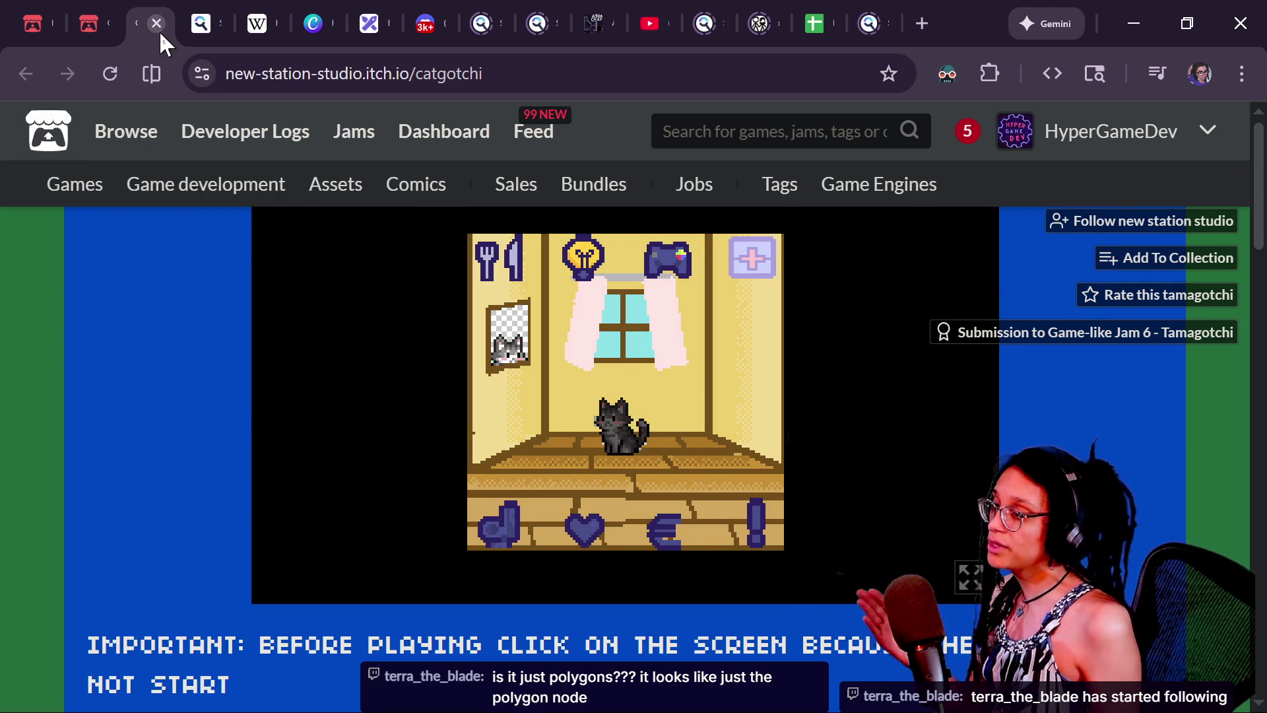
{"action": "left_click", "coordinate": [157, 25]}
- Go back to the Game-like Jam results page and scroll to its top
{"action": "left_click", "coordinate": [86, 23]}
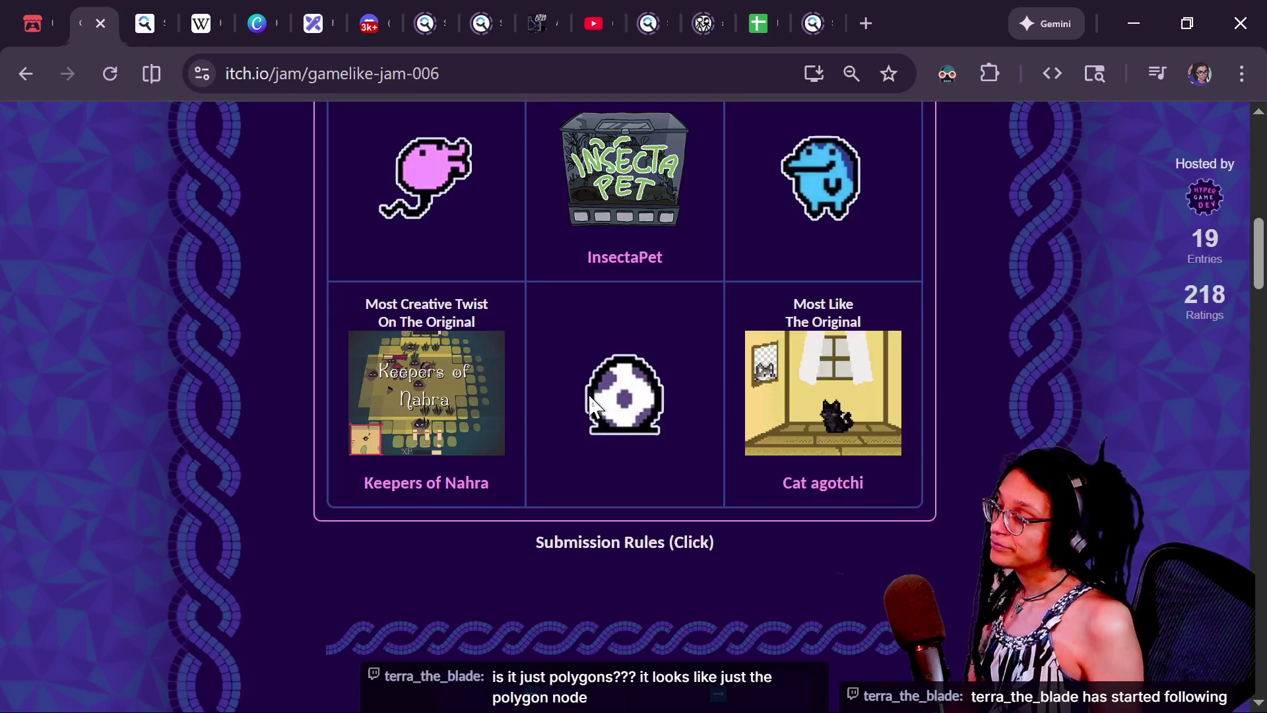
{"action": "scroll", "coordinate": [632, 407], "scroll_direction": "up", "scroll_amount": 1}
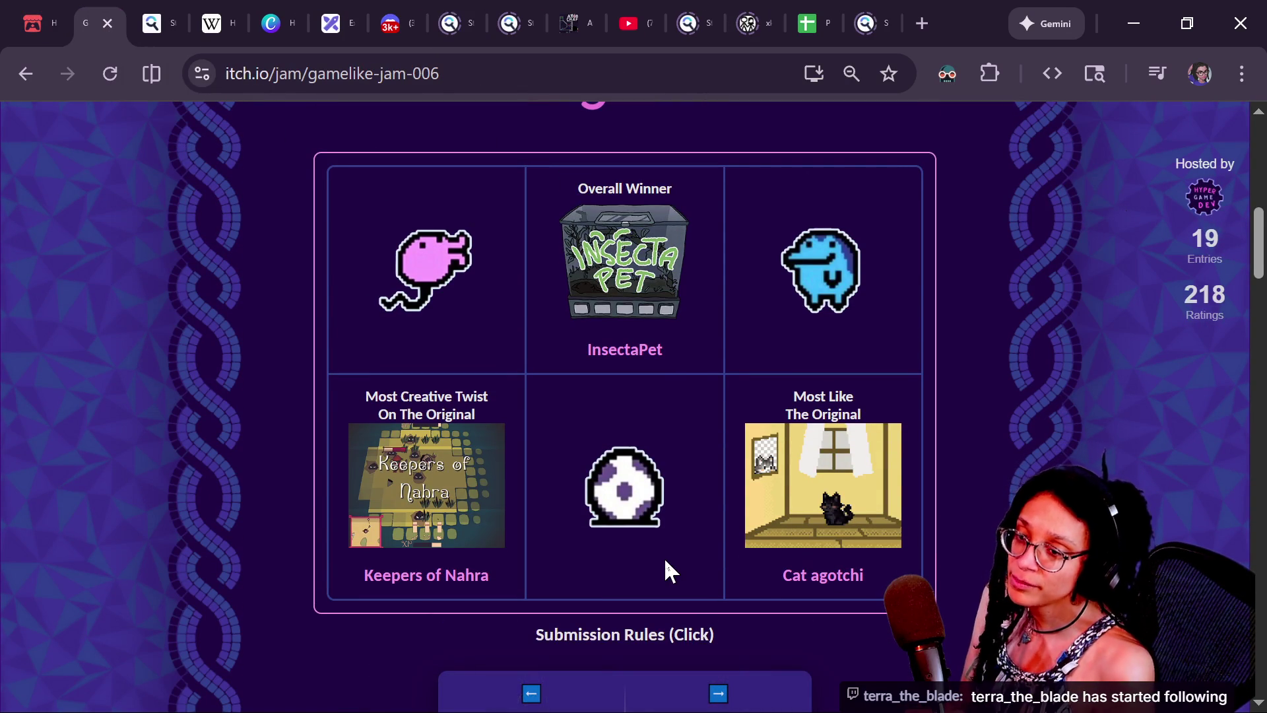
{"action": "scroll", "coordinate": [1059, 398], "scroll_direction": "up", "scroll_amount": 10}
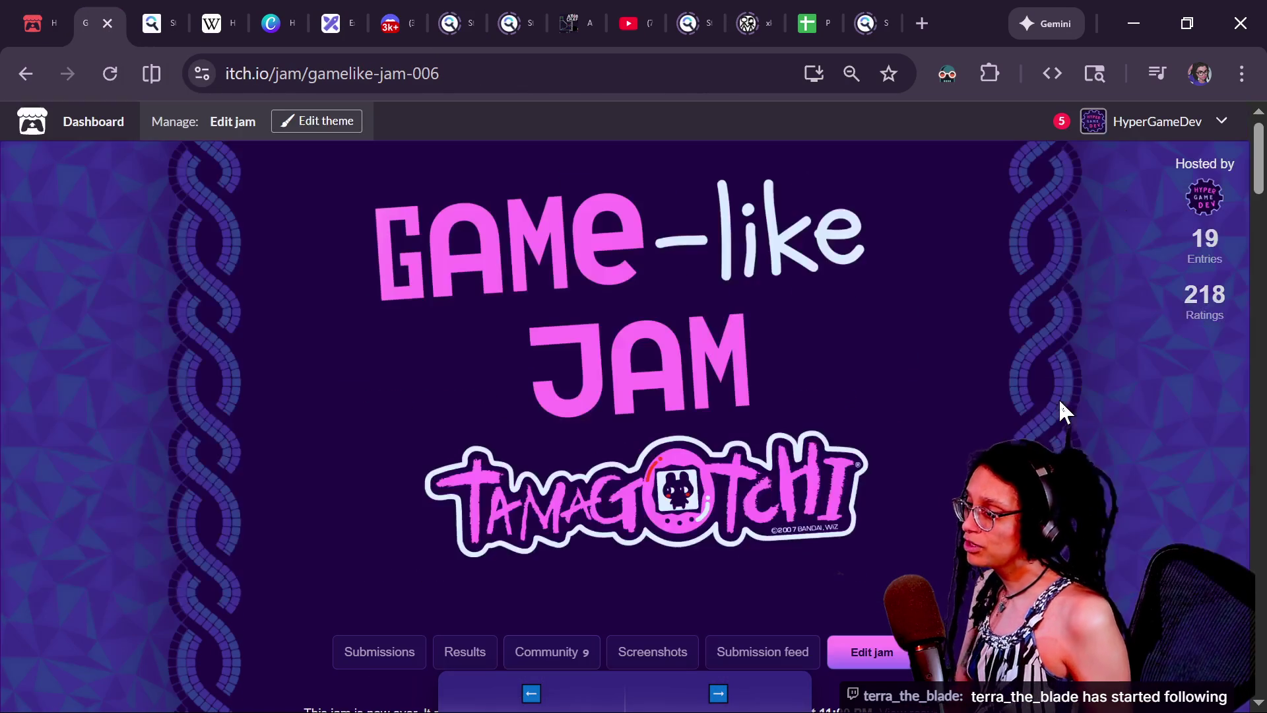
- Browse the Rogue edition of Game-like Jam, then bring up the stream chat window
{"action": "left_click", "coordinate": [718, 693]}
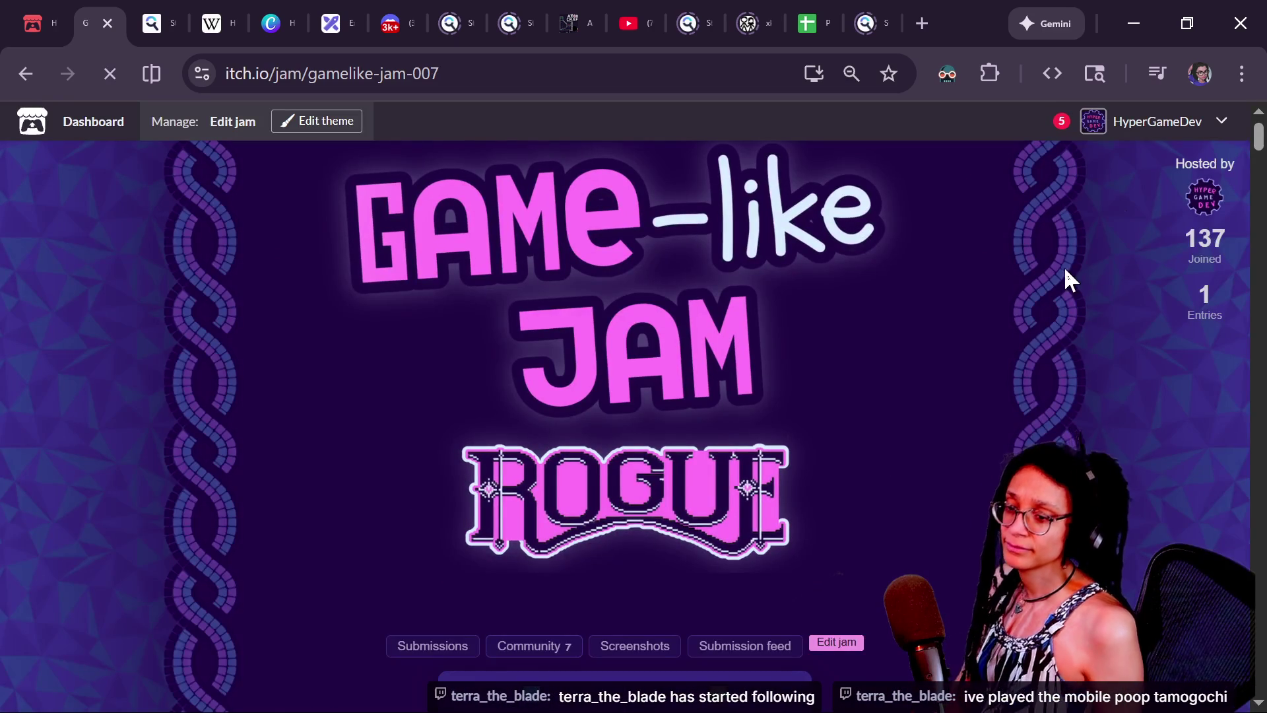
{"action": "scroll", "coordinate": [1064, 271], "scroll_direction": "down", "scroll_amount": 5}
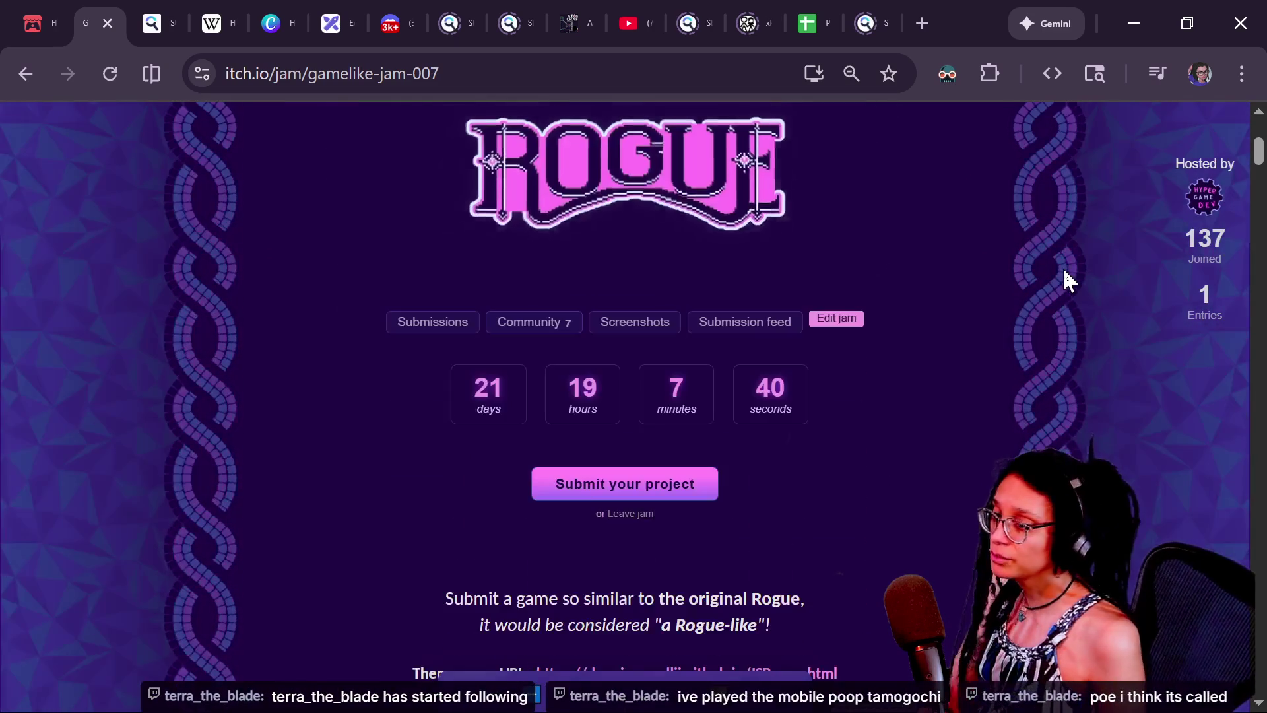
{"action": "scroll", "coordinate": [1064, 270], "scroll_direction": "down", "scroll_amount": 5}
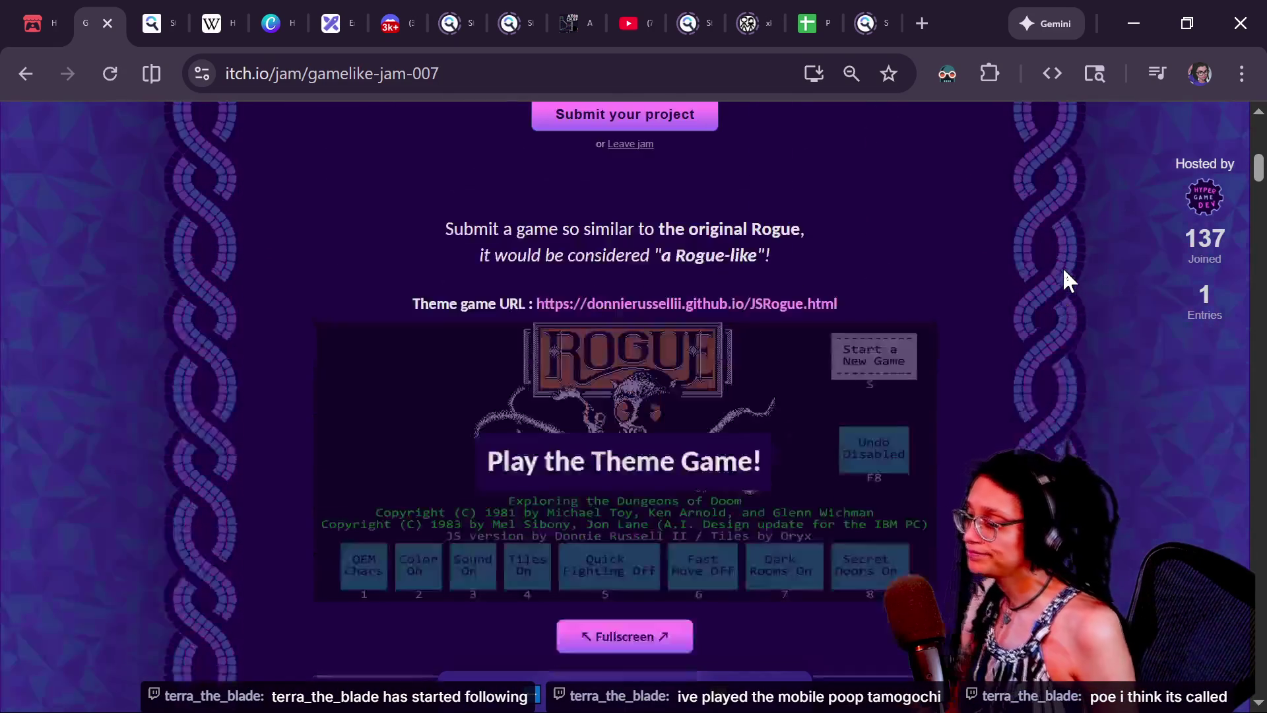
{"action": "scroll", "coordinate": [1063, 271], "scroll_direction": "up", "scroll_amount": 1}
{"action": "scroll", "coordinate": [1064, 271], "scroll_direction": "up", "scroll_amount": 1}
{"action": "scroll", "coordinate": [1064, 270], "scroll_direction": "up", "scroll_amount": 3}
{"action": "scroll", "coordinate": [1064, 271], "scroll_direction": "up", "scroll_amount": 3}
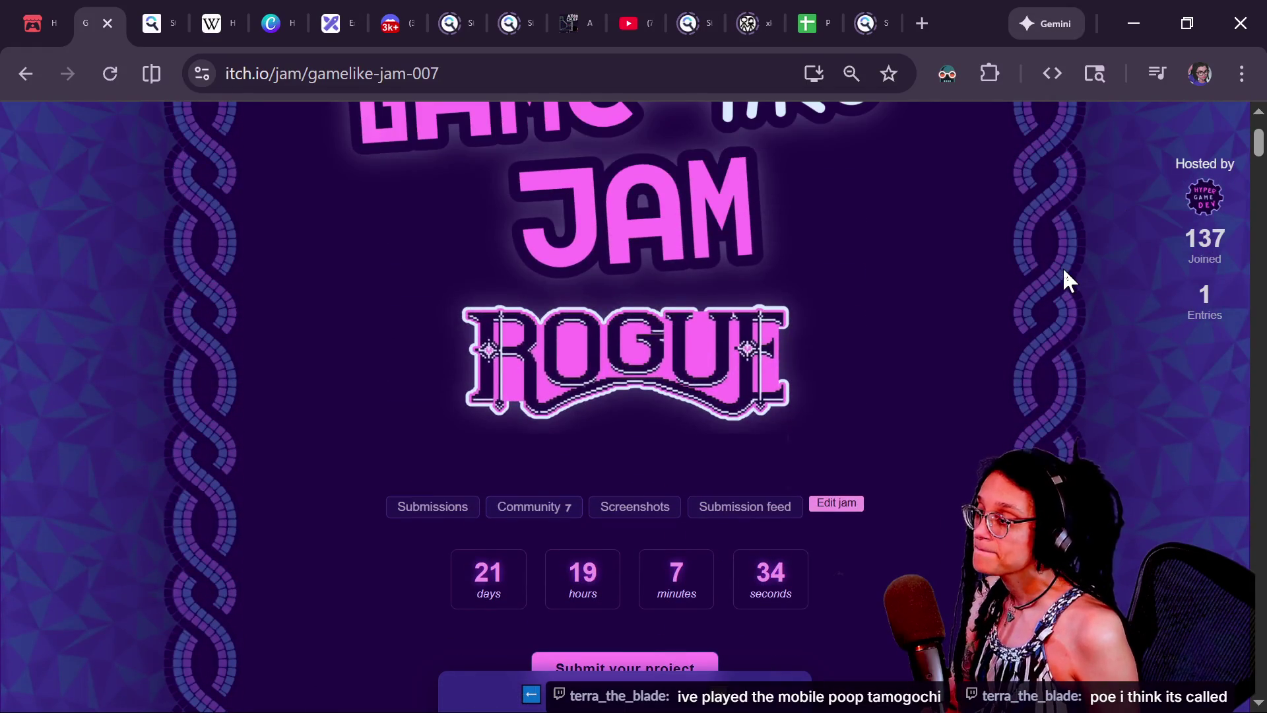
{"action": "scroll", "coordinate": [1064, 279], "scroll_direction": "up", "scroll_amount": 1}
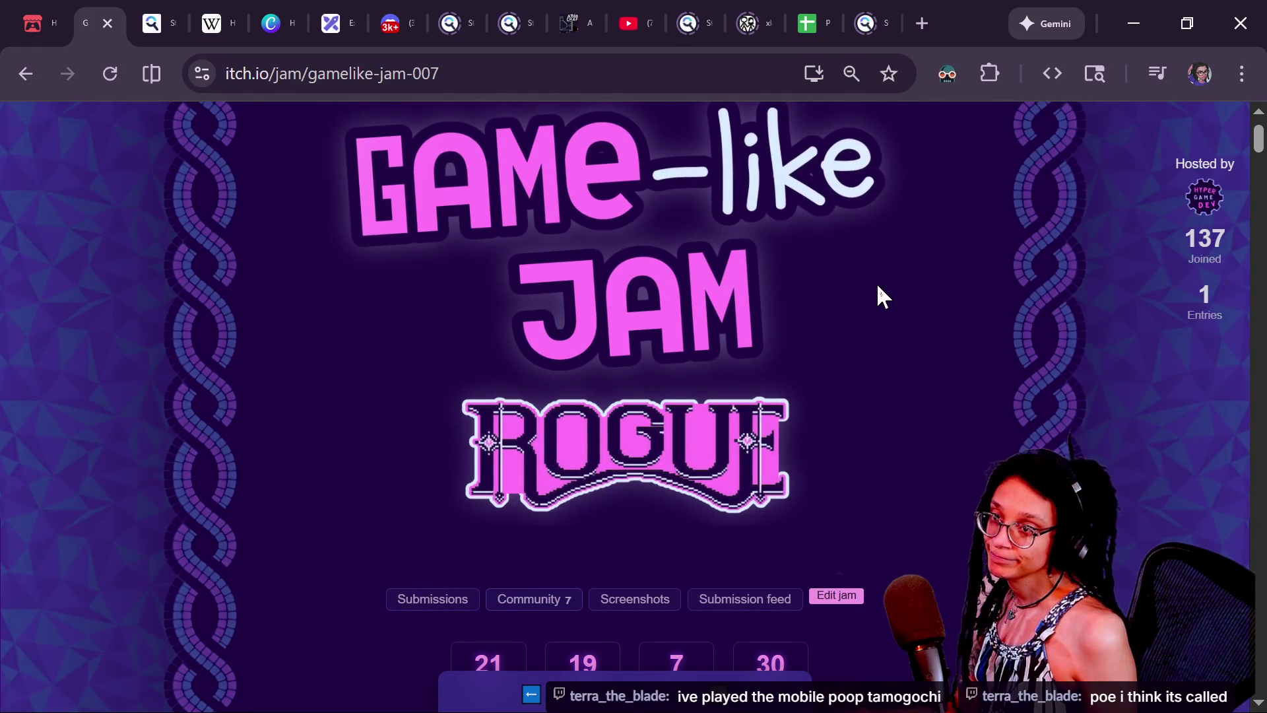
{"action": "key", "text": "alt+Tab"}
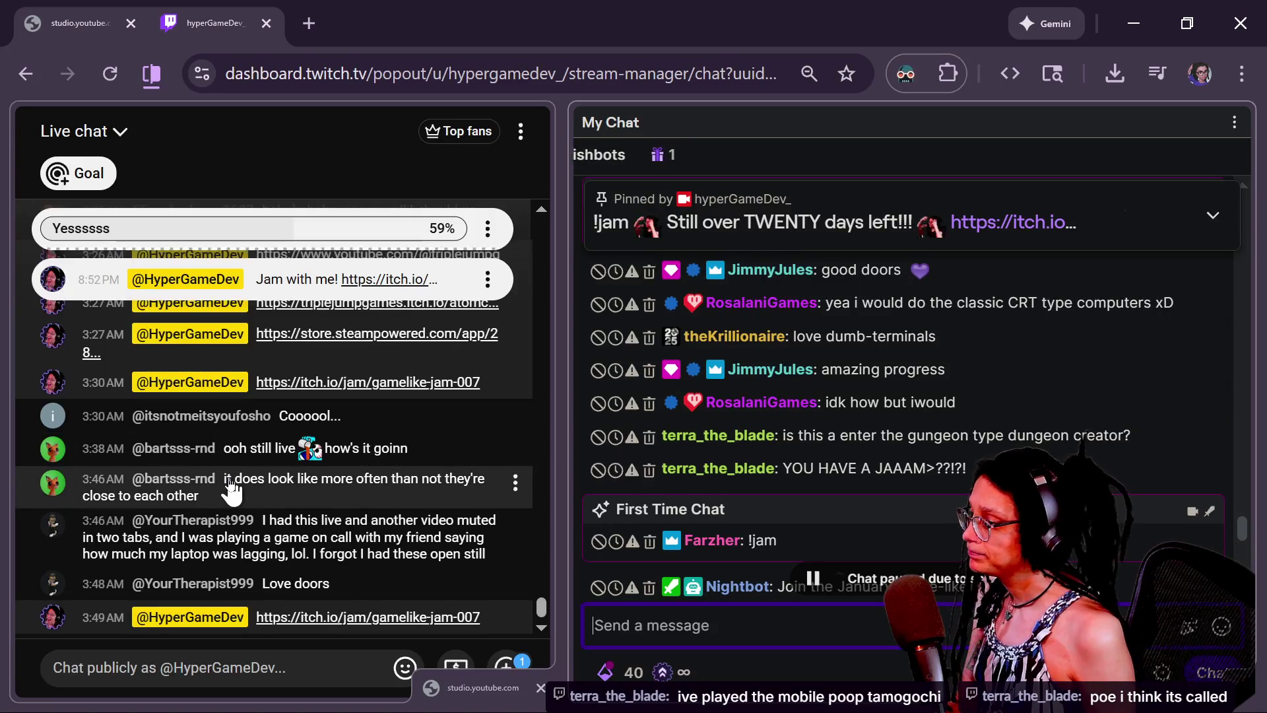
- Read through the Twitch chat and scroll it down to the newest messages
{"action": "scroll", "coordinate": [229, 490], "scroll_direction": "up", "scroll_amount": 10}
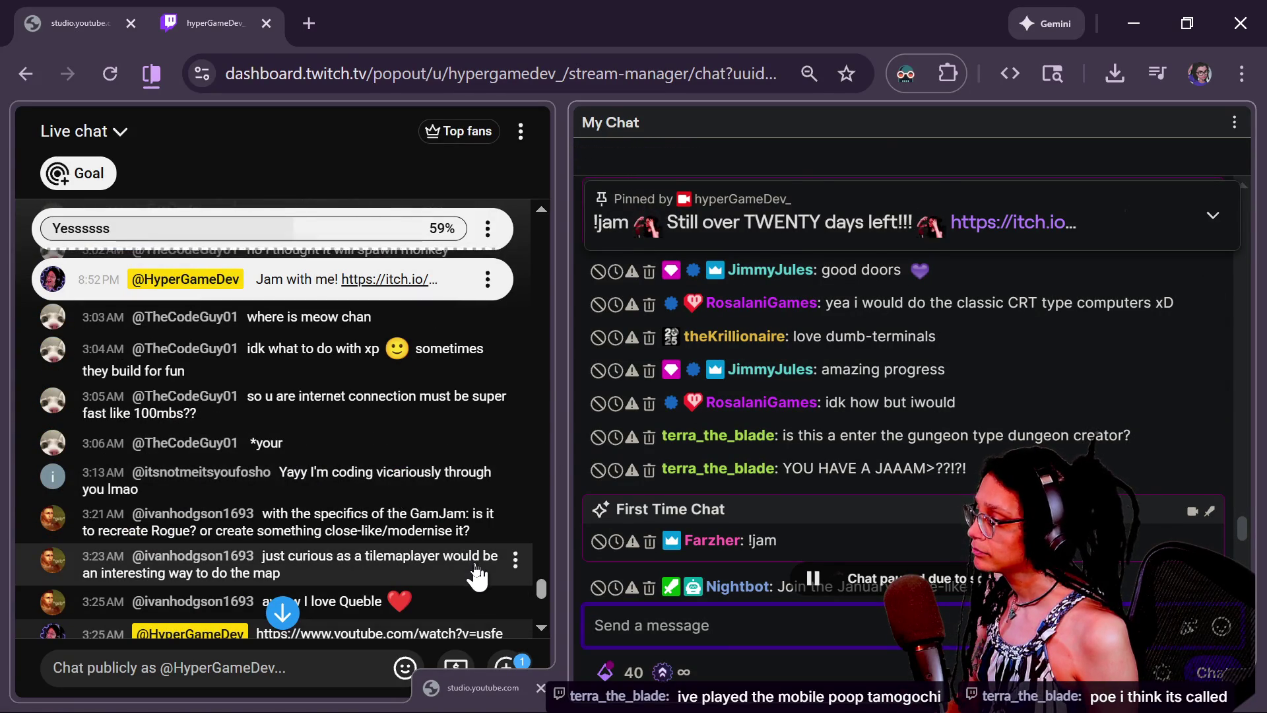
{"action": "scroll", "coordinate": [476, 576], "scroll_direction": "down", "scroll_amount": 10}
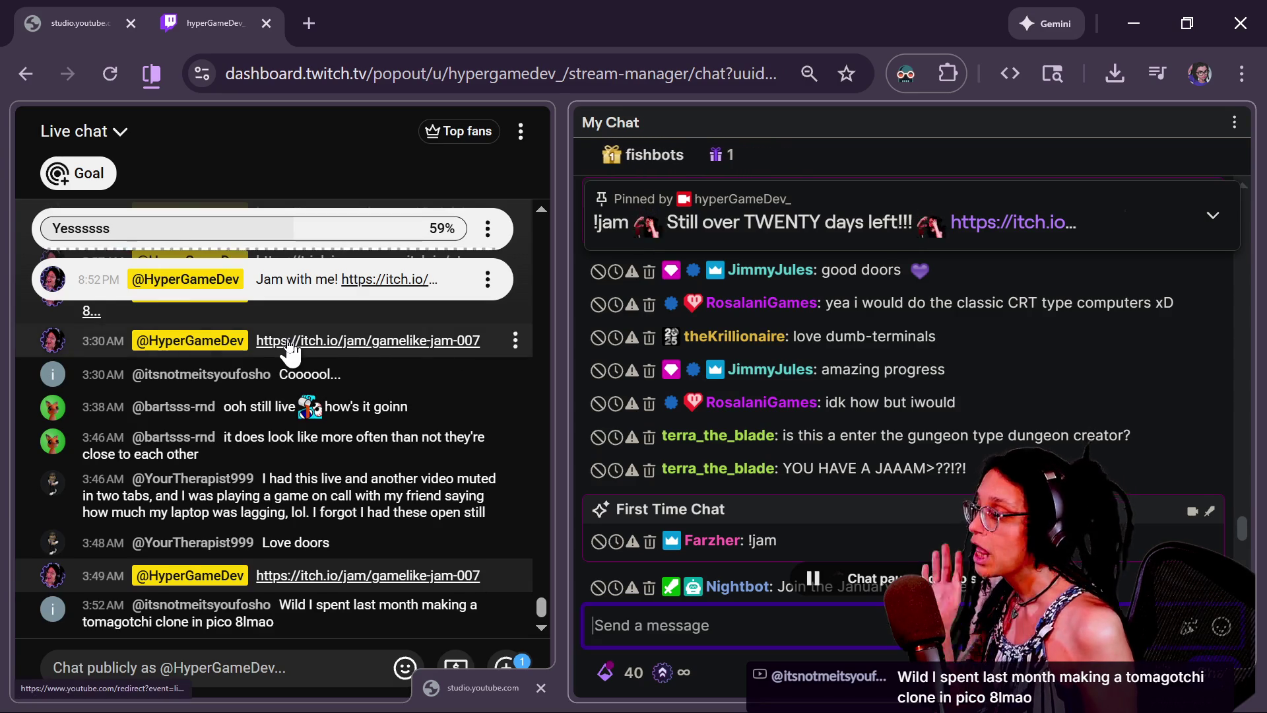
{"action": "scroll", "coordinate": [284, 353], "scroll_direction": "up", "scroll_amount": 10}
{"action": "scroll", "coordinate": [289, 351], "scroll_direction": "down", "scroll_amount": 5}
{"action": "scroll", "coordinate": [288, 352], "scroll_direction": "down", "scroll_amount": 5}
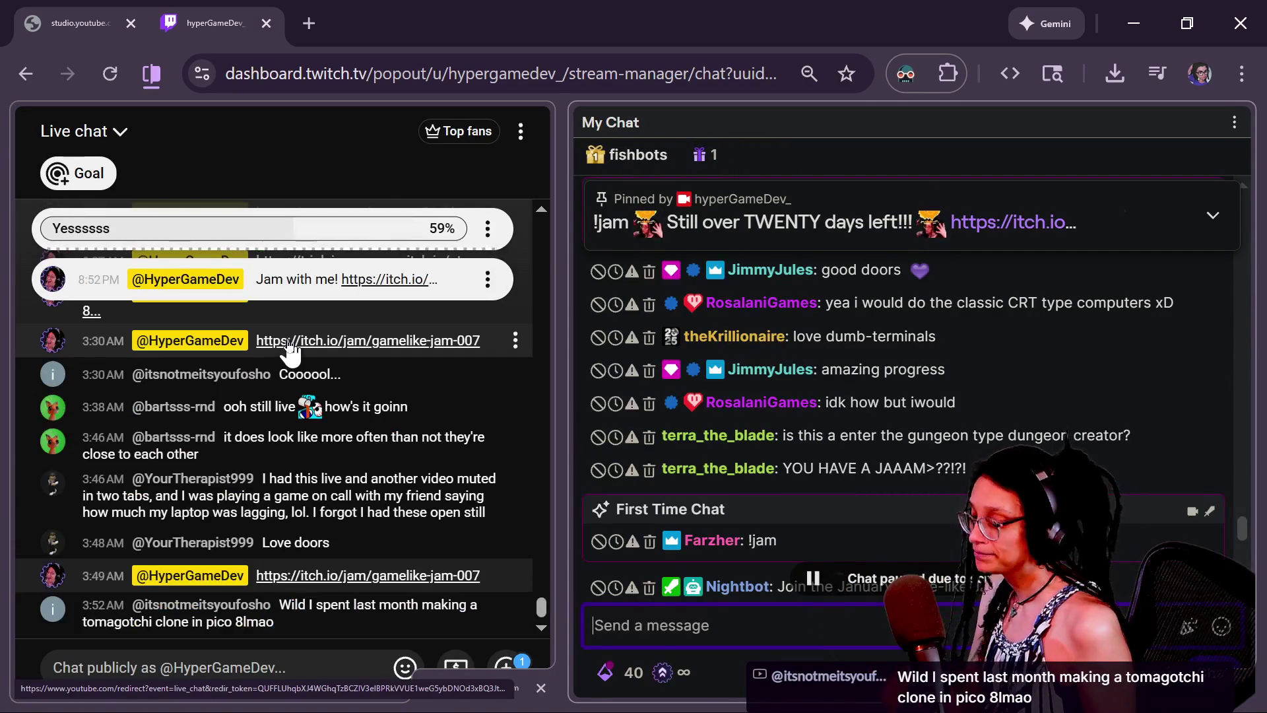
{"action": "scroll", "coordinate": [850, 413], "scroll_direction": "up", "scroll_amount": 5}
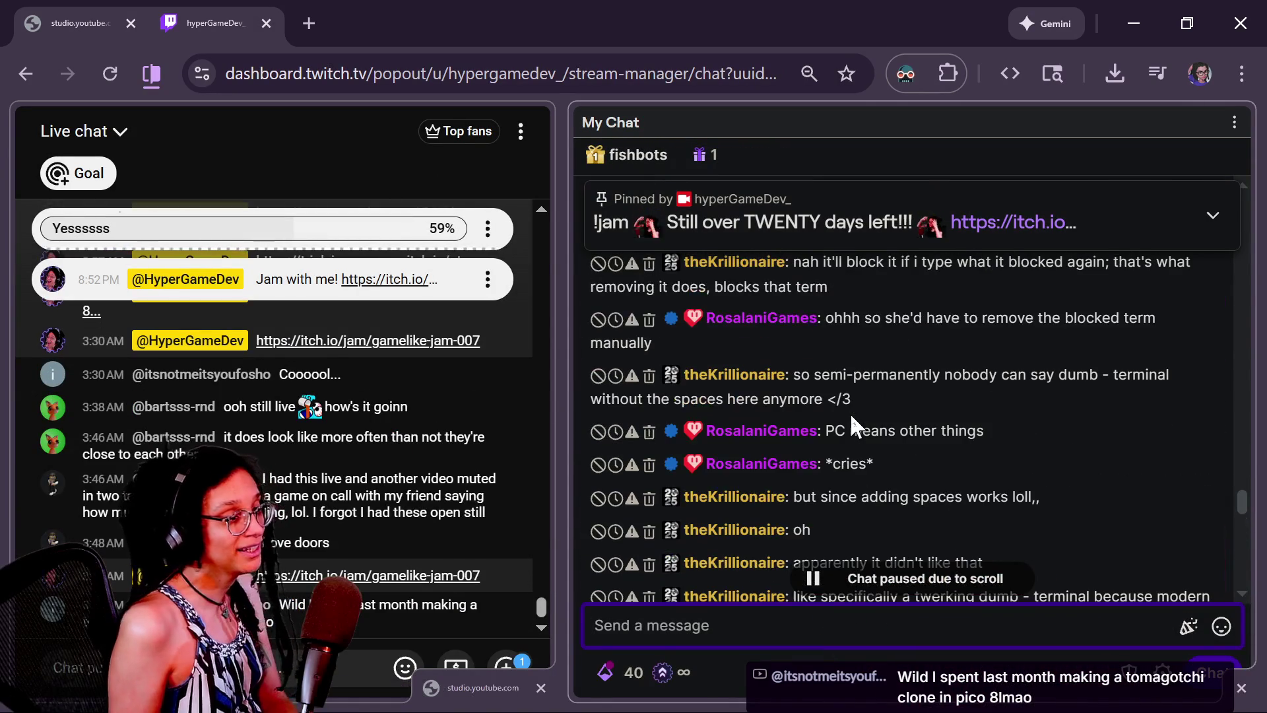
{"action": "scroll", "coordinate": [901, 398], "scroll_direction": "down", "scroll_amount": 4}
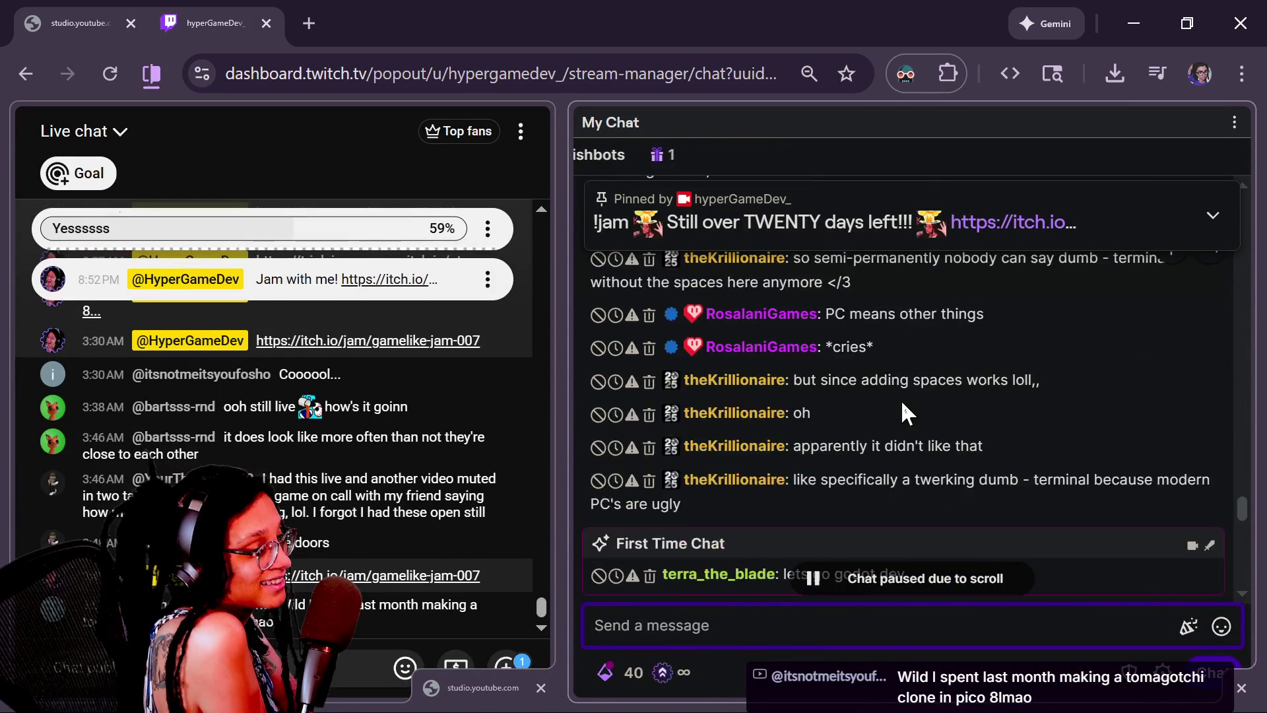
{"action": "scroll", "coordinate": [924, 432], "scroll_direction": "up", "scroll_amount": 4}
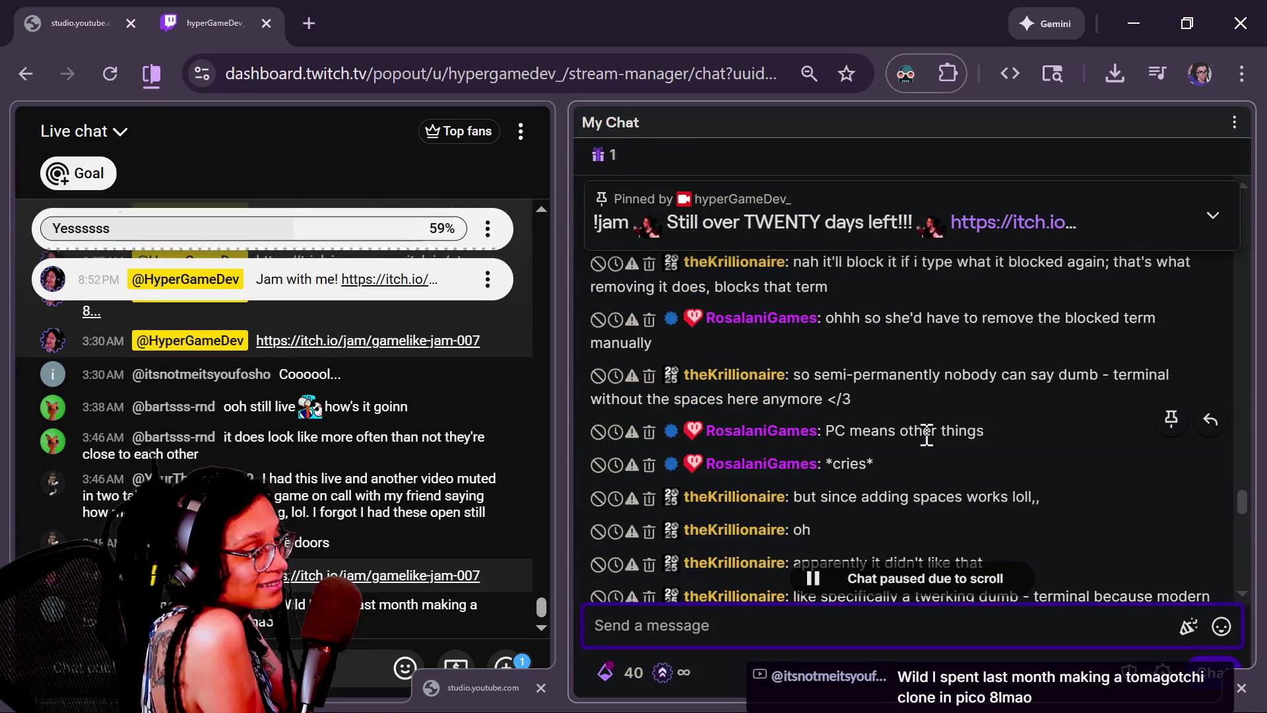
{"action": "scroll", "coordinate": [968, 437], "scroll_direction": "down", "scroll_amount": 4}
{"action": "scroll", "coordinate": [967, 437], "scroll_direction": "up", "scroll_amount": 6}
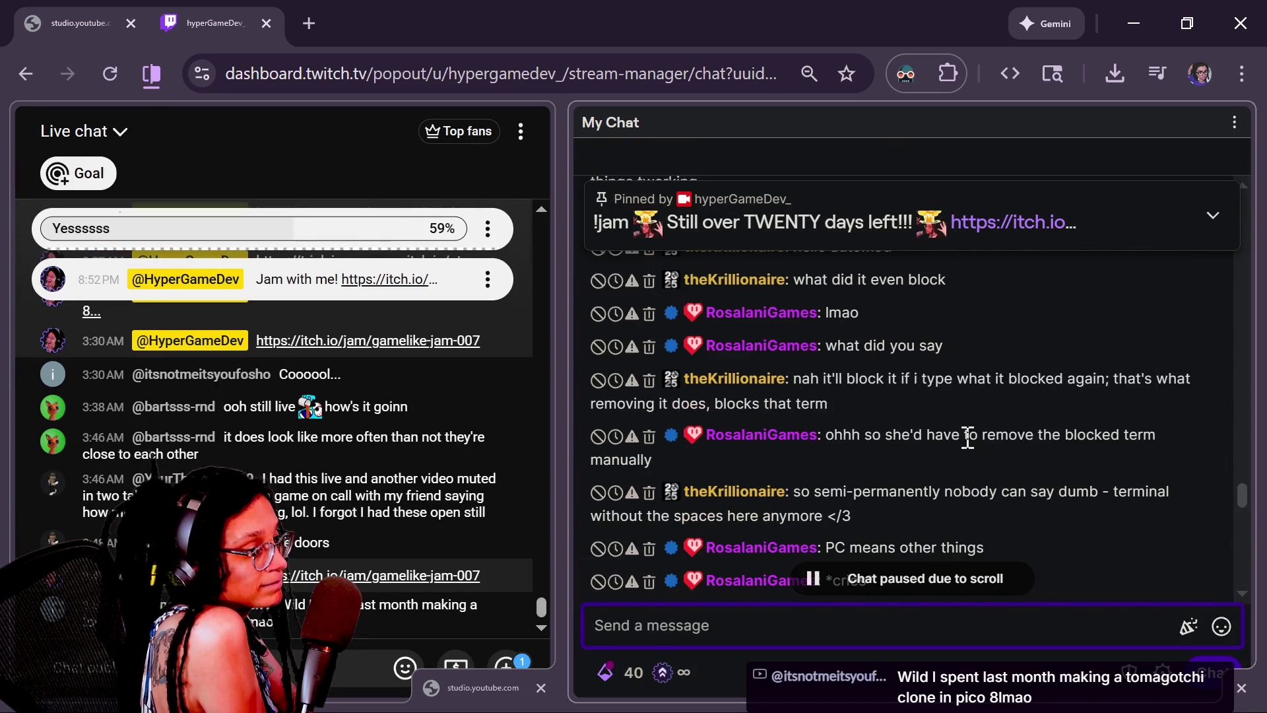
{"action": "scroll", "coordinate": [1112, 492], "scroll_direction": "down", "scroll_amount": 7}
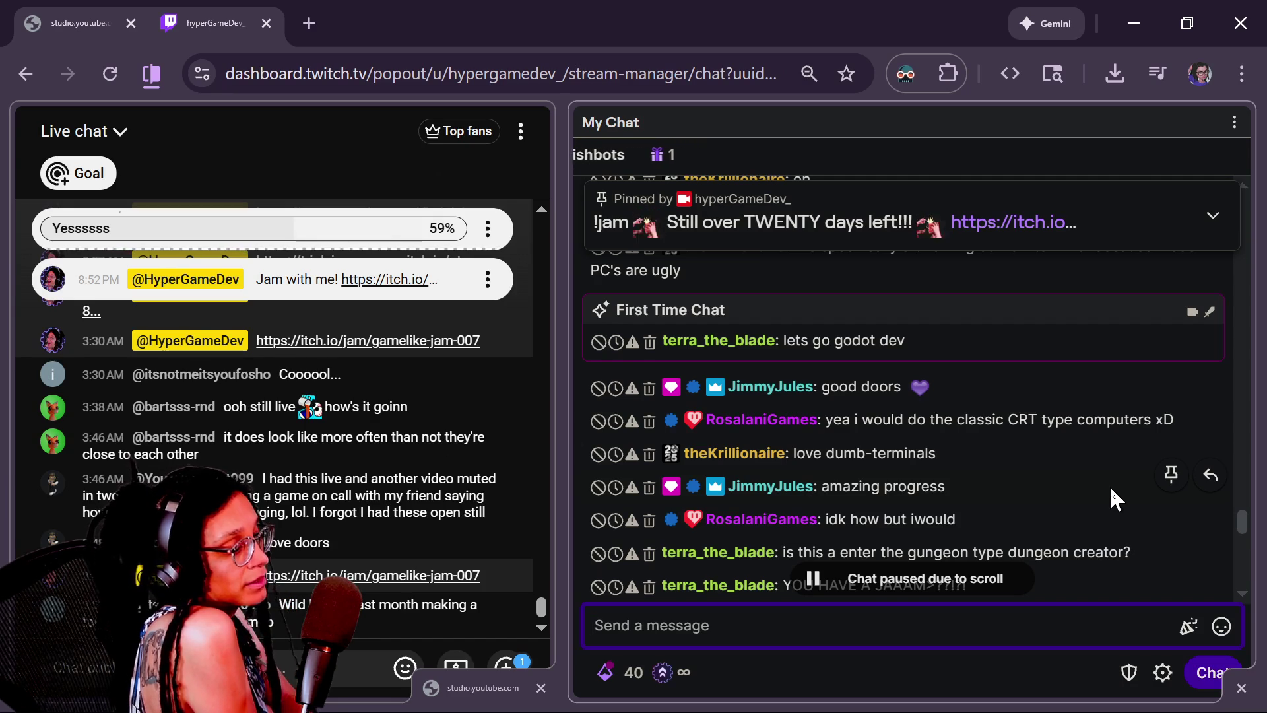
{"action": "scroll", "coordinate": [972, 460], "scroll_direction": "down", "scroll_amount": 2}
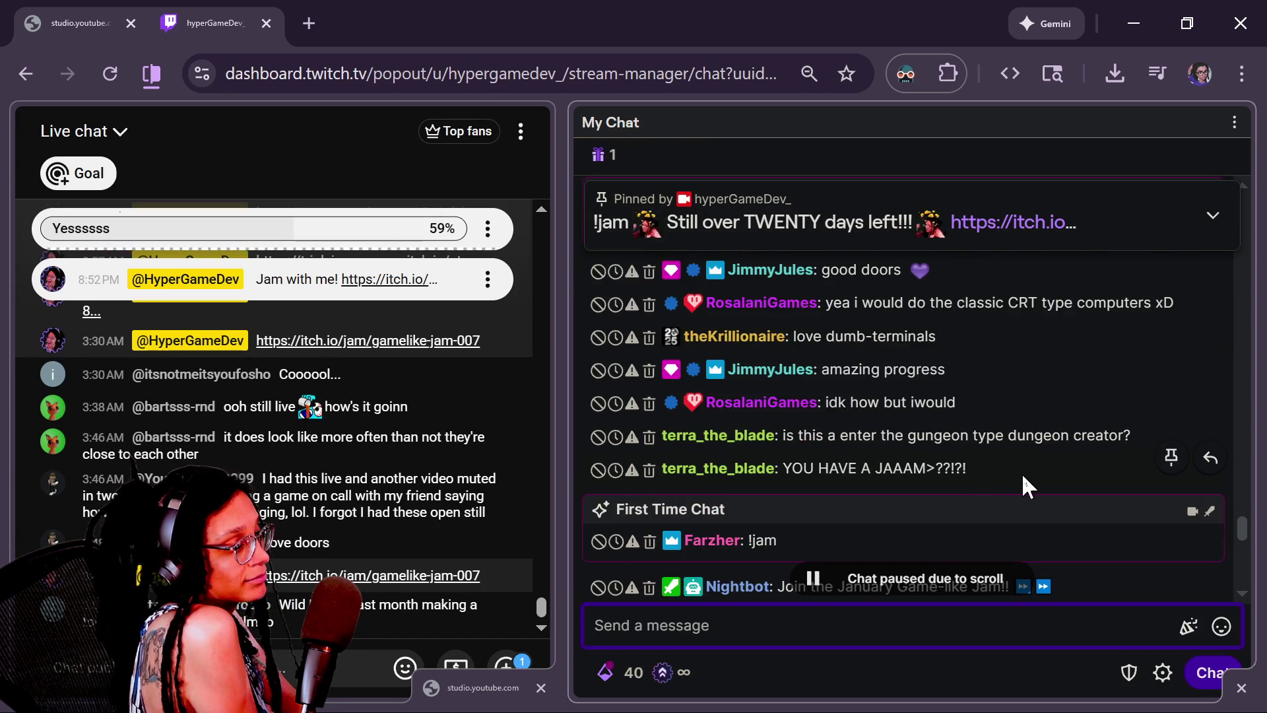
{"action": "scroll", "coordinate": [1022, 473], "scroll_direction": "up", "scroll_amount": 4}
{"action": "scroll", "coordinate": [1022, 473], "scroll_direction": "down", "scroll_amount": 5}
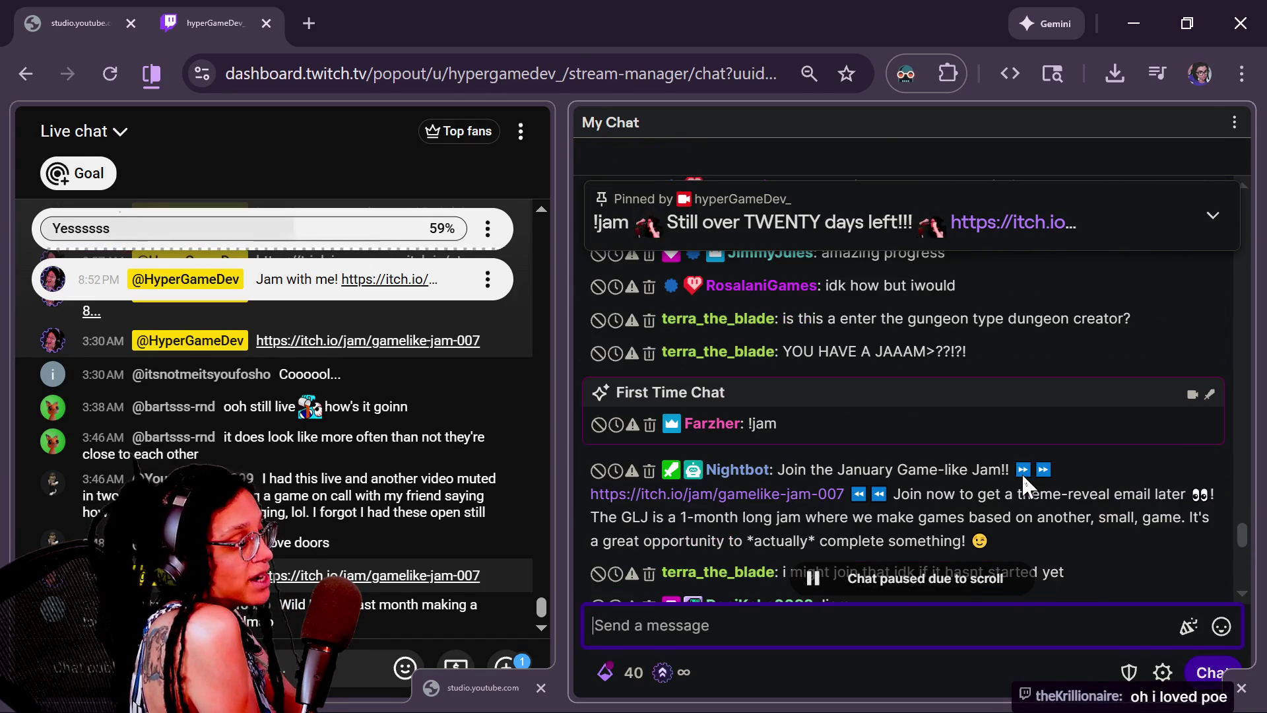
{"action": "mouse_move", "coordinate": [1024, 480]}
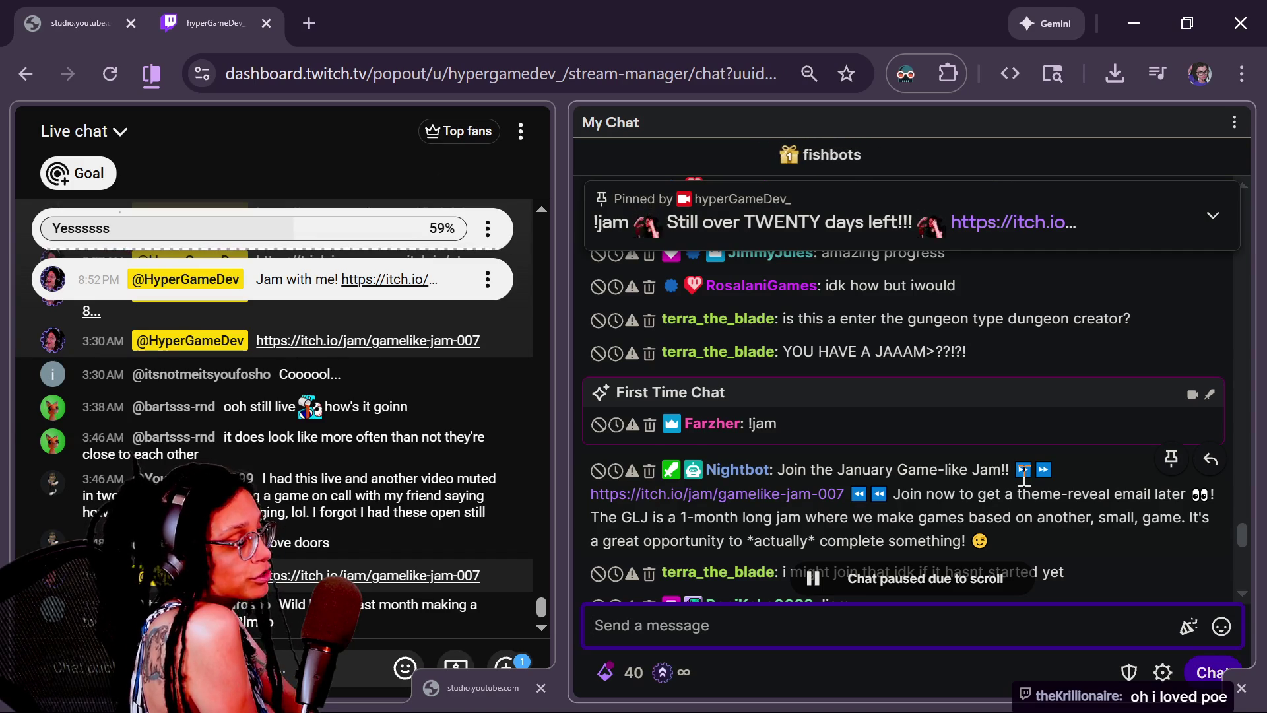
{"action": "scroll", "coordinate": [1024, 479], "scroll_direction": "down", "scroll_amount": 2}
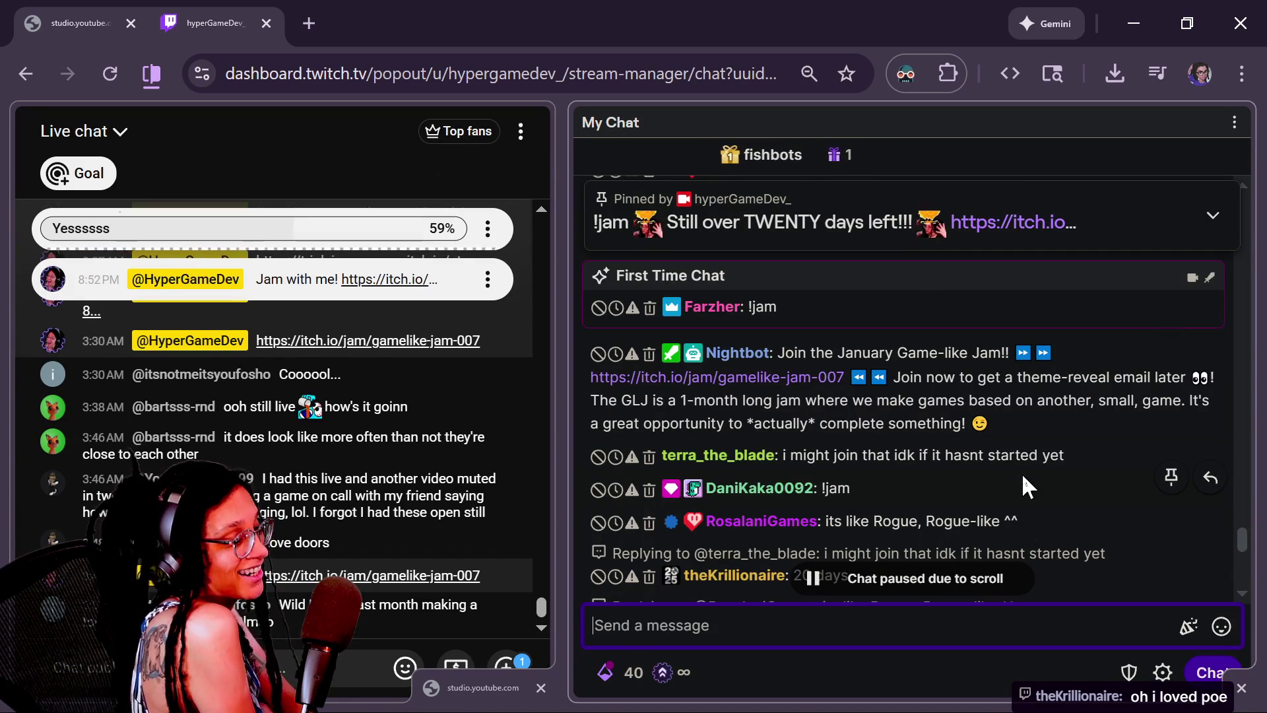
{"action": "scroll", "coordinate": [1036, 478], "scroll_direction": "down", "scroll_amount": 2}
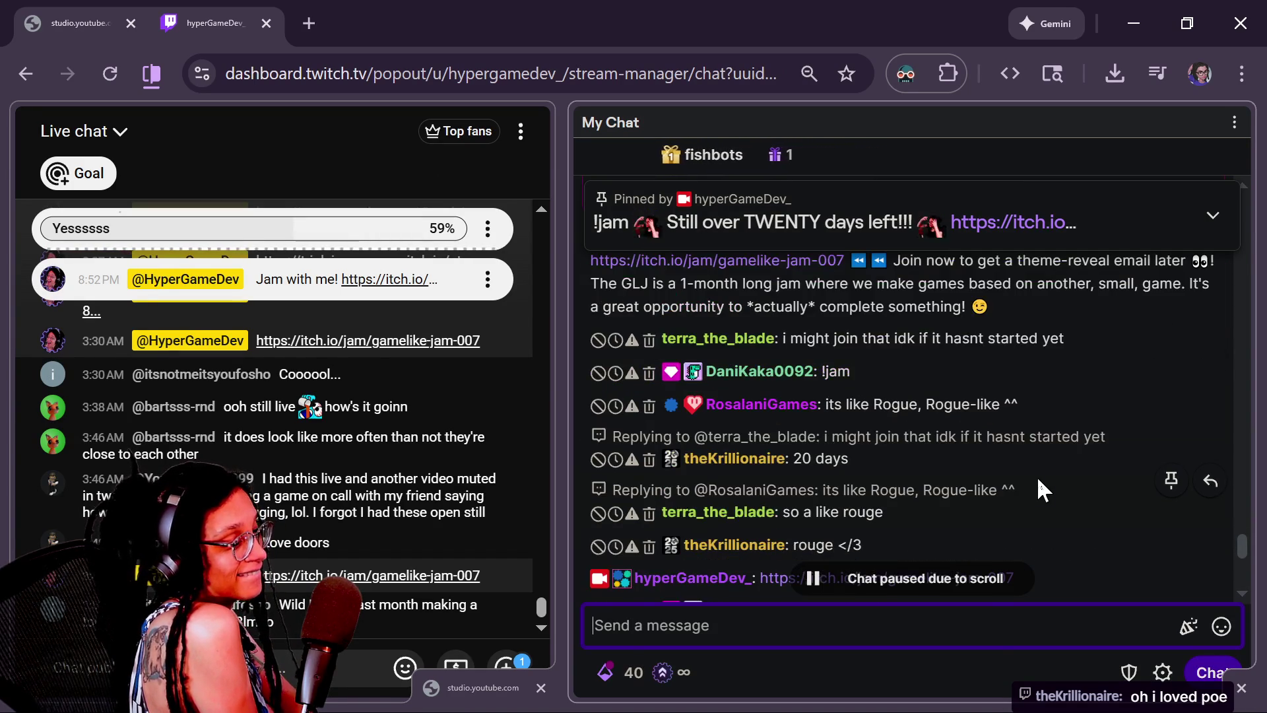
{"action": "scroll", "coordinate": [1038, 480], "scroll_direction": "down", "scroll_amount": 6}
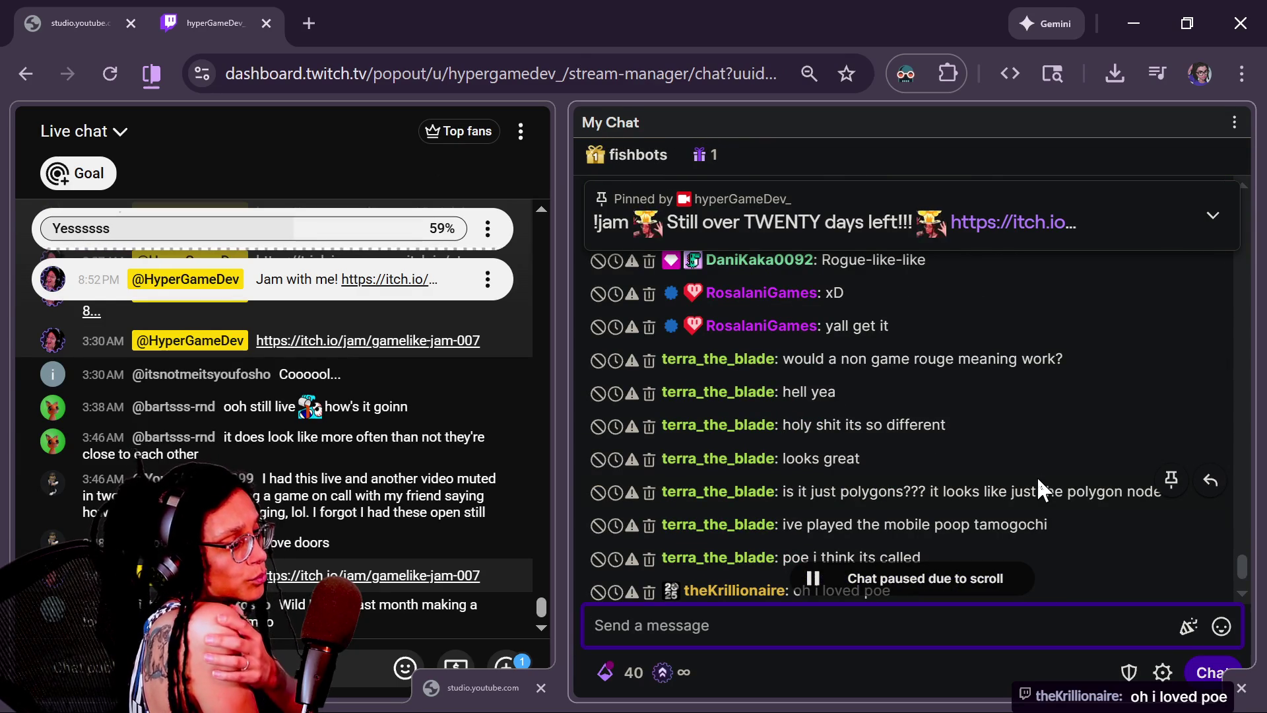
{"action": "scroll", "coordinate": [1038, 480], "scroll_direction": "down", "scroll_amount": 1}
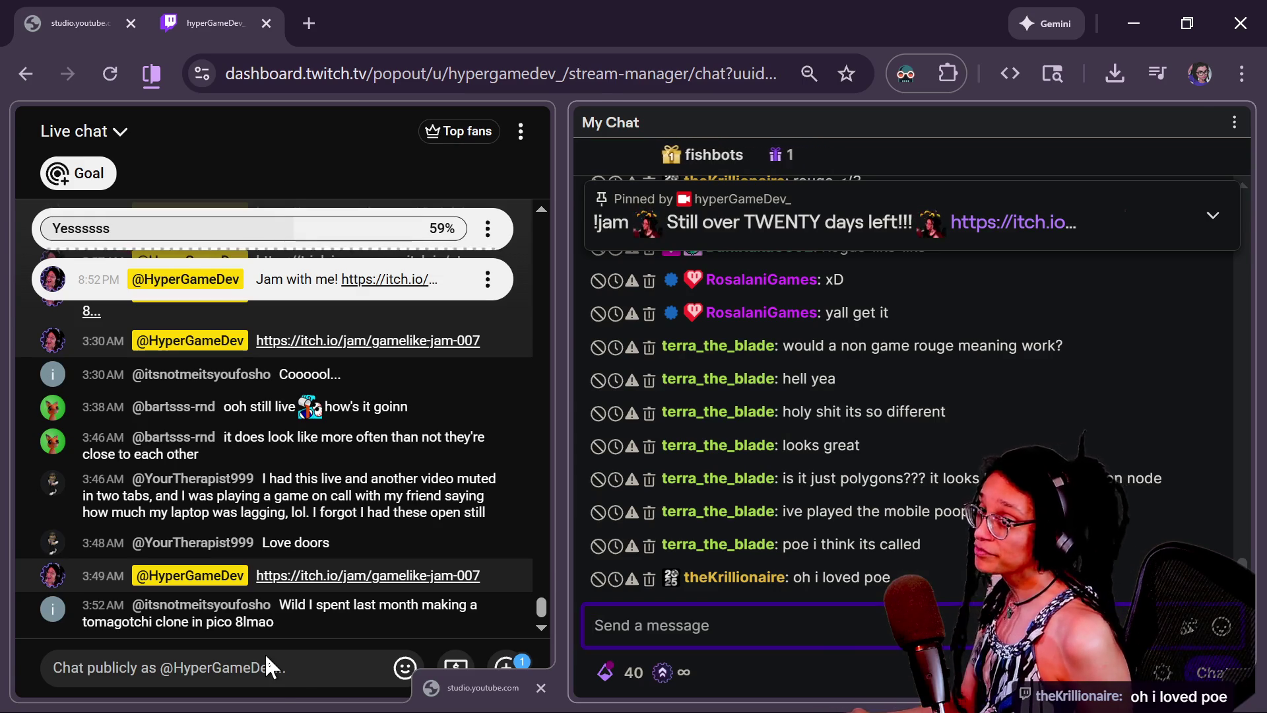
- Show the running roguelike game and the jam page, then open the Atomcraft Announcement Trailer tab
{"action": "key", "text": "alt+Tab"}
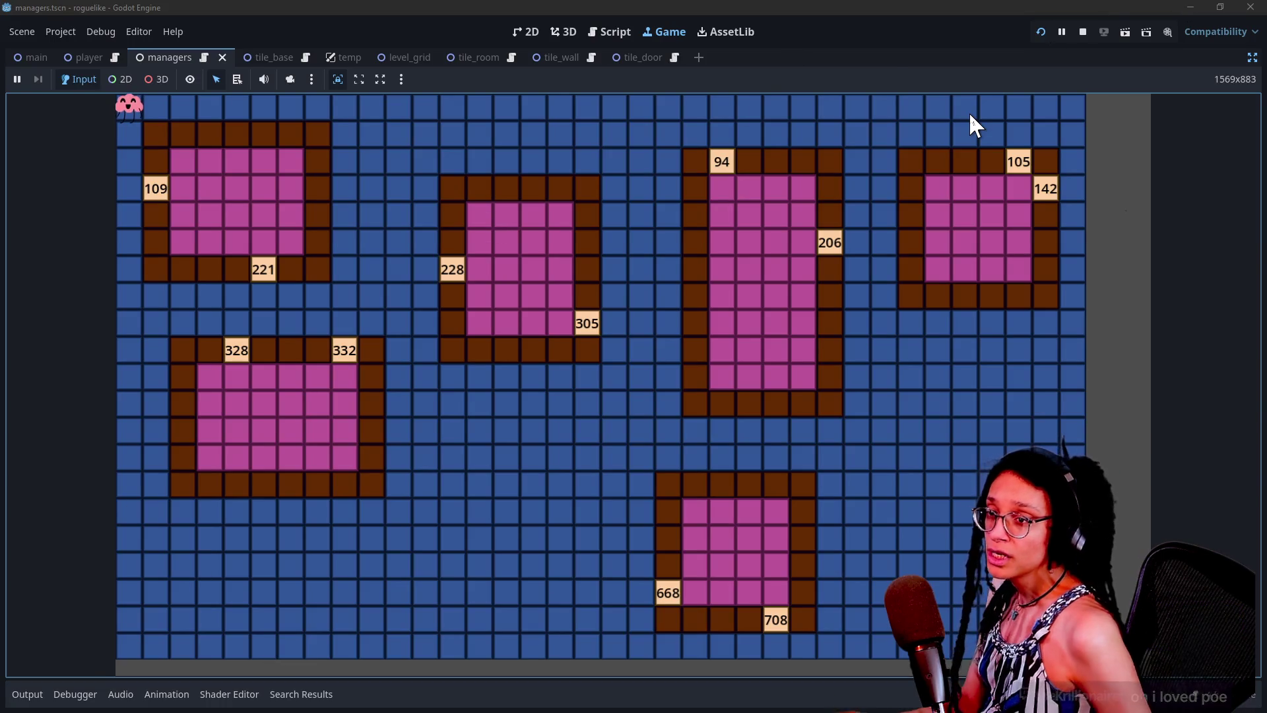
{"action": "key", "text": "alt+Tab"}
{"action": "left_click", "coordinate": [657, 18]}
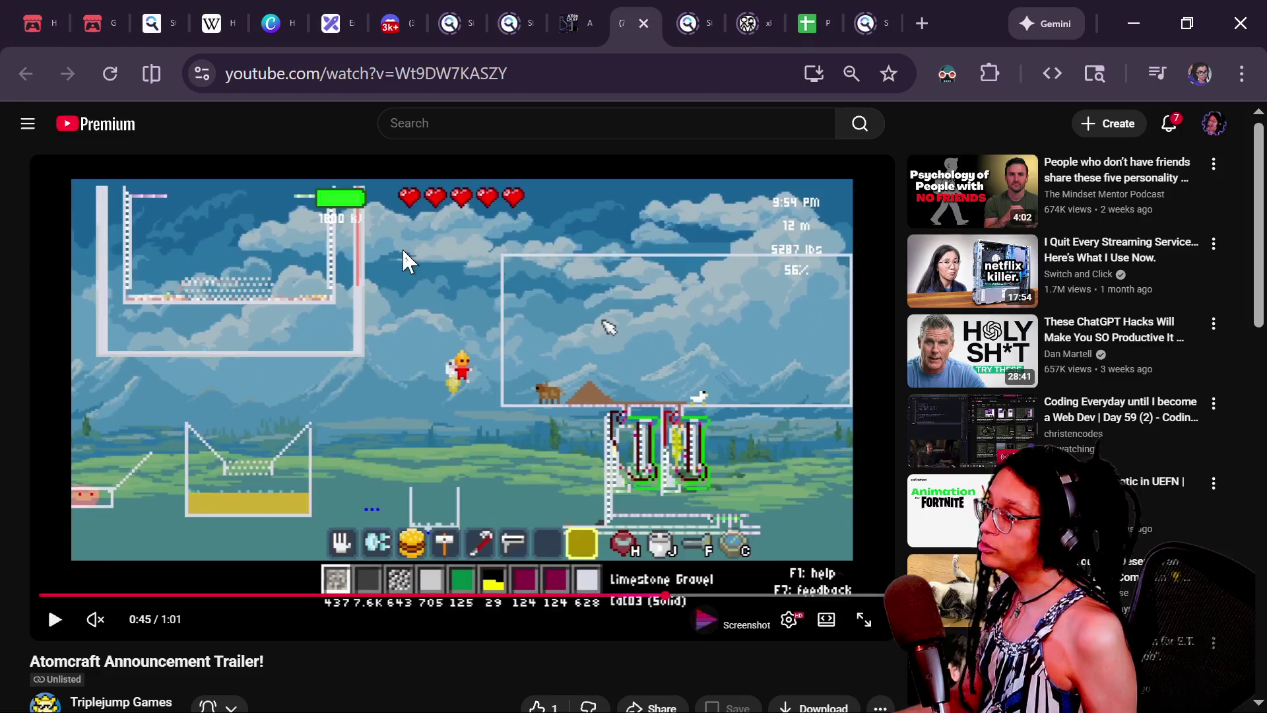
- Open the 'Strategy Game Development - Blender and Krita' live stream from YouTube home and select its URL
{"action": "left_click", "coordinate": [87, 137]}
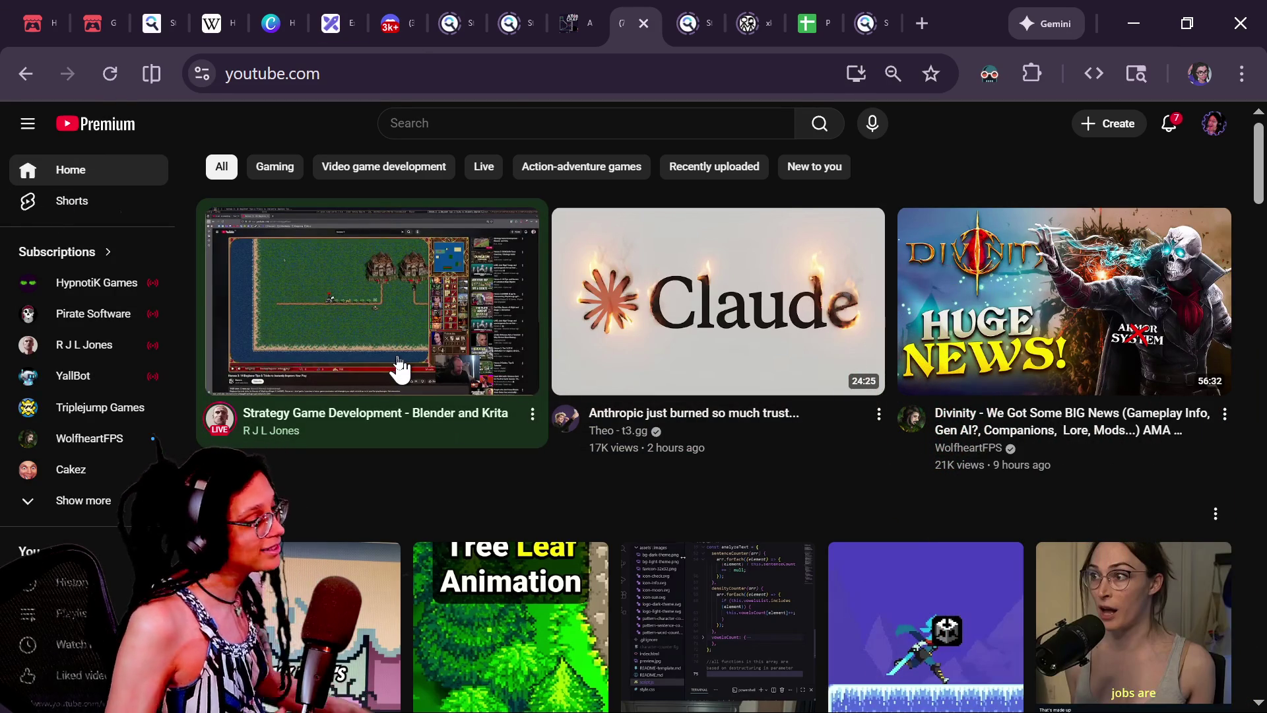
{"action": "mouse_move", "coordinate": [400, 367]}
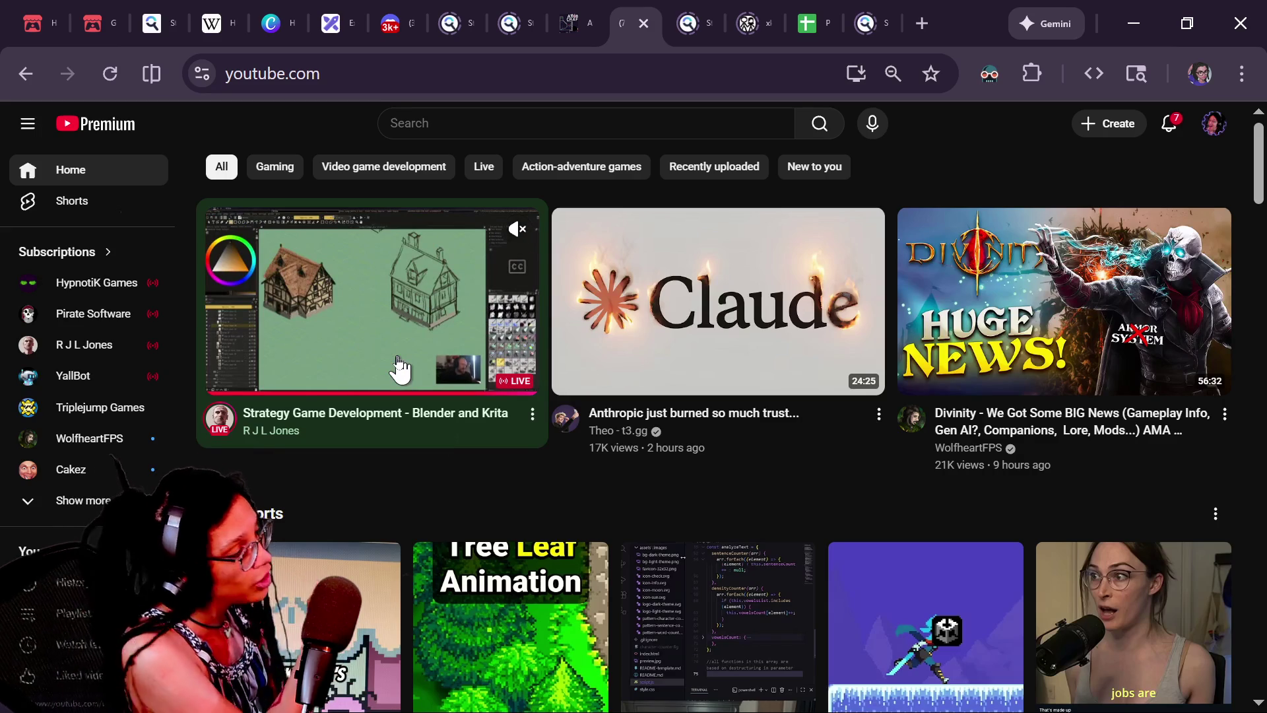
{"action": "left_click", "coordinate": [400, 367]}
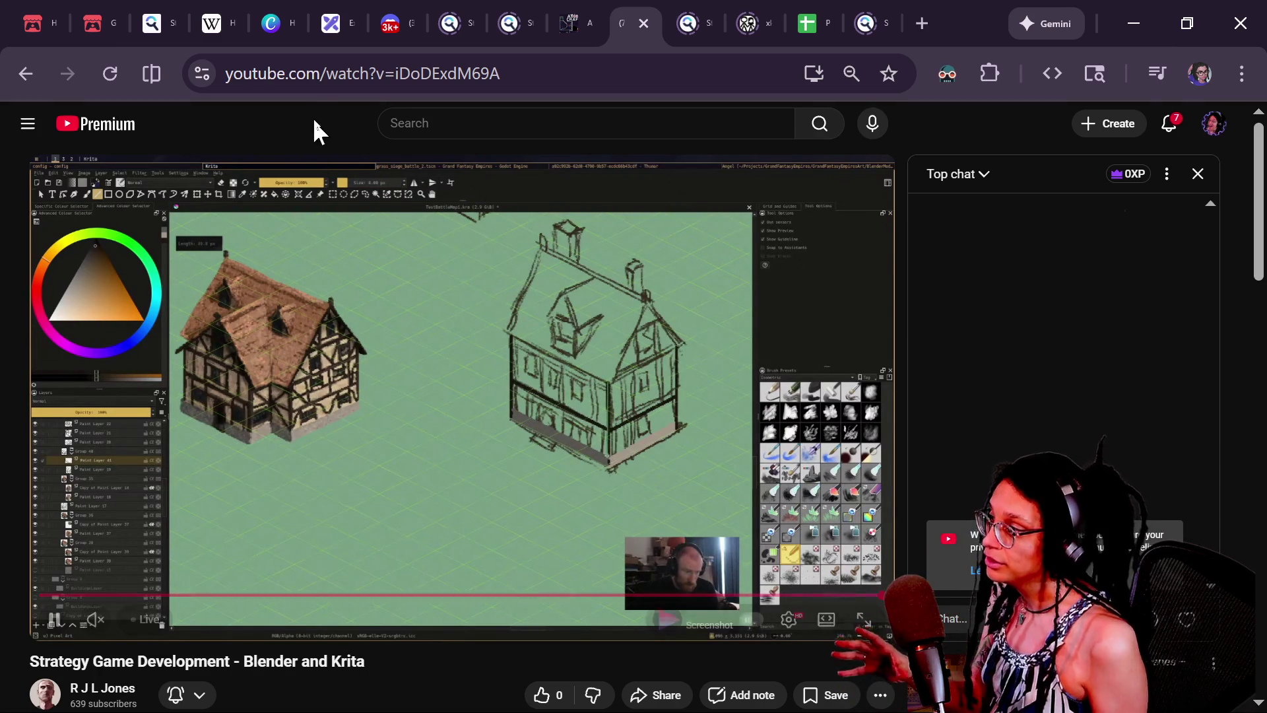
{"action": "left_click", "coordinate": [302, 75]}
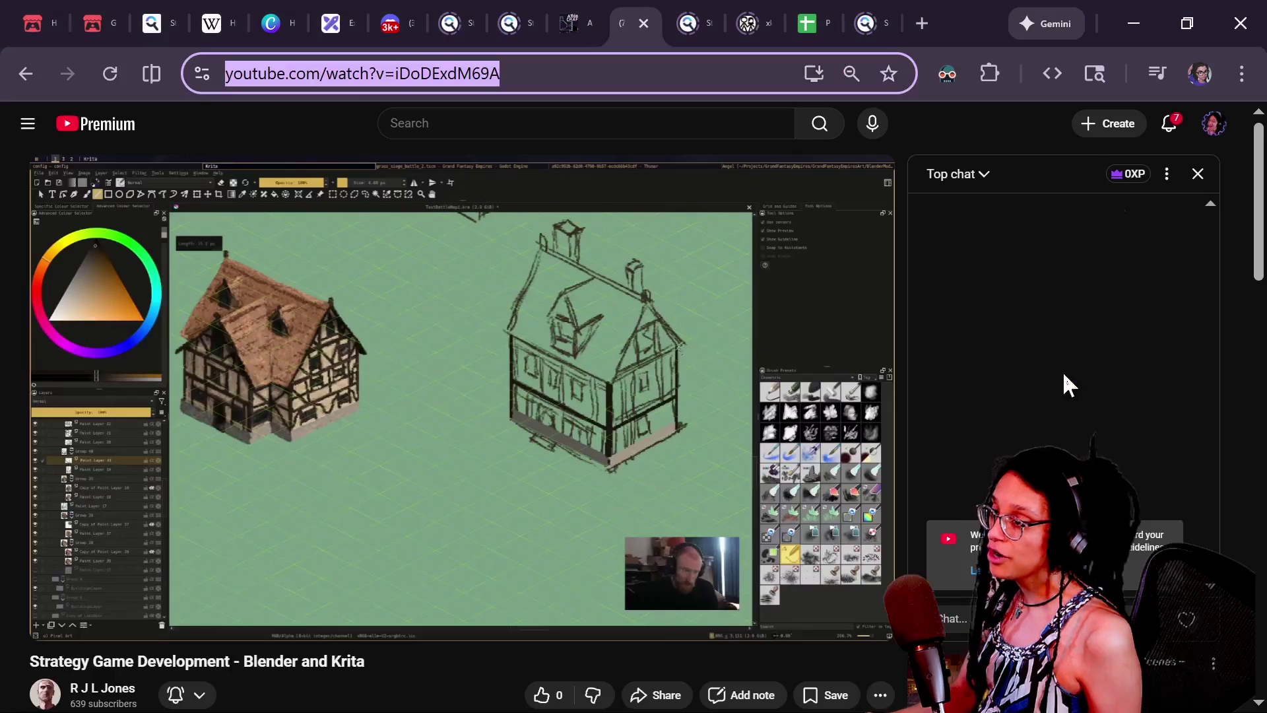
{"action": "key", "text": "alt+Tab"}
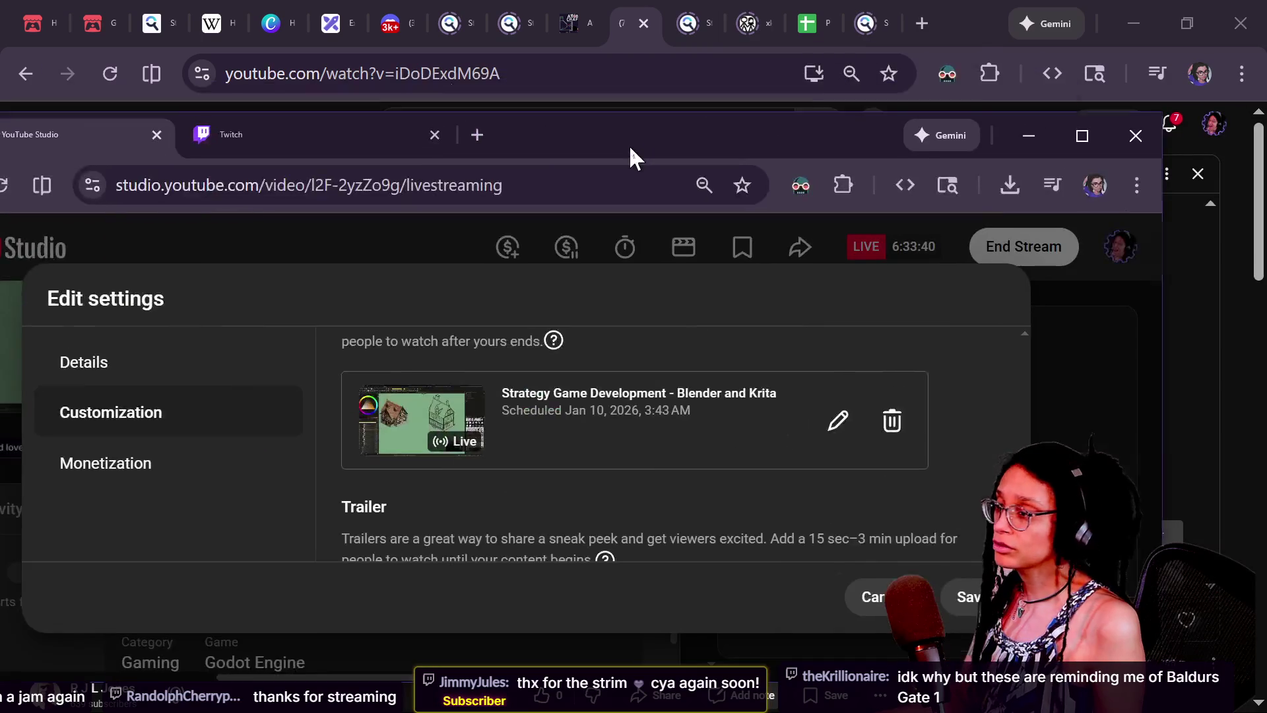
- Save YouTube Studio's stream settings with the Blender and Krita stream as after-stream video, moving Studio aside
{"action": "left_click_drag", "start_coordinate": [629, 145], "coordinate": [458, 84]}
{"action": "left_click", "coordinate": [821, 537]}
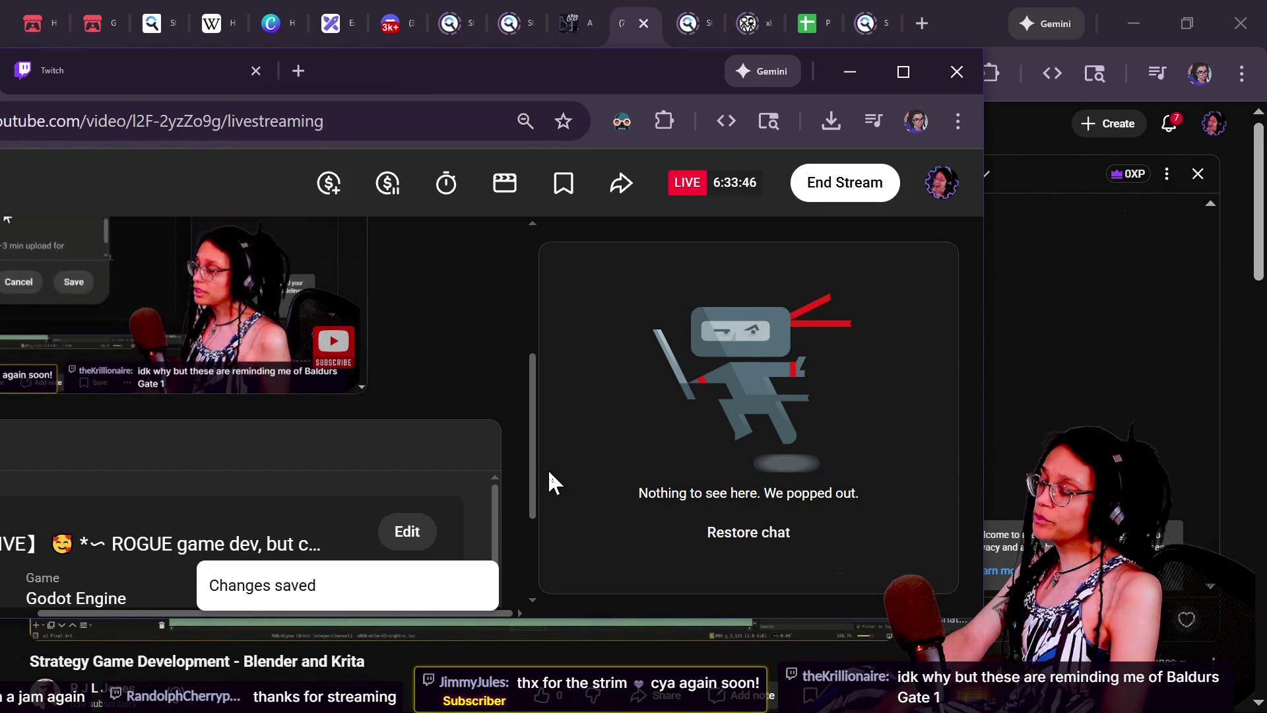
{"action": "scroll", "coordinate": [420, 385], "scroll_direction": "up", "scroll_amount": 5}
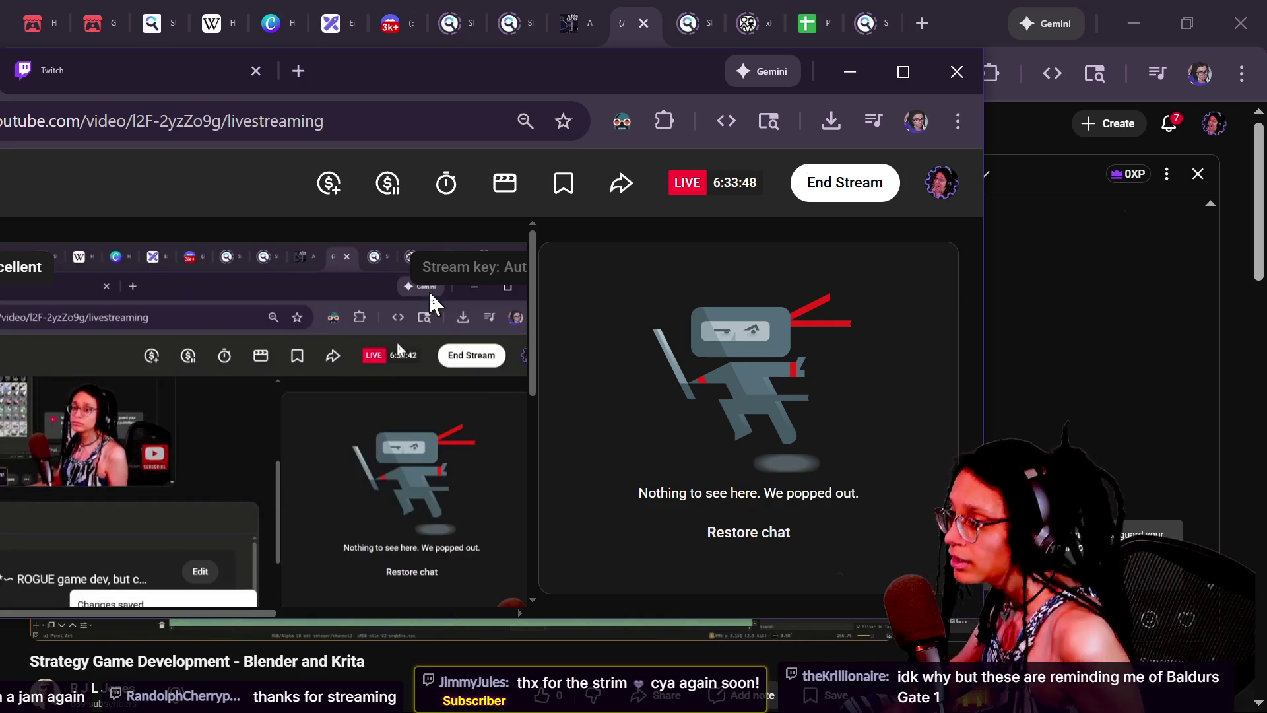
{"action": "left_click_drag", "start_coordinate": [513, 77], "coordinate": [1266, 264]}
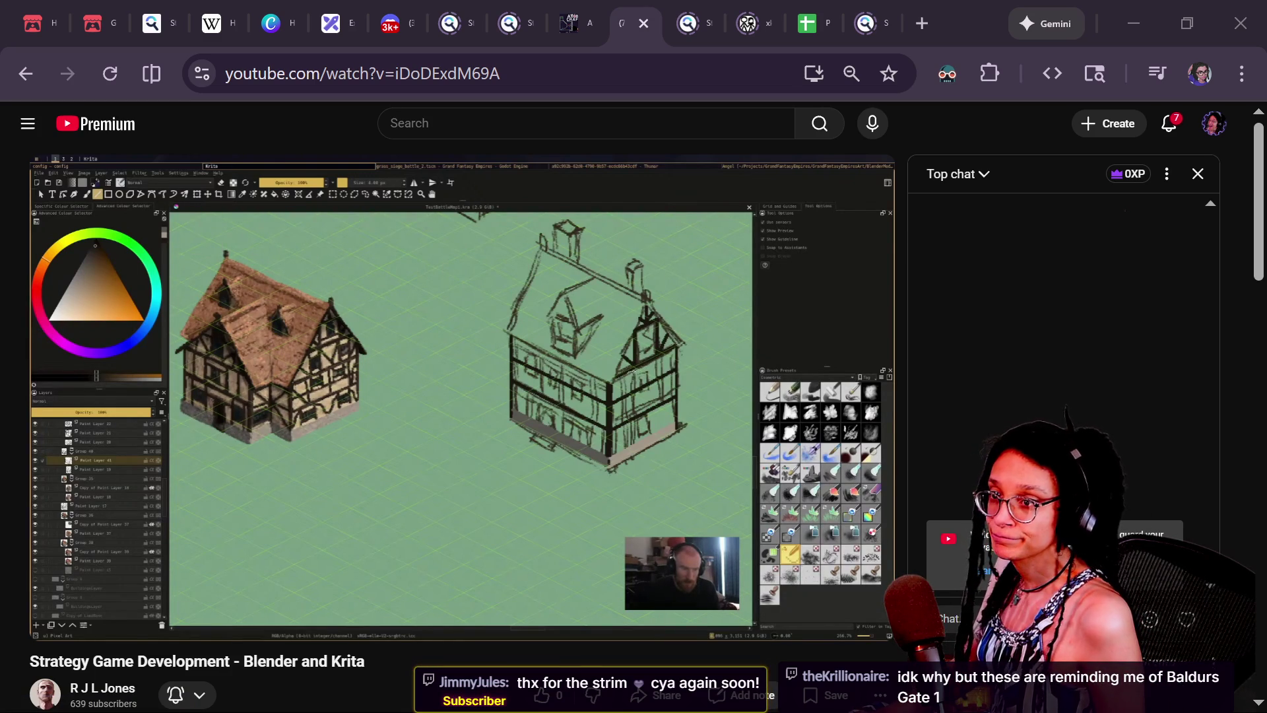
{"action": "key", "text": "alt+Tab"}
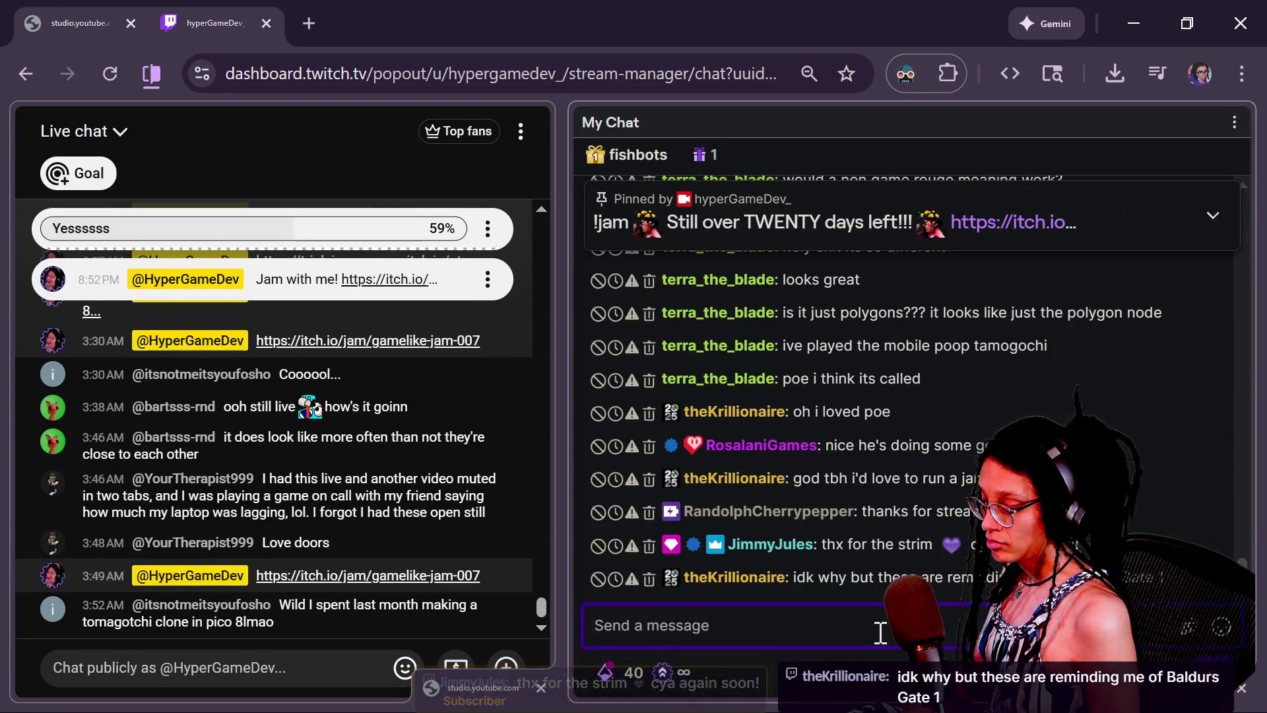
- Send the /raid command with the Blender and Krita streamer's channel name in Twitch chat
{"action": "type", "text": "/r"}
{"action": "key", "text": "BackSpace"}
{"action": "key", "text": "BackSpace"}
{"action": "type", "text": "/"}
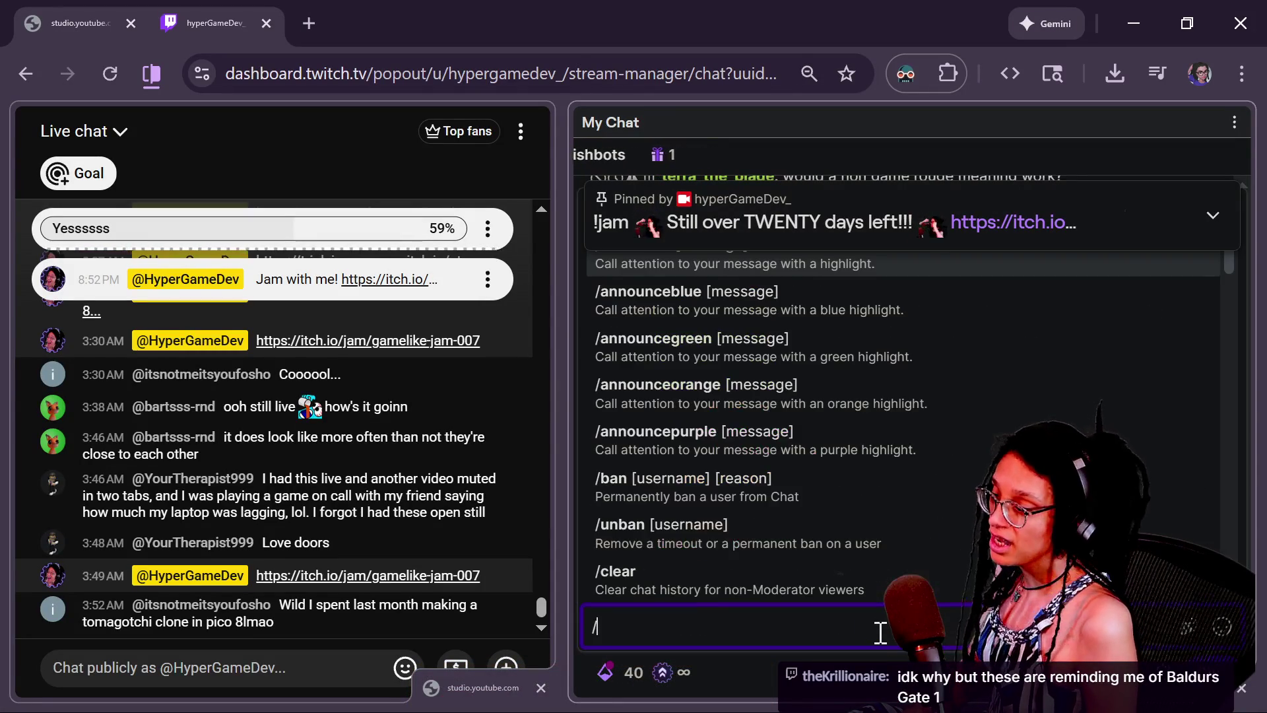
{"action": "type", "text": "raid"}
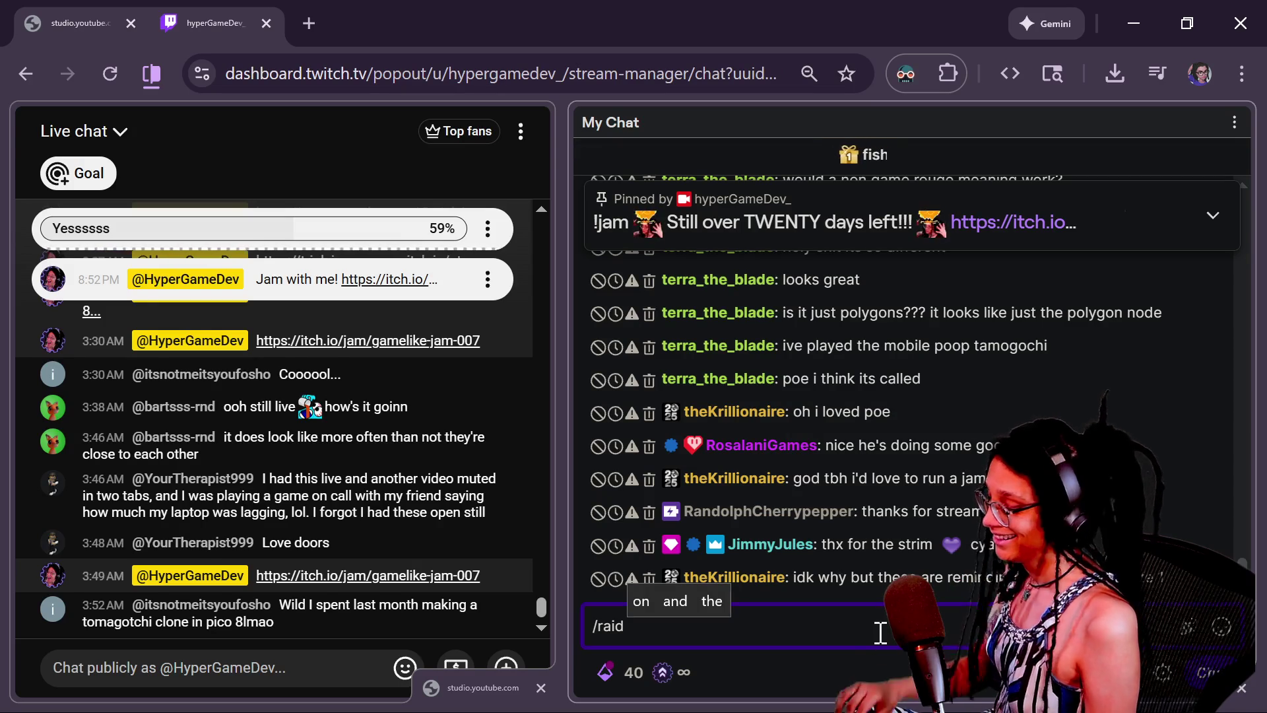
{"action": "type", "text": "rjlj"}
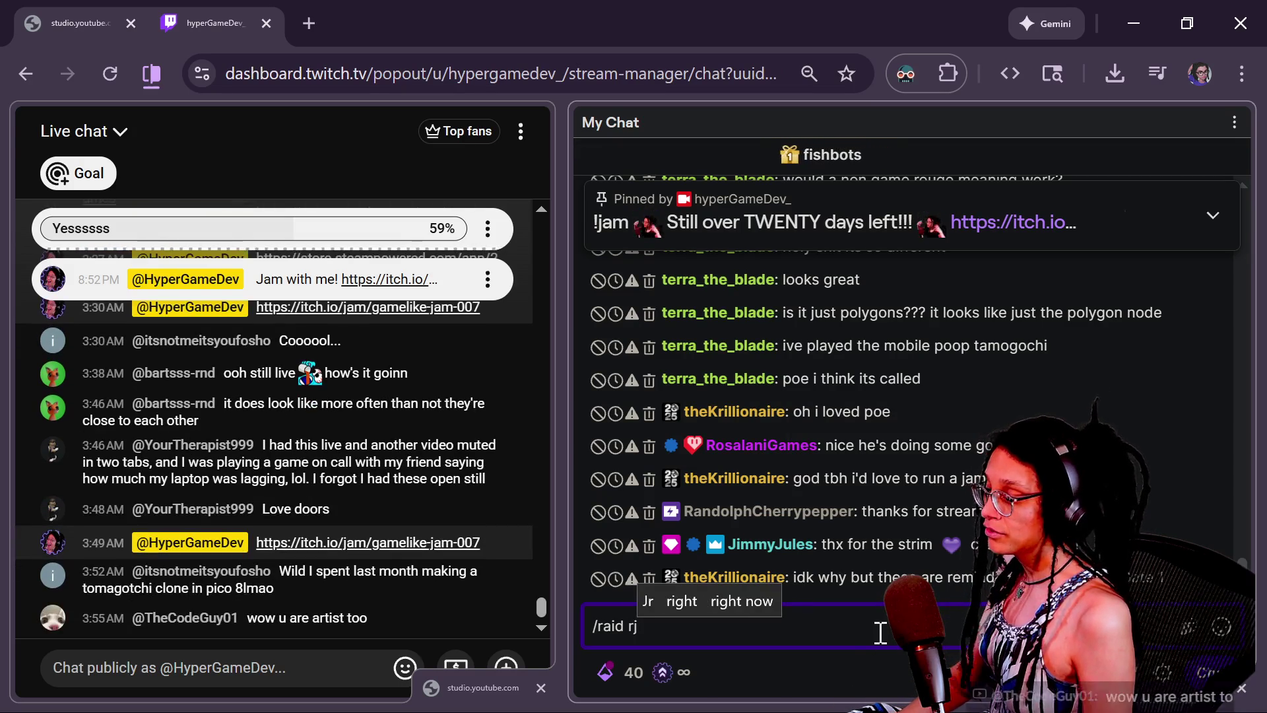
{"action": "key", "text": "BackSpace"}
{"action": "key", "text": "BackSpace"}
{"action": "key", "text": "BackSpace"}
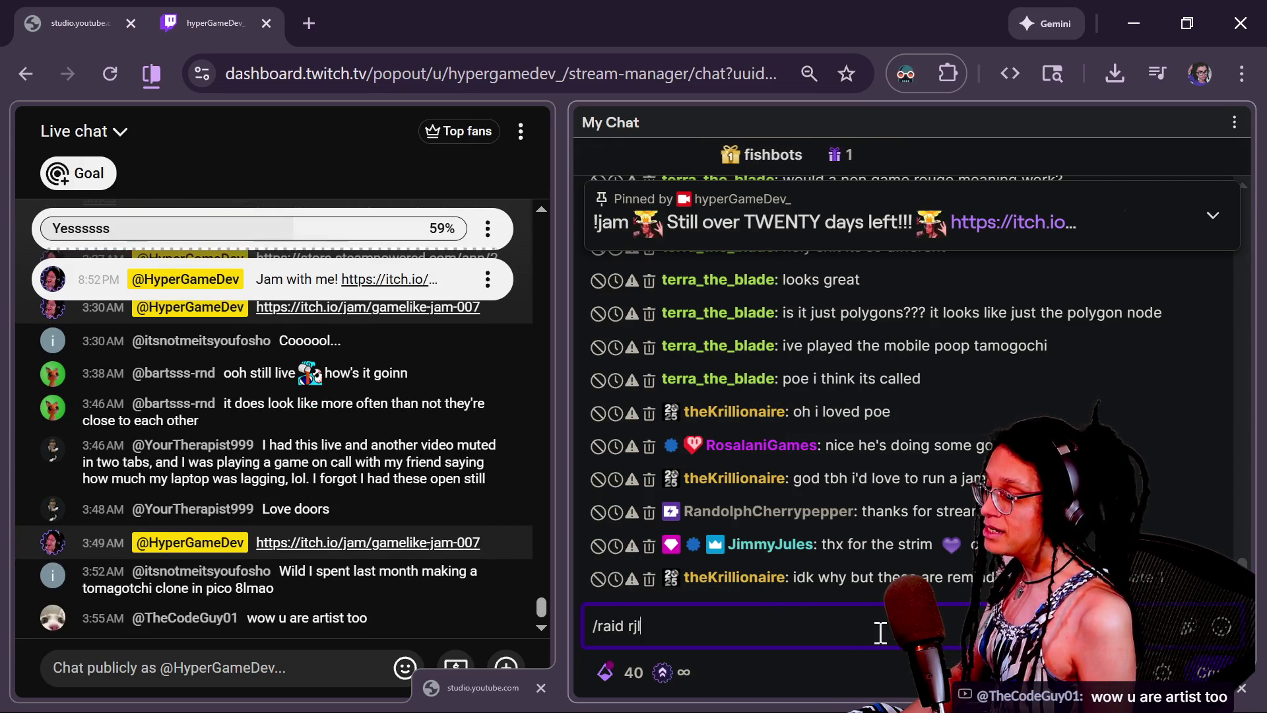
{"action": "type", "text": "jljones"}
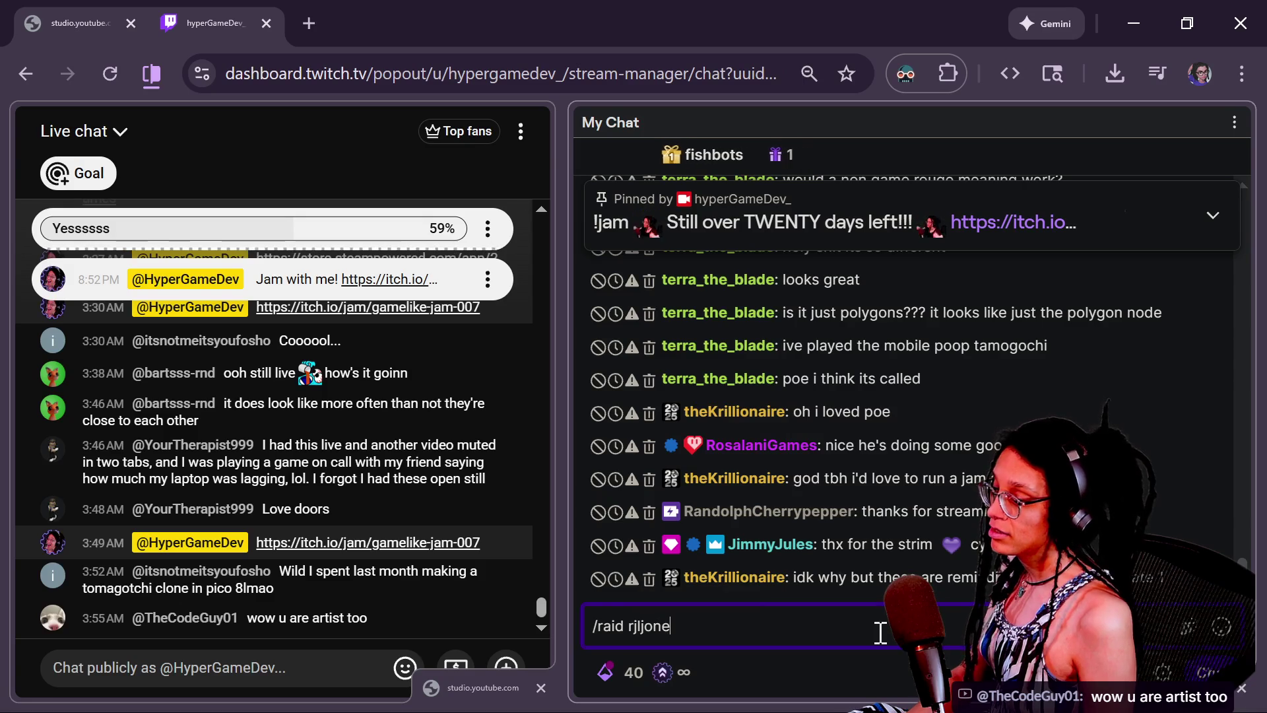
{"action": "key", "text": "Return"}
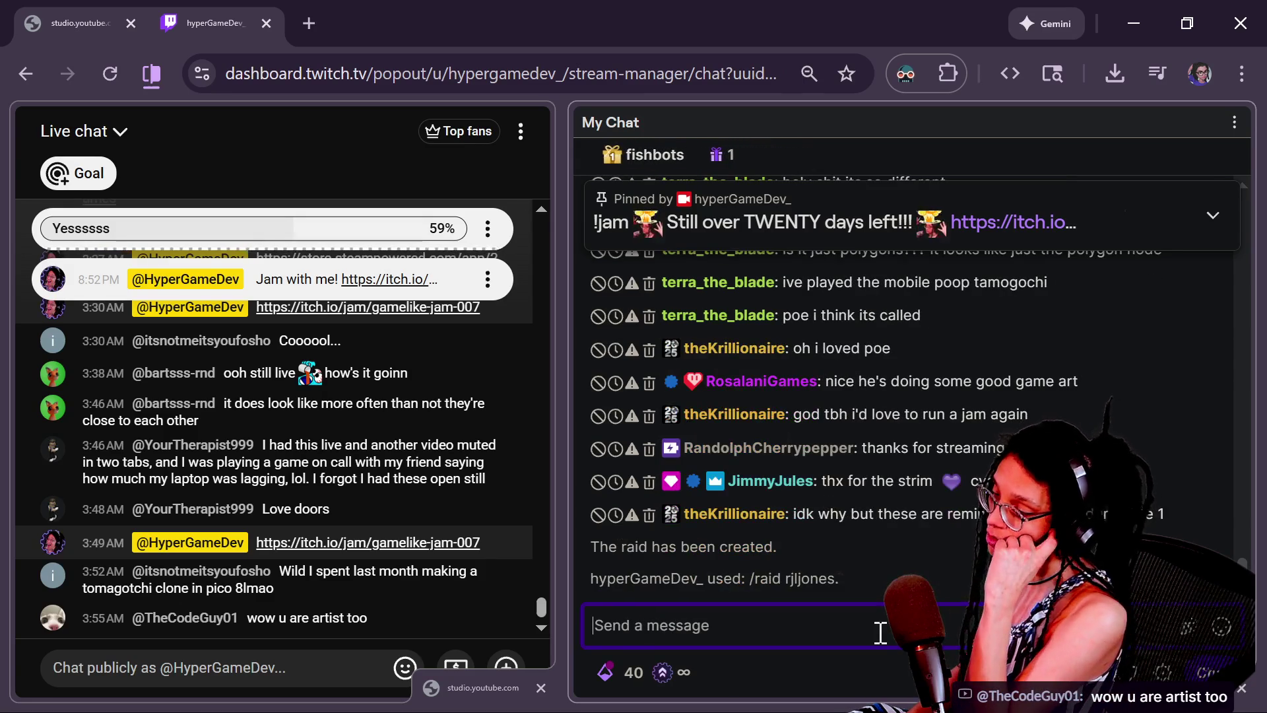